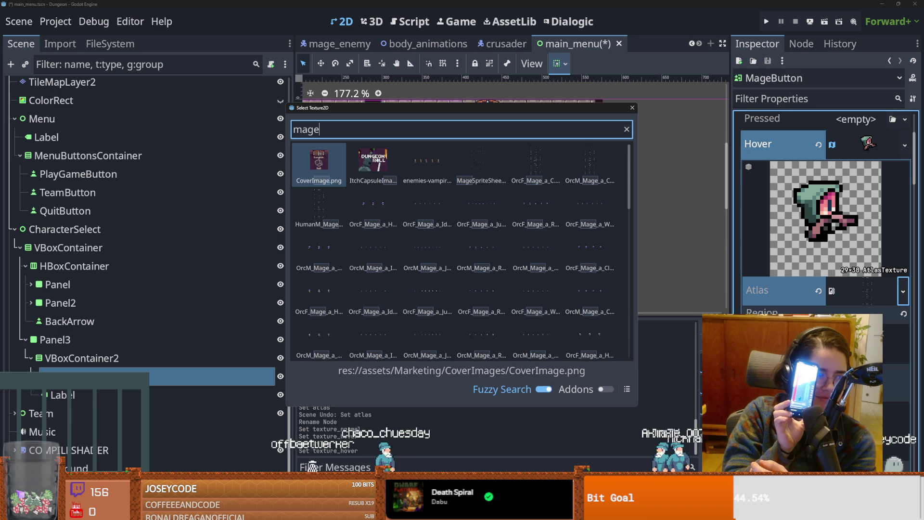
- Dismiss the Select Texture2D picker and save the main_menu scene
{"action": "key", "text": "Escape"}
{"action": "key", "text": "ctrl+s"}
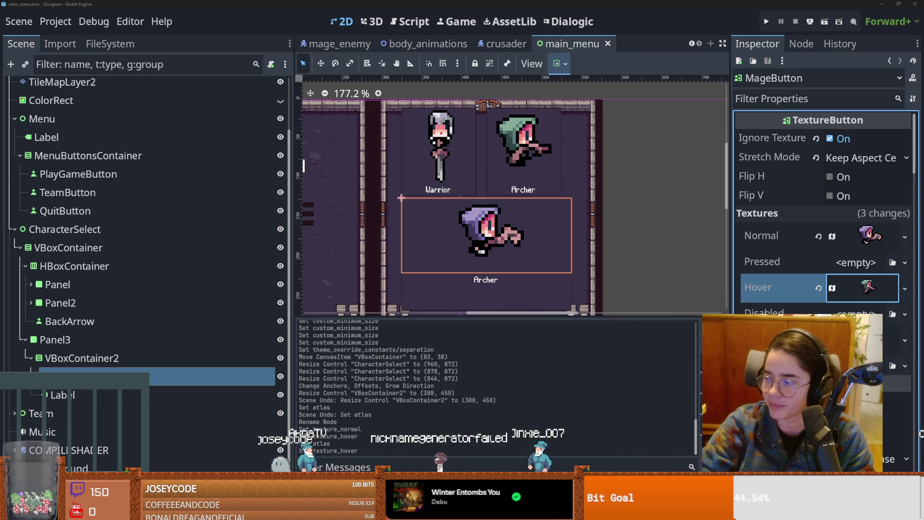
{"action": "key", "text": "ctrl+s"}
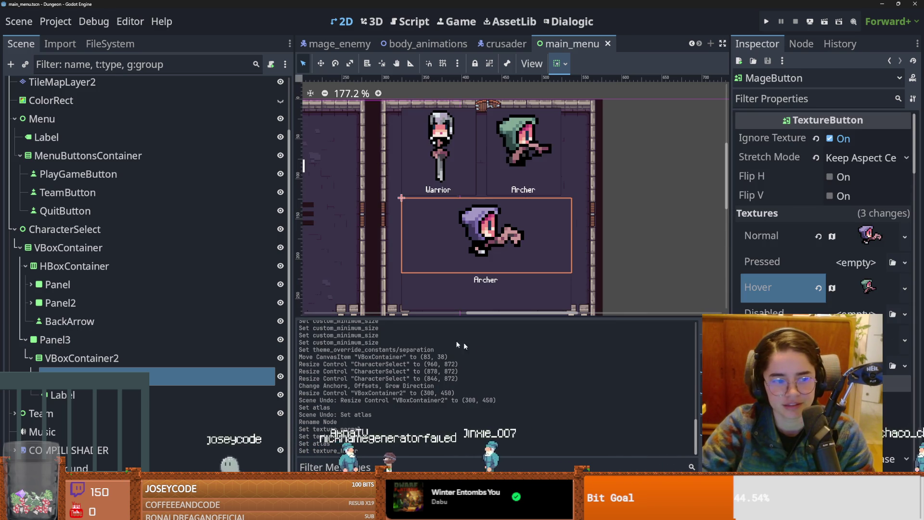
- Open the main_menu.gd script in the Script editor
{"action": "scroll", "coordinate": [212, 207], "scroll_direction": "up", "scroll_amount": 3}
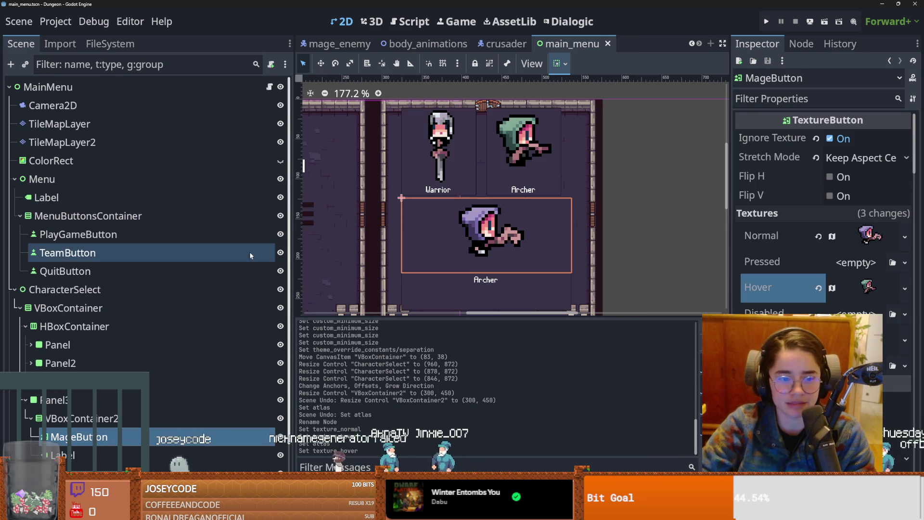
{"action": "left_click", "coordinate": [270, 86]}
{"action": "scroll", "coordinate": [523, 202], "scroll_direction": "up", "scroll_amount": 6}
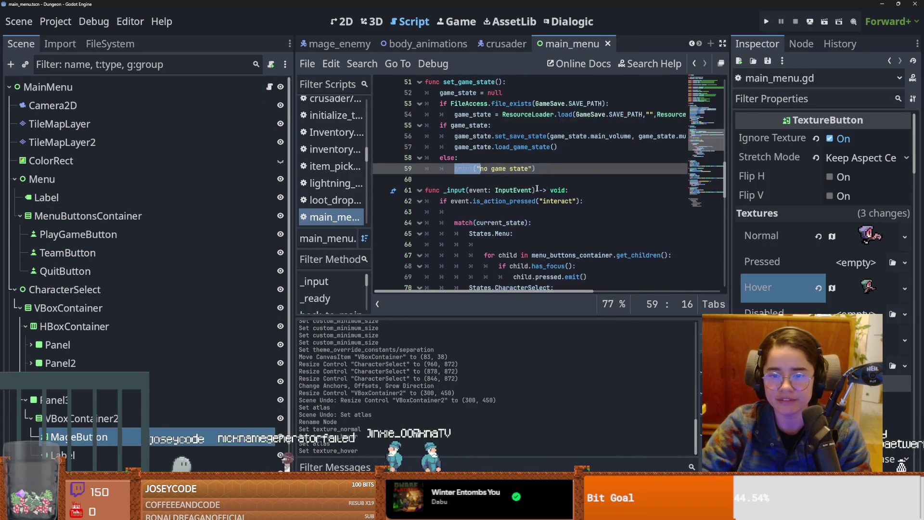
- Add a mage_button reference to MageButton on a new line below the archer reference
{"action": "left_click_drag", "start_coordinate": [552, 316], "coordinate": [553, 359]}
{"action": "scroll", "coordinate": [583, 240], "scroll_direction": "up", "scroll_amount": 10}
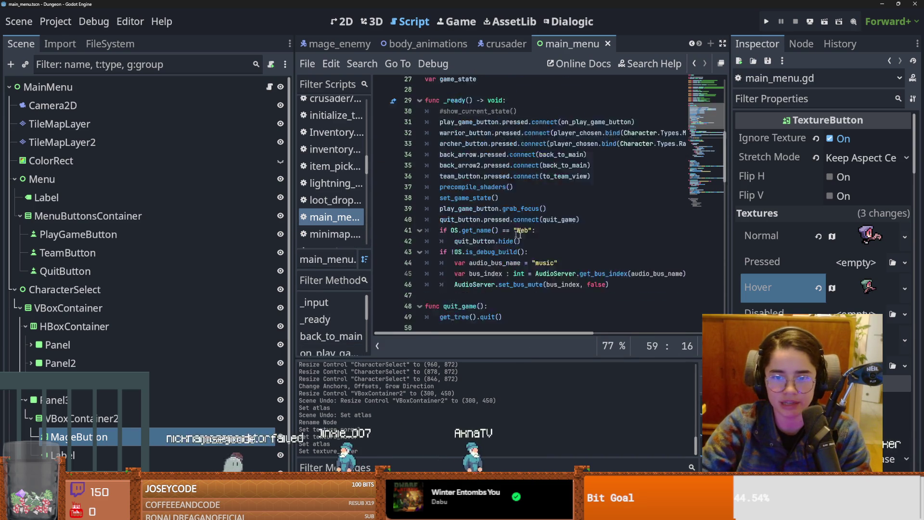
{"action": "scroll", "coordinate": [584, 241], "scroll_direction": "up", "scroll_amount": 2}
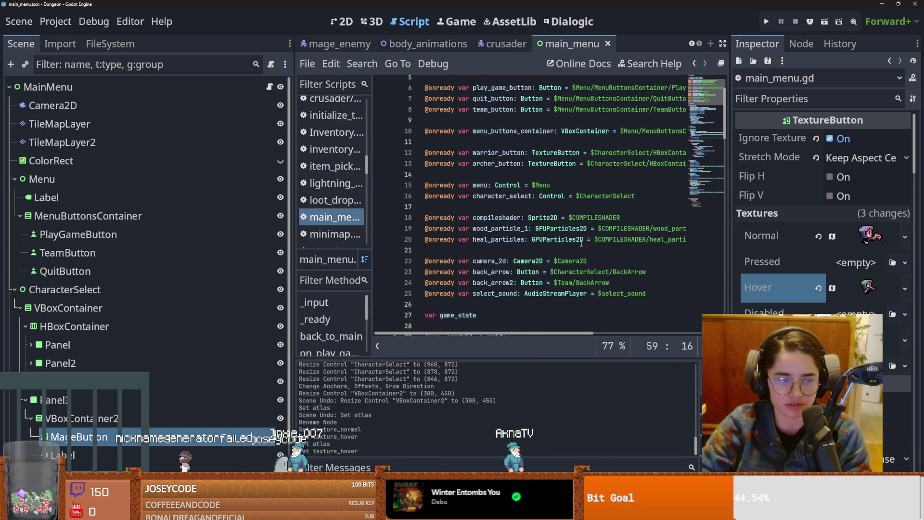
{"action": "scroll", "coordinate": [539, 220], "scroll_direction": "up", "scroll_amount": 1}
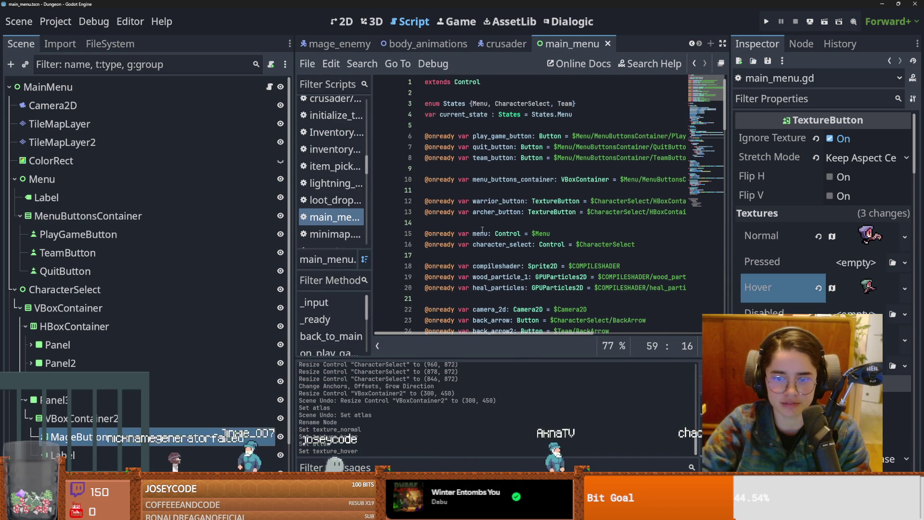
{"action": "left_click", "coordinate": [434, 223]}
{"action": "key", "text": "Return"}
{"action": "mouse_move", "coordinate": [79, 437]}
{"action": "left_mouse_down"}
{"action": "mouse_move", "coordinate": [491, 267]}
{"action": "mouse_move", "coordinate": [421, 282]}
{"action": "mouse_move", "coordinate": [581, 223]}
{"action": "left_mouse_up"}
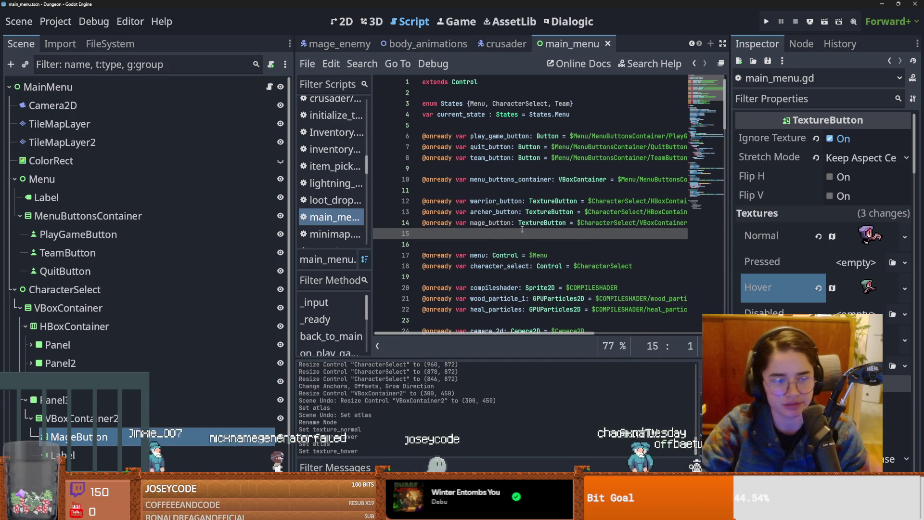
- Replace line 13's archer button path with ArcherButton under CharacterSelect's Panel2
{"action": "scroll", "coordinate": [709, 204], "scroll_direction": "down", "scroll_amount": 2}
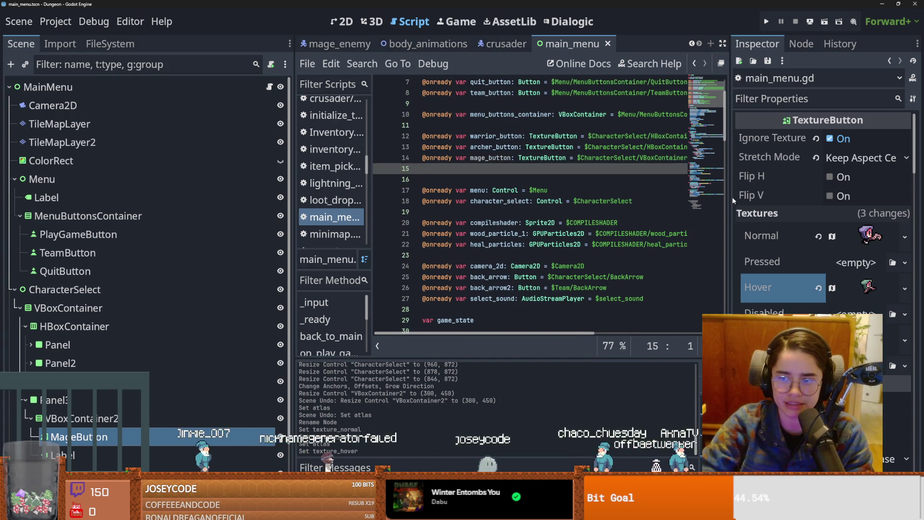
{"action": "left_click_drag", "start_coordinate": [733, 198], "coordinate": [805, 197]}
{"action": "scroll", "coordinate": [687, 201], "scroll_direction": "right", "scroll_amount": 3}
{"action": "scroll", "coordinate": [687, 201], "scroll_direction": "right", "scroll_amount": 1}
{"action": "scroll", "coordinate": [640, 192], "scroll_direction": "left", "scroll_amount": 4}
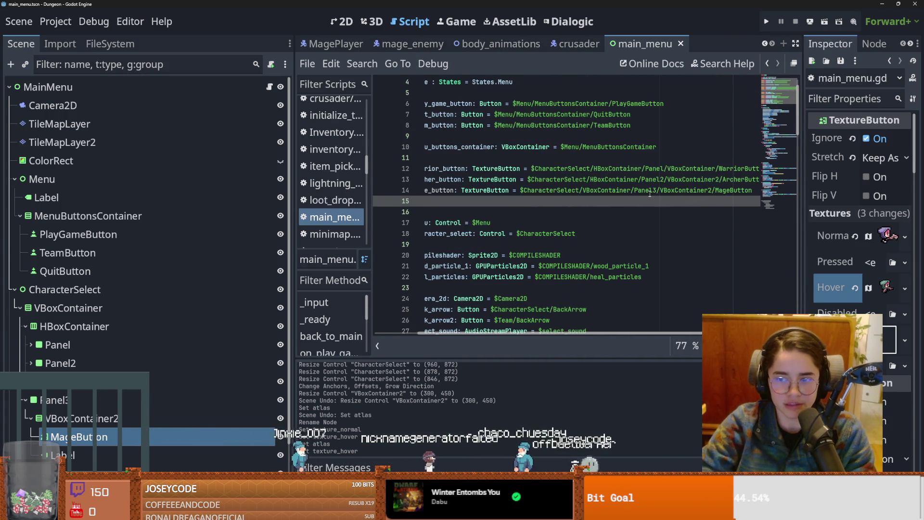
{"action": "left_click_drag", "start_coordinate": [526, 180], "coordinate": [756, 180]}
{"action": "left_click", "coordinate": [101, 313]}
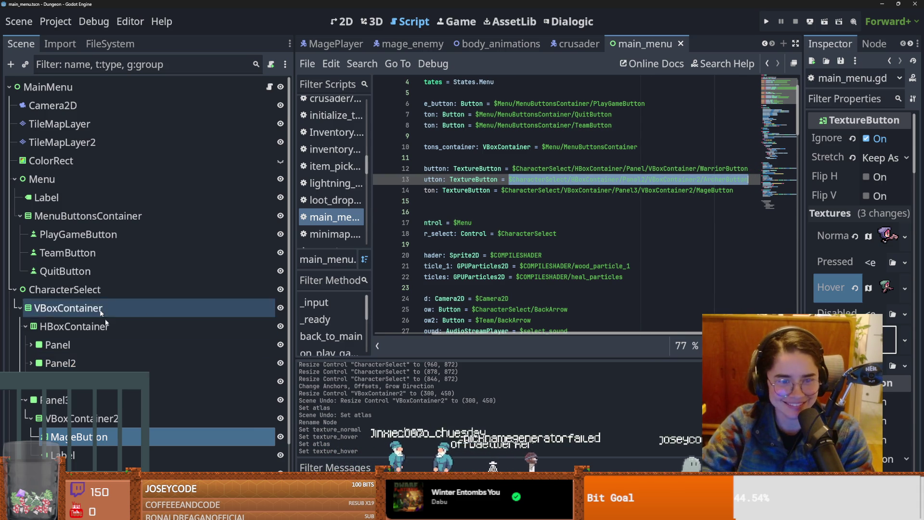
{"action": "left_click", "coordinate": [77, 381]}
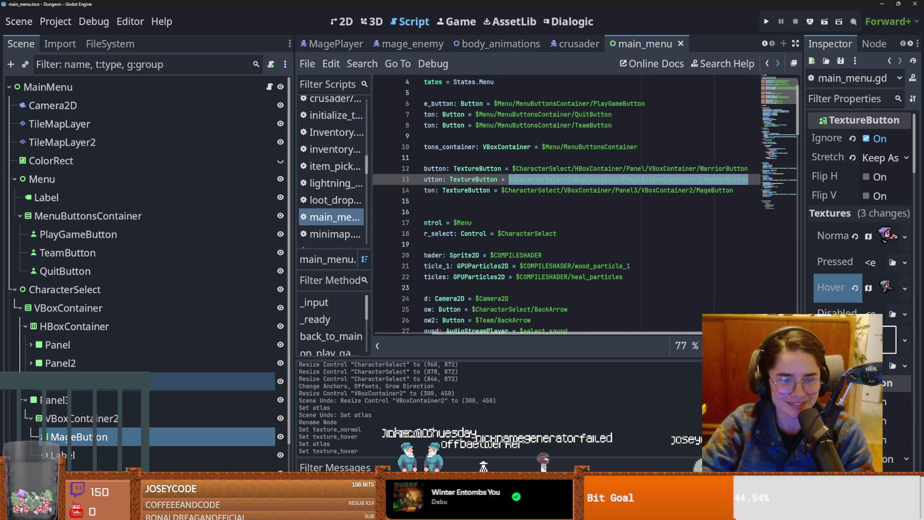
{"action": "left_click", "coordinate": [31, 363]}
{"action": "mouse_move", "coordinate": [139, 391]}
{"action": "left_mouse_down"}
{"action": "mouse_move", "coordinate": [337, 289]}
{"action": "mouse_move", "coordinate": [444, 180]}
{"action": "mouse_move", "coordinate": [681, 188]}
{"action": "left_mouse_up"}
{"action": "left_click_drag", "start_coordinate": [128, 391], "coordinate": [619, 183]}
- Replace line 12's warrior button path with WarriorButton's new node path, then save
{"action": "left_click_drag", "start_coordinate": [697, 169], "coordinate": [455, 170]}
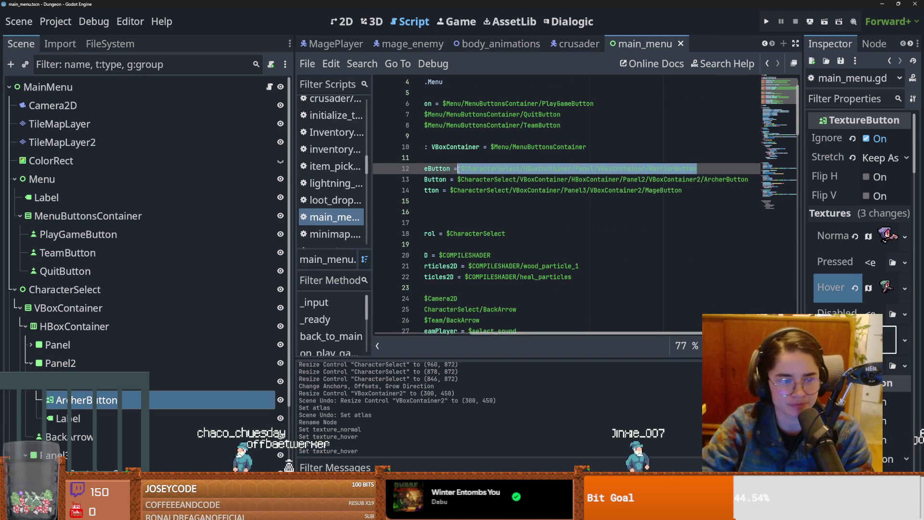
{"action": "key", "text": "BackSpace"}
{"action": "left_click", "coordinate": [31, 345]}
{"action": "mouse_move", "coordinate": [96, 381]}
{"action": "left_mouse_down"}
{"action": "mouse_move", "coordinate": [121, 380]}
{"action": "mouse_move", "coordinate": [481, 173]}
{"action": "mouse_move", "coordinate": [609, 173]}
{"action": "left_mouse_up"}
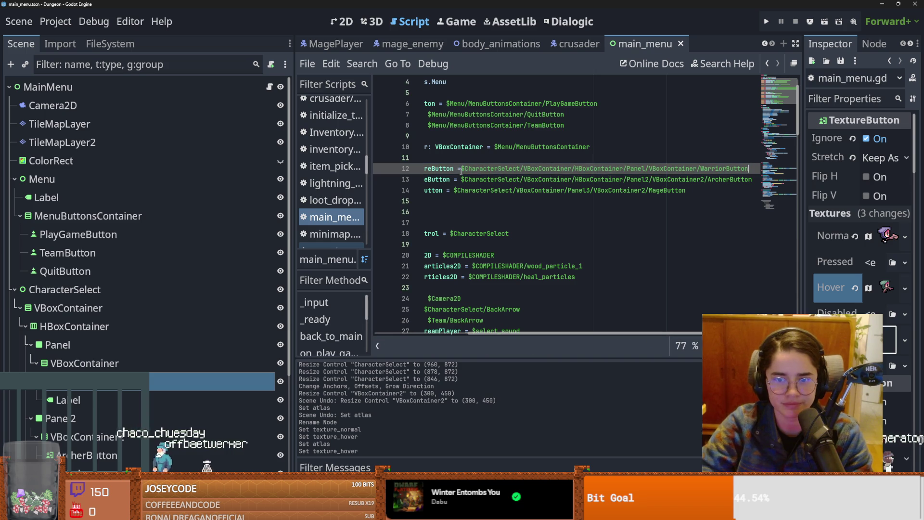
{"action": "key", "text": "ctrl+s"}
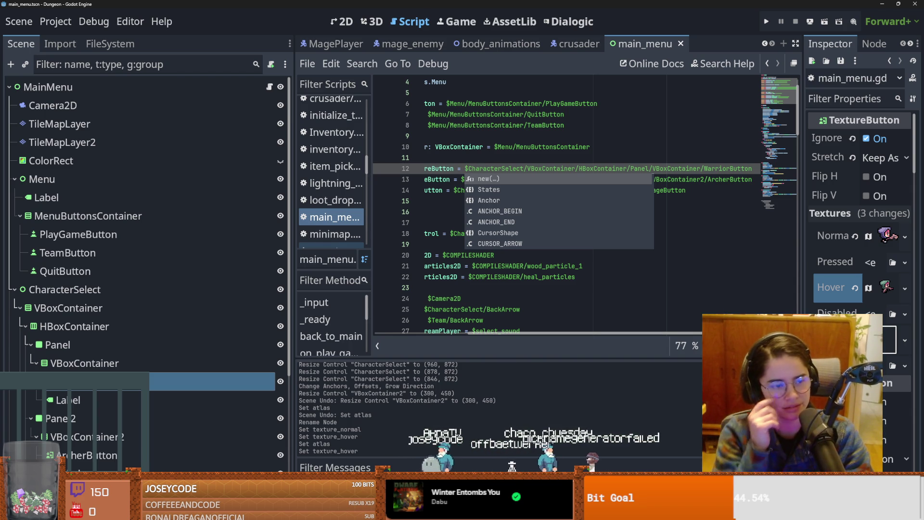
- Dismiss the autocomplete suggestions and save the main_menu scene
{"action": "left_click", "coordinate": [580, 266]}
{"action": "key", "text": "ctrl+s"}
{"action": "scroll", "coordinate": [581, 223], "scroll_direction": "left", "scroll_amount": 3}
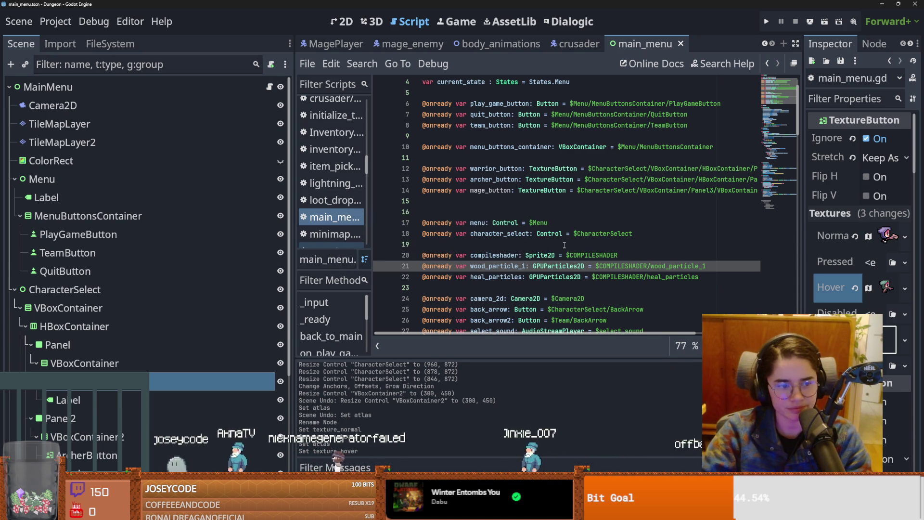
{"action": "scroll", "coordinate": [564, 245], "scroll_direction": "down", "scroll_amount": 1}
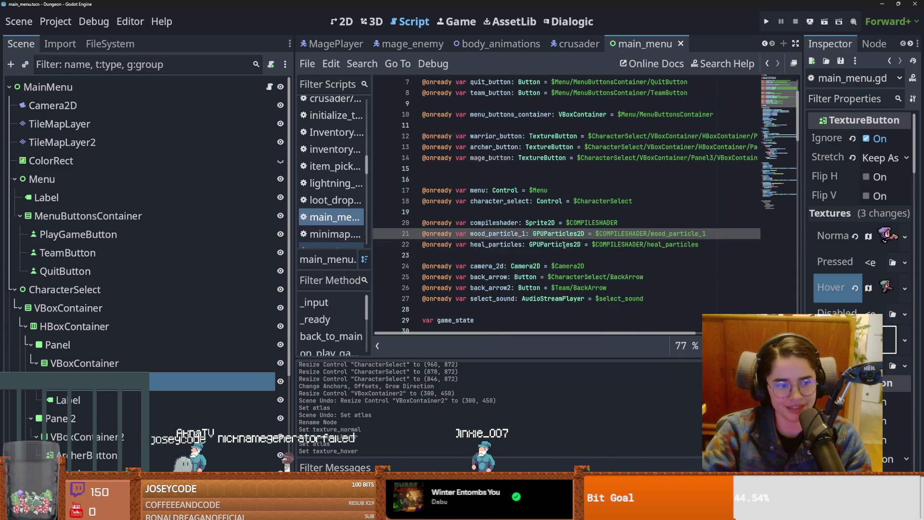
{"action": "mouse_move", "coordinate": [563, 246]}
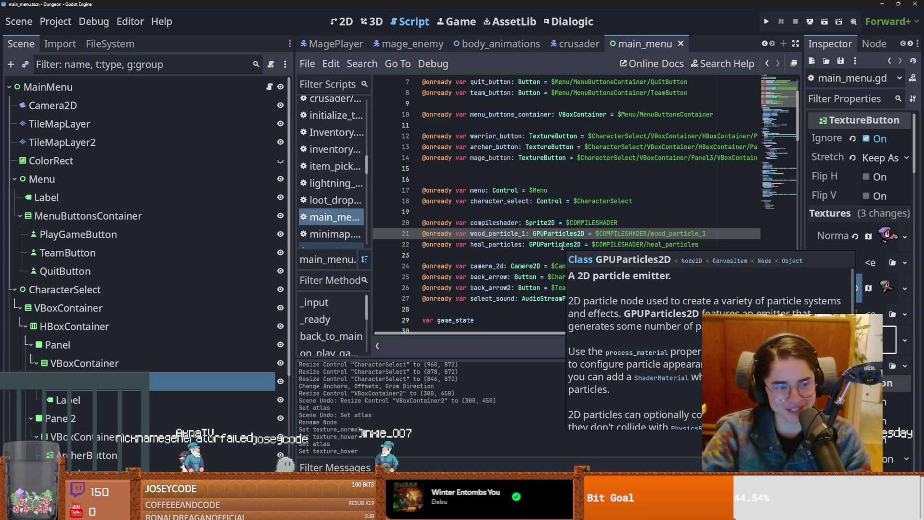
{"action": "key", "text": "ctrl+s"}
- Collapse the Panel and Panel2 branches in the Scene tree
{"action": "scroll", "coordinate": [544, 247], "scroll_direction": "up", "scroll_amount": 2}
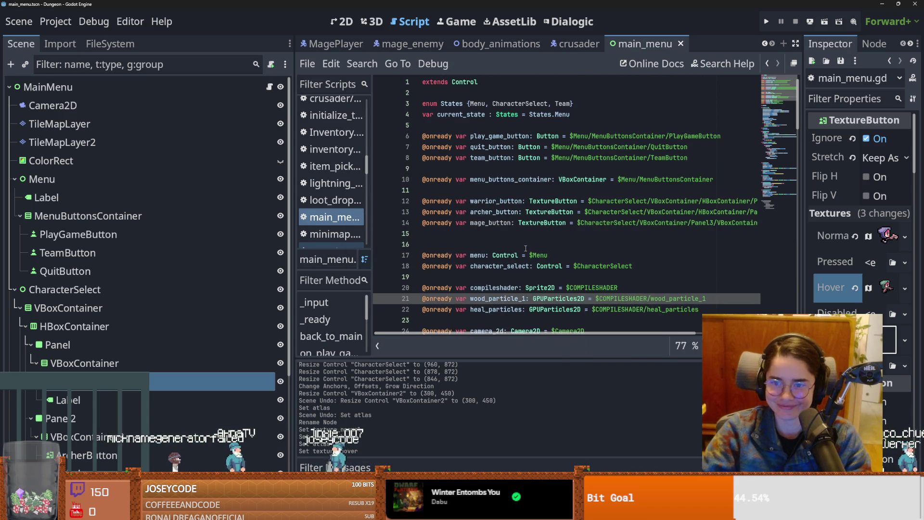
{"action": "scroll", "coordinate": [525, 248], "scroll_direction": "down", "scroll_amount": 5}
{"action": "scroll", "coordinate": [526, 248], "scroll_direction": "up", "scroll_amount": 5}
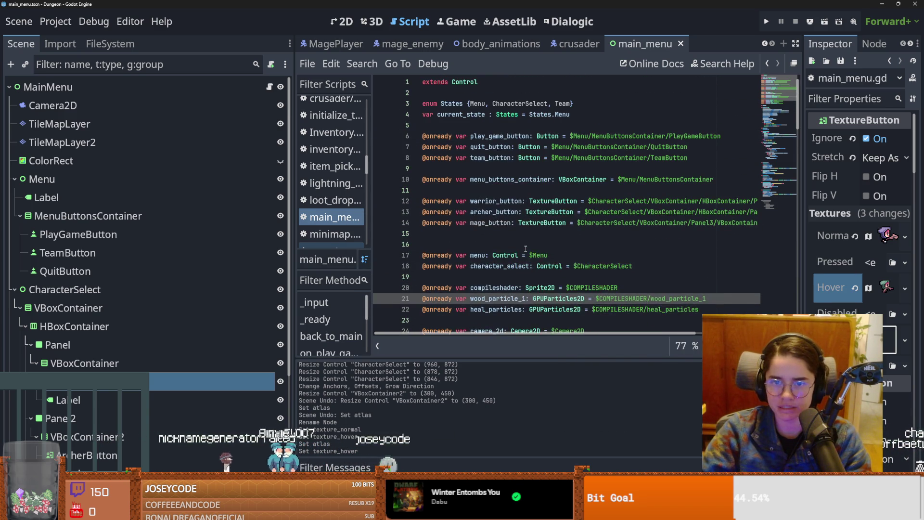
{"action": "scroll", "coordinate": [525, 245], "scroll_direction": "down", "scroll_amount": 2}
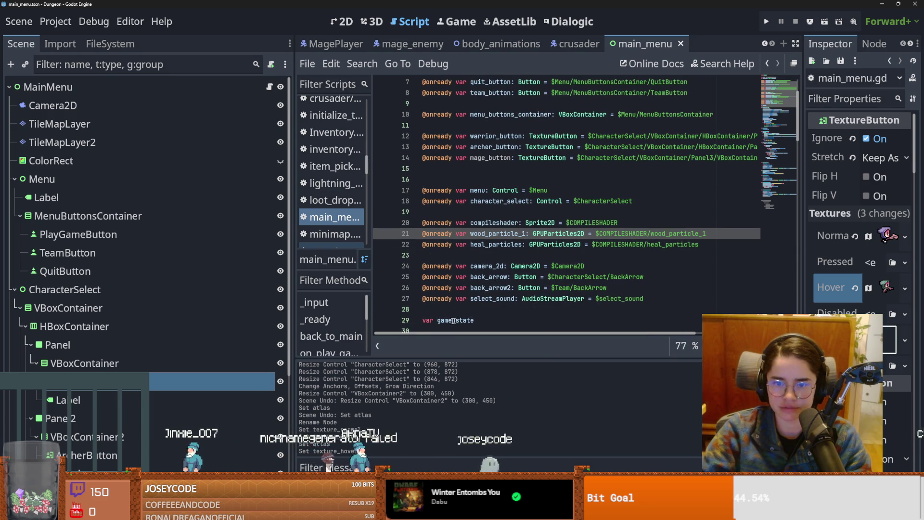
{"action": "scroll", "coordinate": [33, 255], "scroll_direction": "down", "scroll_amount": 5}
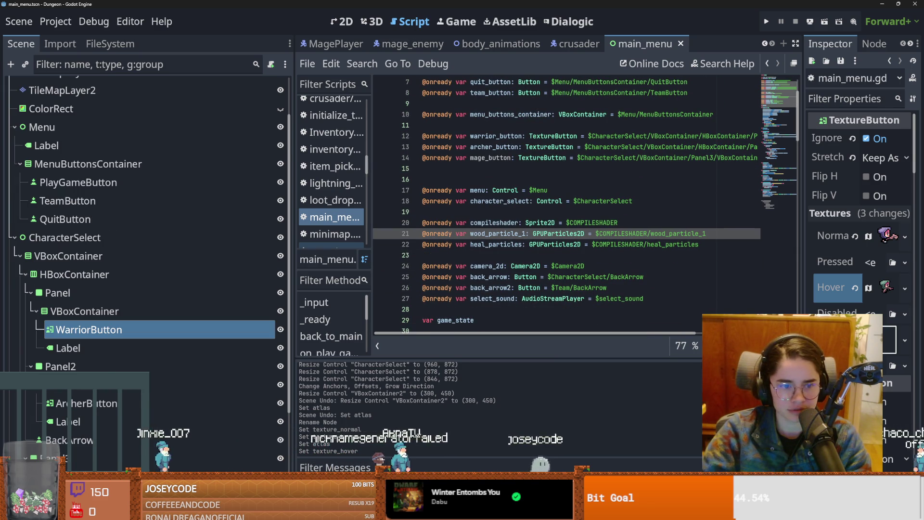
{"action": "left_click", "coordinate": [30, 240]}
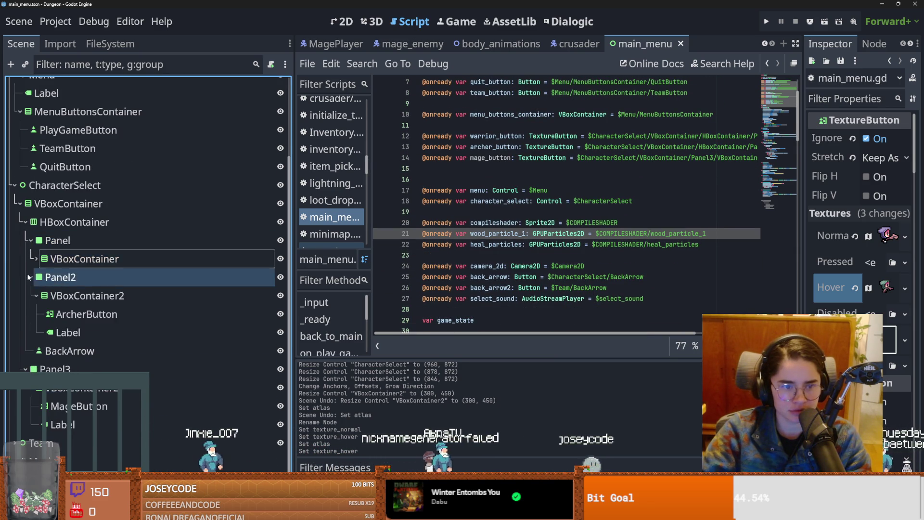
{"action": "left_click", "coordinate": [29, 259]}
{"action": "scroll", "coordinate": [24, 289], "scroll_direction": "up", "scroll_amount": 2}
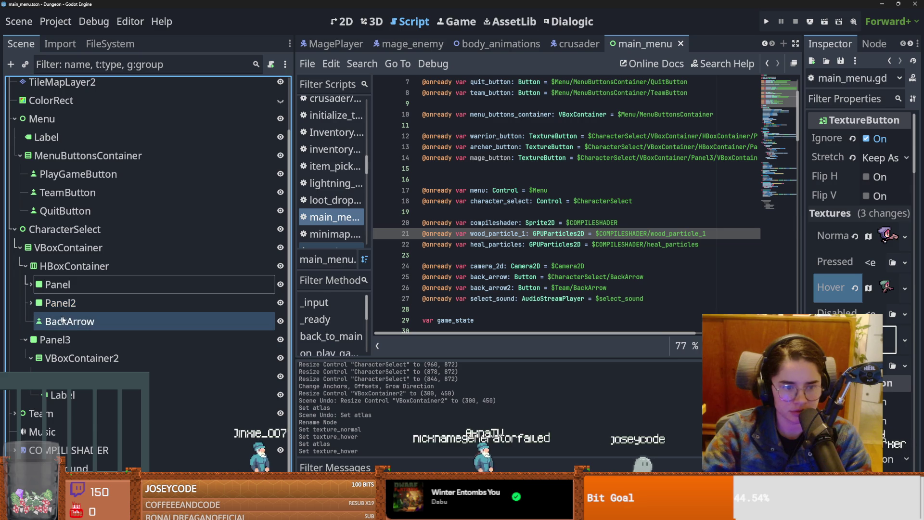
- Replace the back_arrow path with BackArrow's new node path, save, and run the game
{"action": "left_click_drag", "start_coordinate": [644, 280], "coordinate": [545, 278]}
{"action": "left_click_drag", "start_coordinate": [120, 322], "coordinate": [560, 275]}
{"action": "key", "text": "ctrl+s"}
{"action": "left_click", "coordinate": [765, 22]}
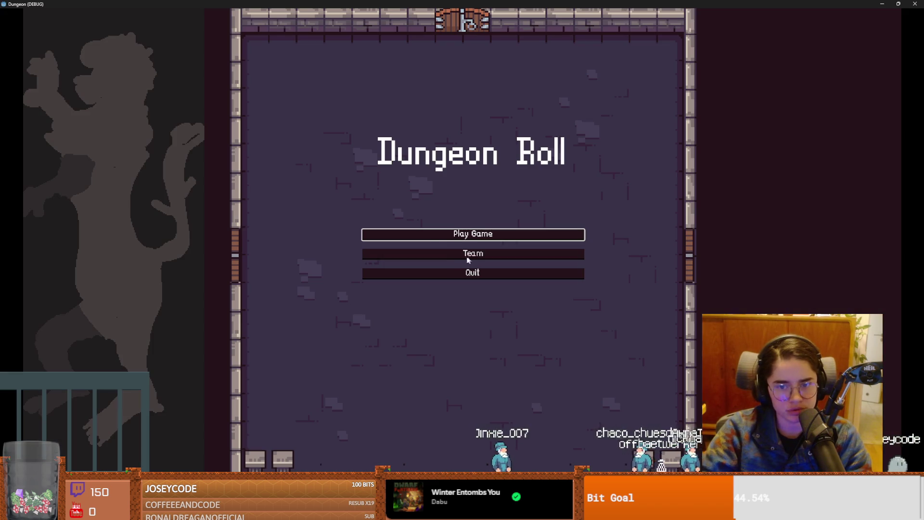
- Start a game as the Archer, pause, and return to the title screen
{"action": "left_click", "coordinate": [460, 236]}
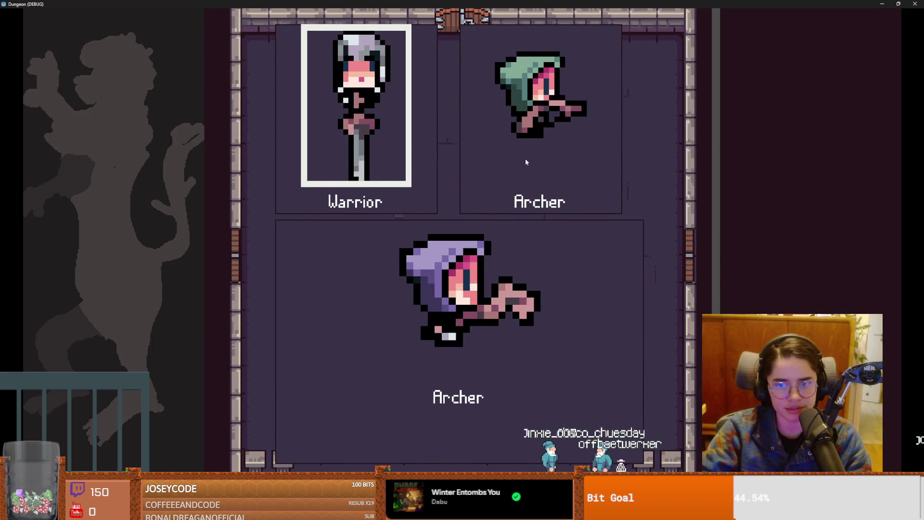
{"action": "left_click", "coordinate": [524, 158]}
{"action": "left_click", "coordinate": [526, 162]}
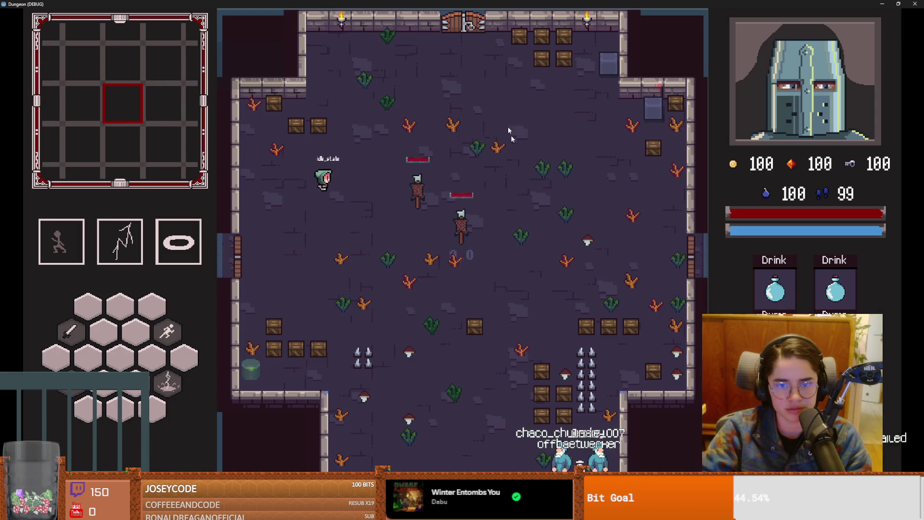
{"action": "key", "text": "super+Down"}
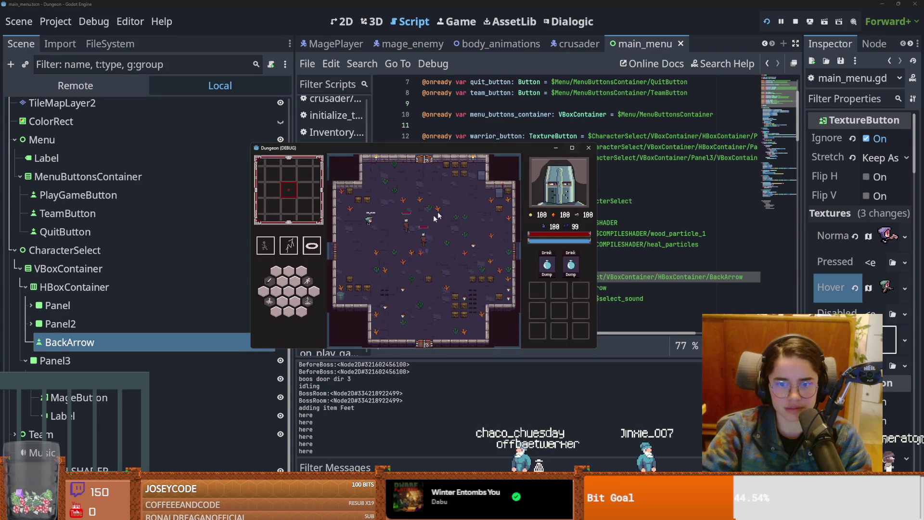
{"action": "key", "text": "Escape"}
{"action": "left_click", "coordinate": [427, 288]}
{"action": "key", "text": "super+Up"}
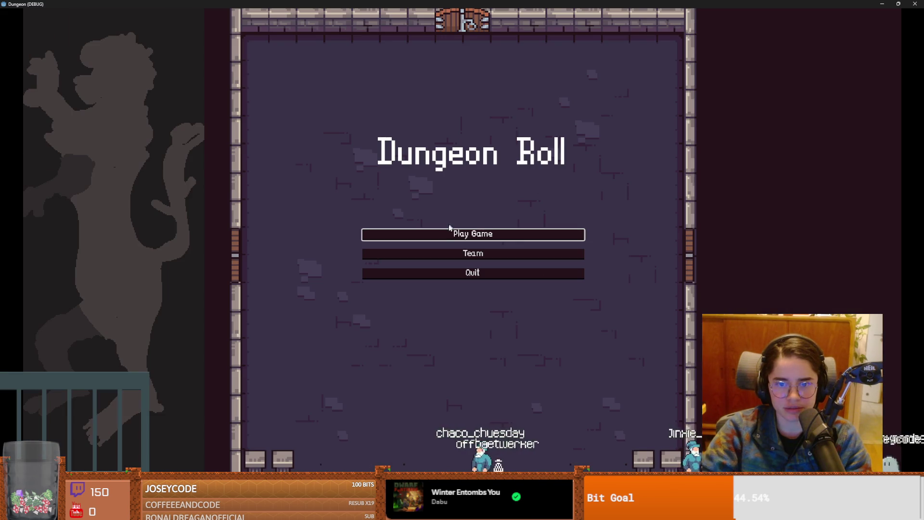
- Start a game as the Warrior, return to the title screen, and close the game
{"action": "left_click", "coordinate": [481, 233]}
{"action": "left_click", "coordinate": [391, 141]}
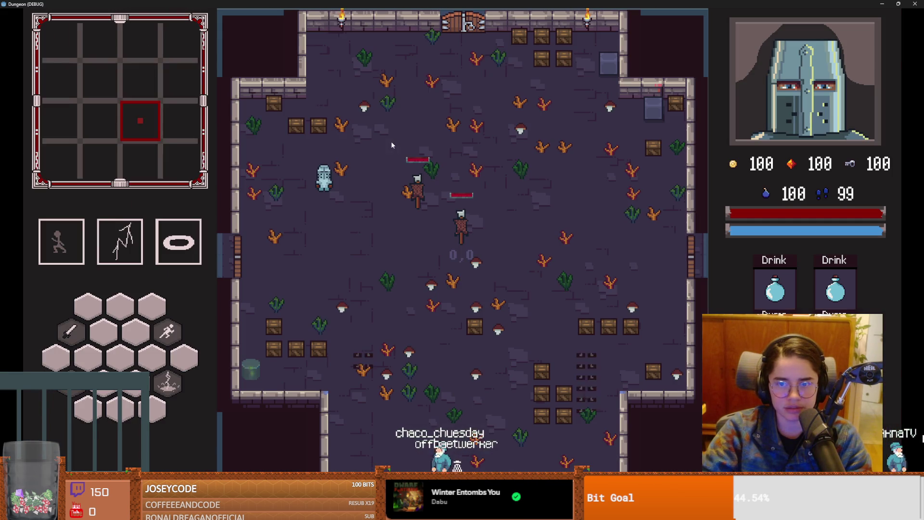
{"action": "key", "text": "Escape"}
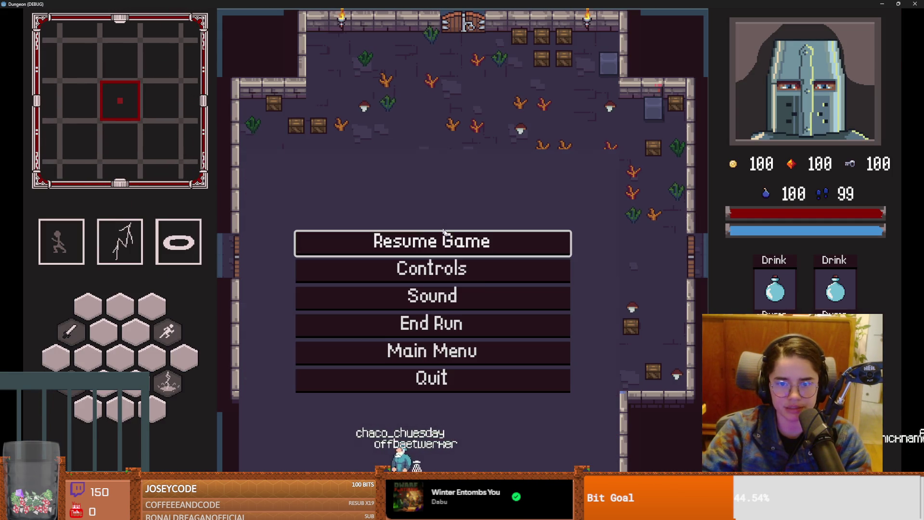
{"action": "left_click", "coordinate": [448, 351]}
{"action": "left_click", "coordinate": [472, 272]}
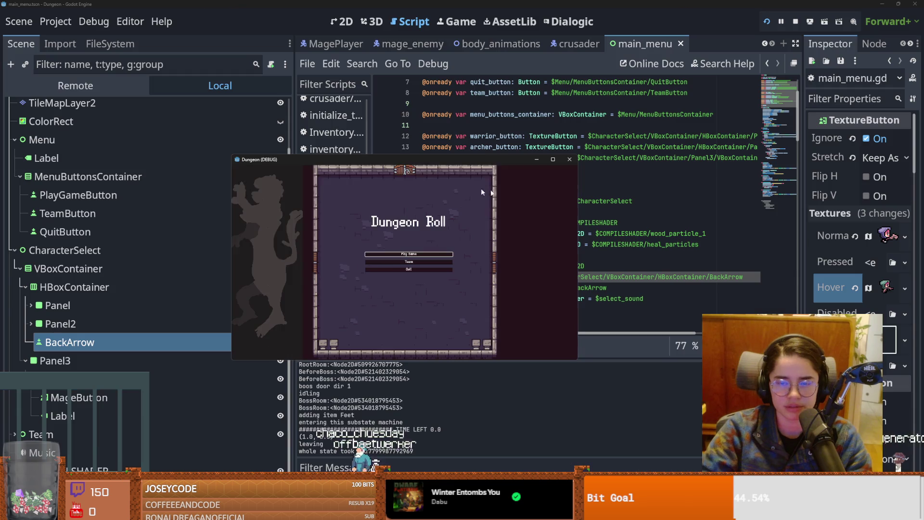
{"action": "scroll", "coordinate": [547, 200], "scroll_direction": "down", "scroll_amount": 7}
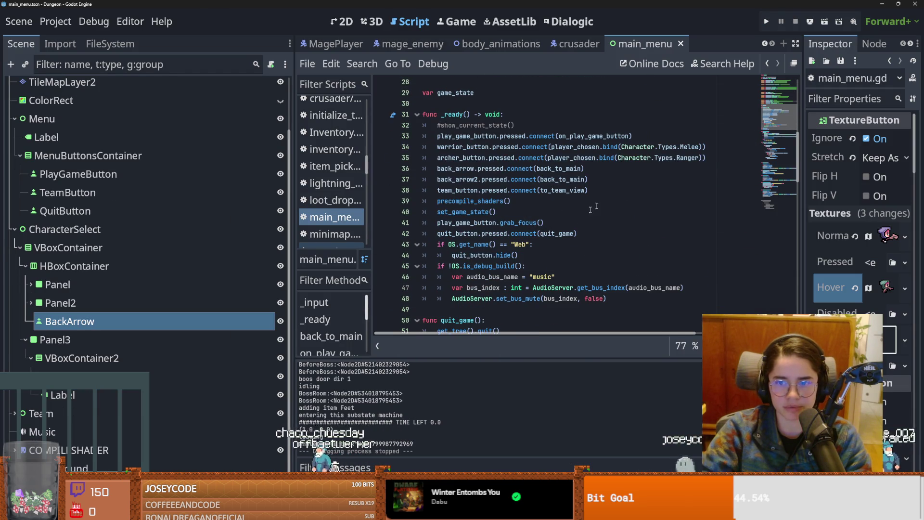
- Duplicate the archer_button pressed-signal connection line below itself
{"action": "left_click_drag", "start_coordinate": [706, 158], "coordinate": [437, 159]}
{"action": "key", "text": "ctrl+c"}
{"action": "key", "text": "End"}
{"action": "key", "text": "Return"}
{"action": "key", "text": "ctrl+v"}
- Change the copy to mage_button bound to Character.Types.Mage, save, and close the scene
{"action": "double_click", "coordinate": [458, 168]}
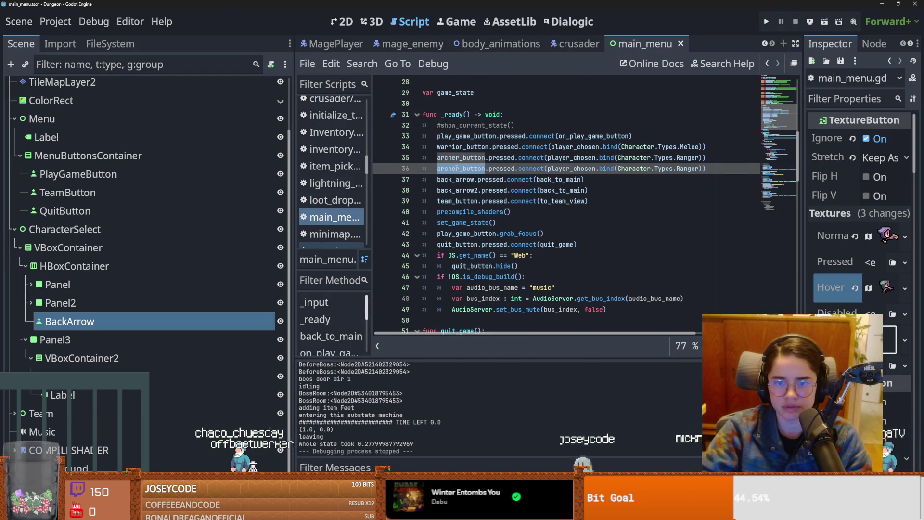
{"action": "type", "text": "mag"}
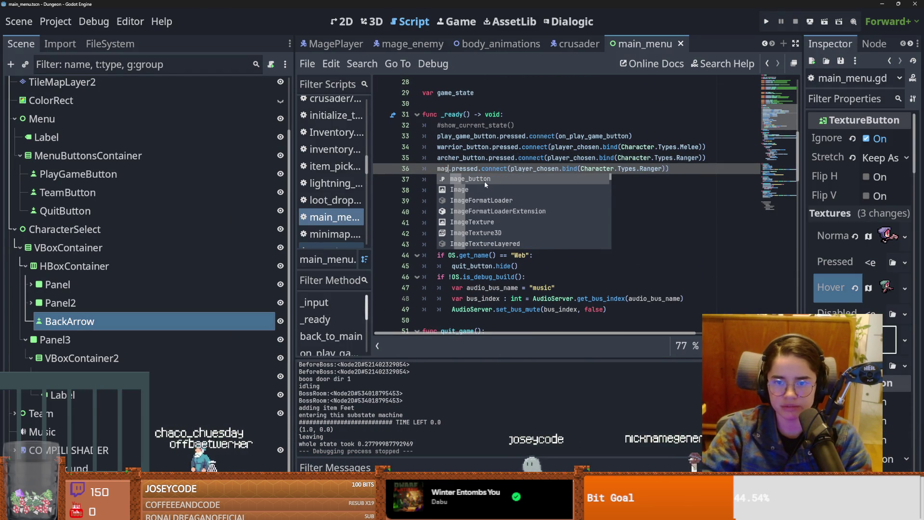
{"action": "key", "text": "Return"}
{"action": "key", "text": "ctrl+space"}
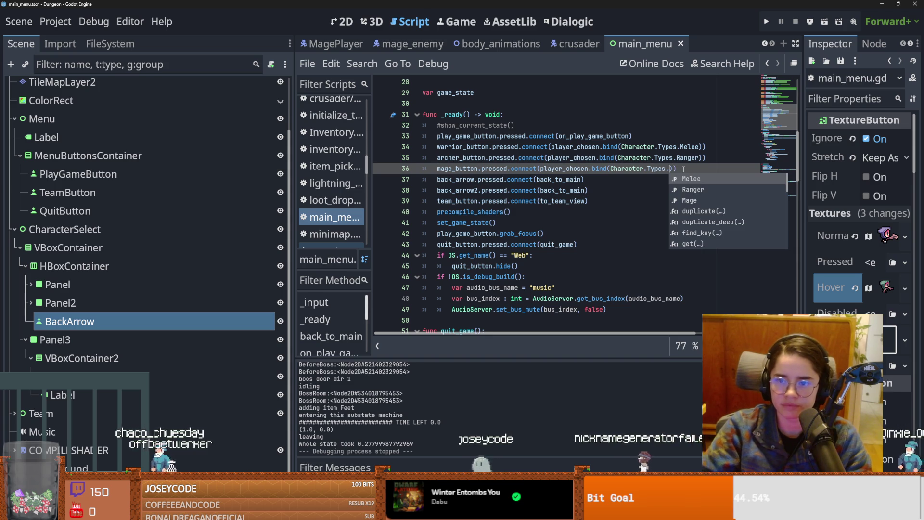
{"action": "key", "text": "Down"}
{"action": "key", "text": "Down"}
{"action": "key", "text": "Return"}
{"action": "key", "text": "ctrl+s"}
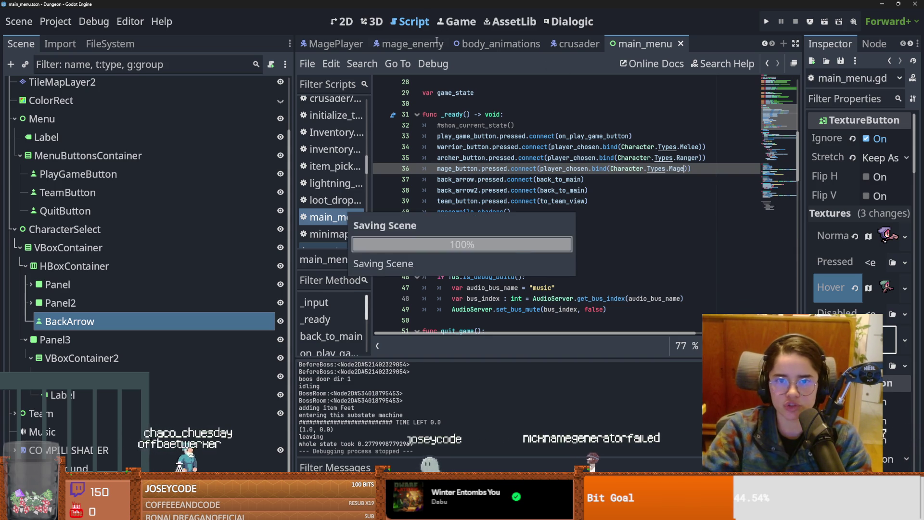
{"action": "key", "text": "ctrl+shift+w"}
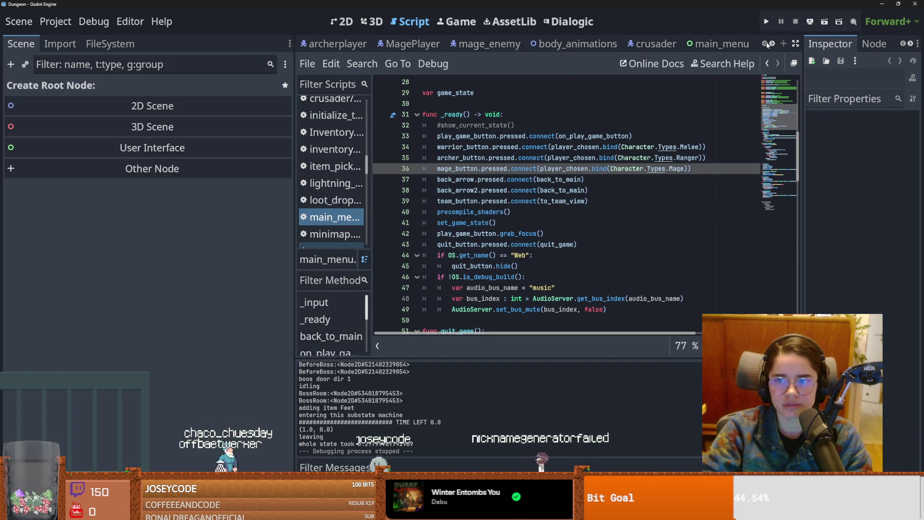
- Filter the FileSystem for 'tile', then return to lines 42-43 of main_menu.gd
{"action": "left_click", "coordinate": [101, 47]}
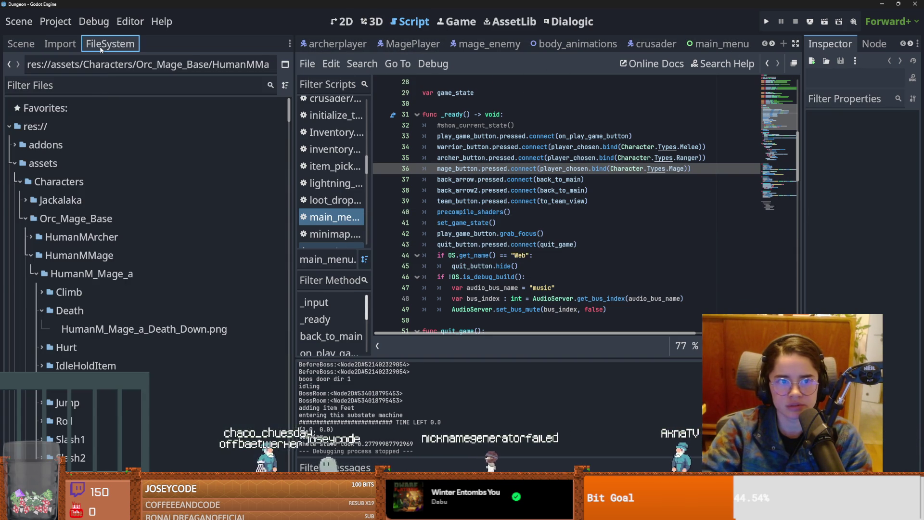
{"action": "type", "text": "tile"}
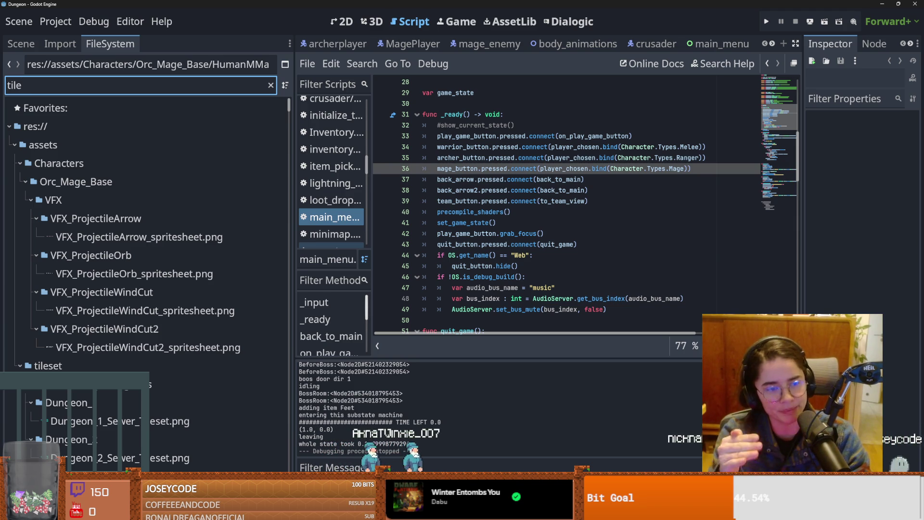
{"action": "left_click", "coordinate": [591, 255]}
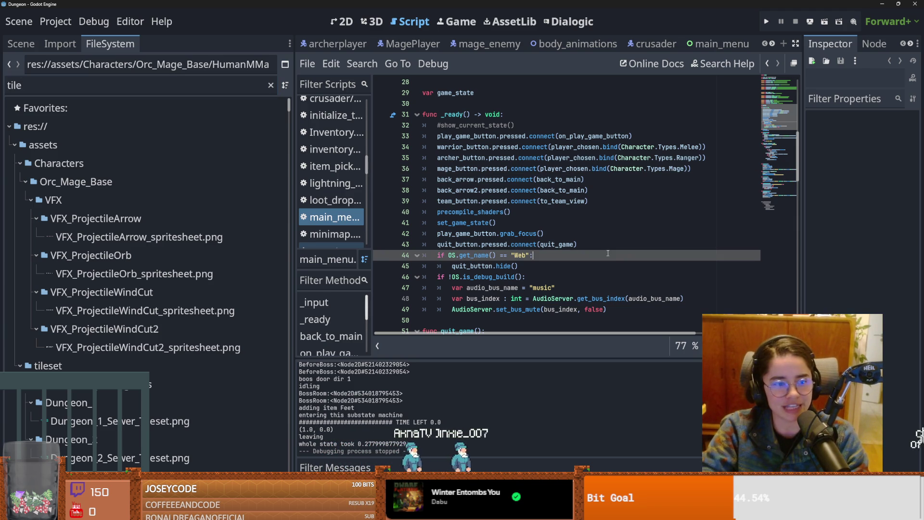
{"action": "scroll", "coordinate": [591, 256], "scroll_direction": "up", "scroll_amount": 1}
{"action": "scroll", "coordinate": [592, 255], "scroll_direction": "up", "scroll_amount": 3}
{"action": "scroll", "coordinate": [595, 251], "scroll_direction": "down", "scroll_amount": 4}
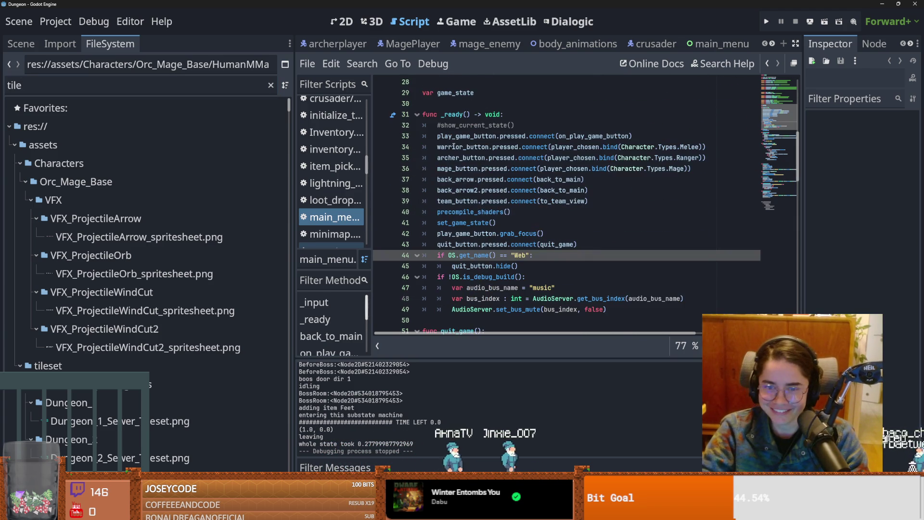
{"action": "left_click", "coordinate": [599, 248]}
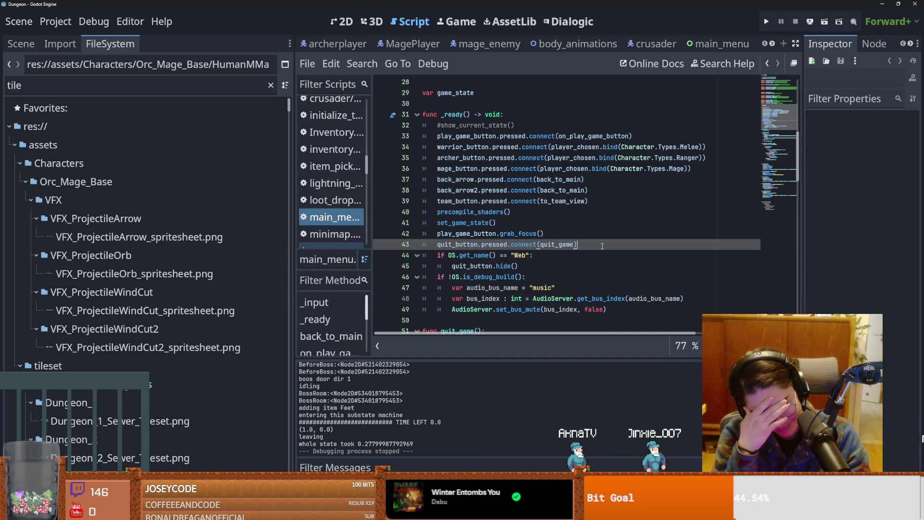
{"action": "left_click", "coordinate": [592, 236]}
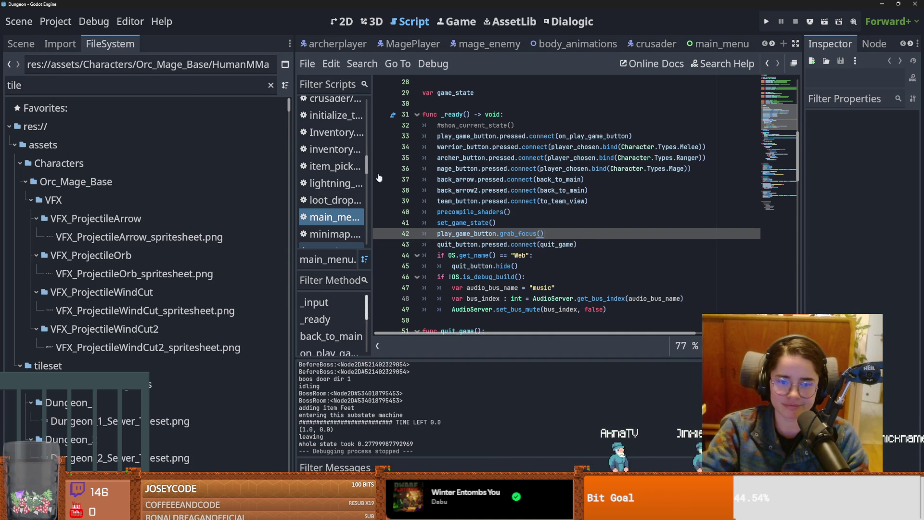
- Clear the file filter, collapse the assets, Audio, Core and ui folders, and show the Scene tree
{"action": "left_click", "coordinate": [271, 86]}
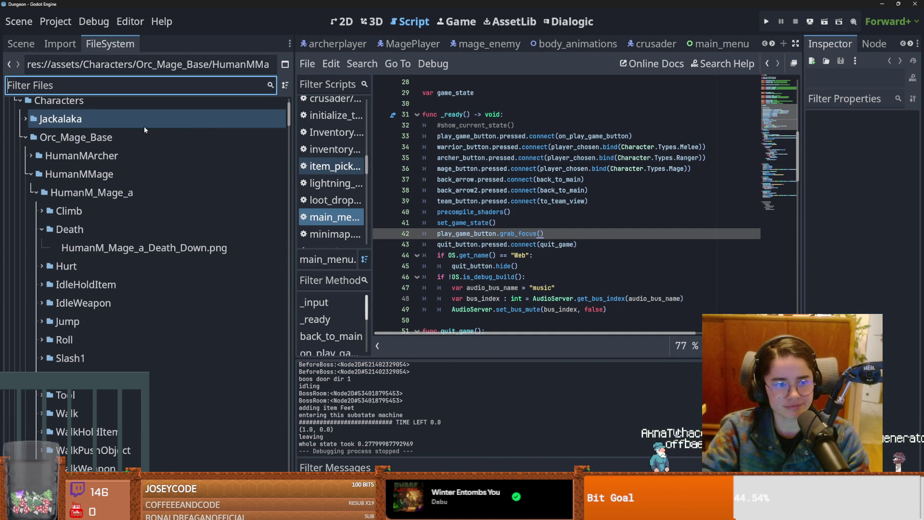
{"action": "scroll", "coordinate": [78, 296], "scroll_direction": "up", "scroll_amount": 3}
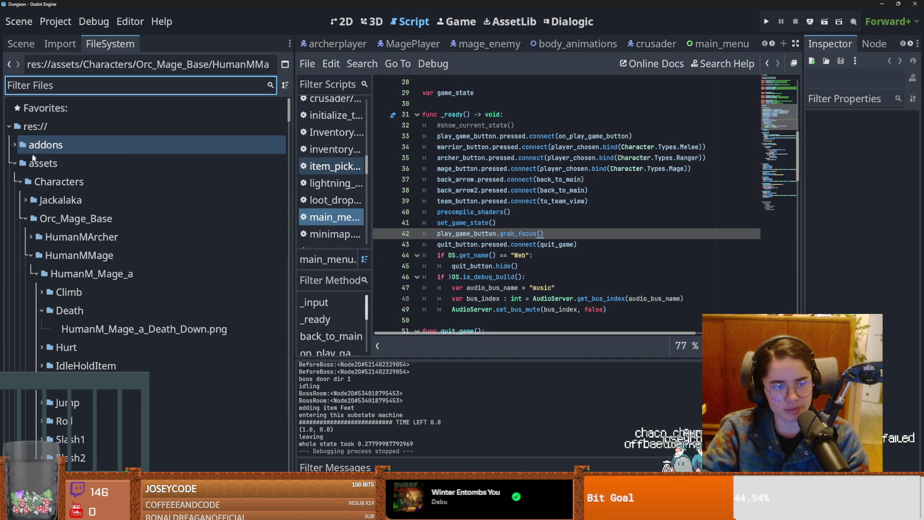
{"action": "left_click", "coordinate": [16, 164]}
{"action": "left_click", "coordinate": [13, 182]}
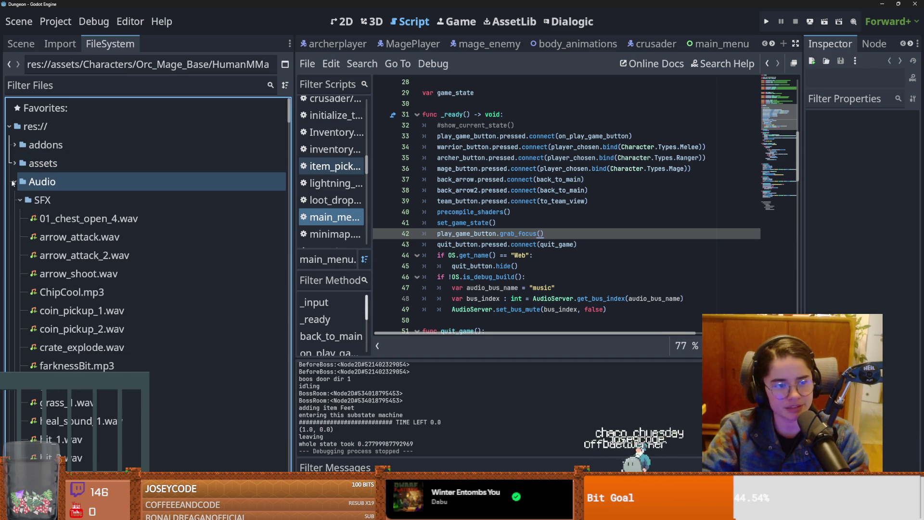
{"action": "left_click", "coordinate": [13, 182]}
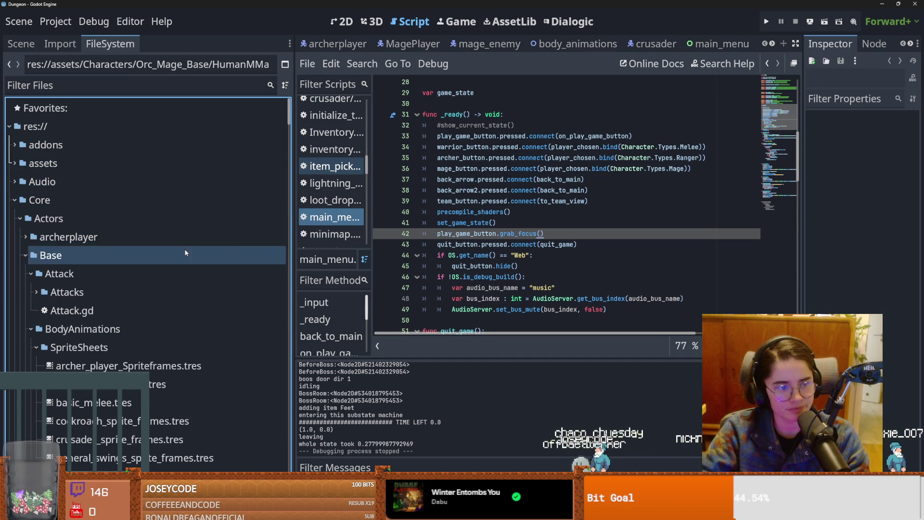
{"action": "left_click", "coordinate": [14, 199]}
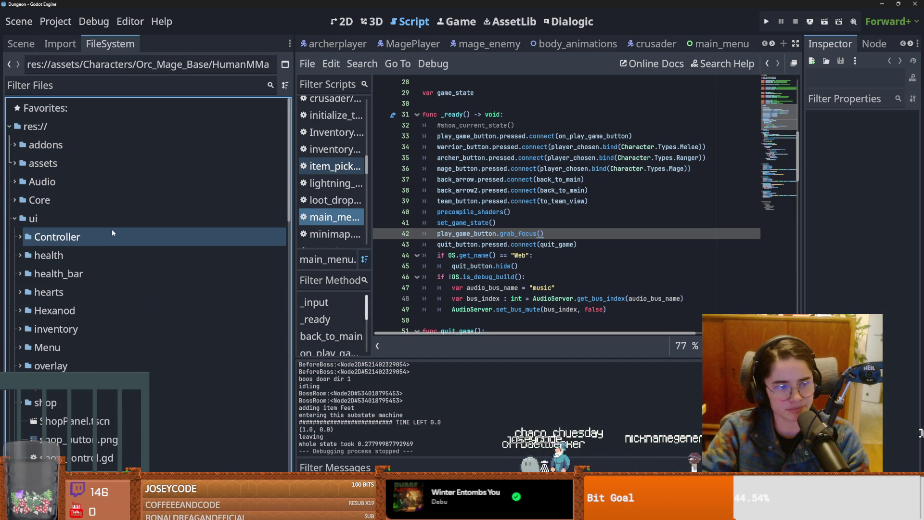
{"action": "left_click", "coordinate": [14, 236]}
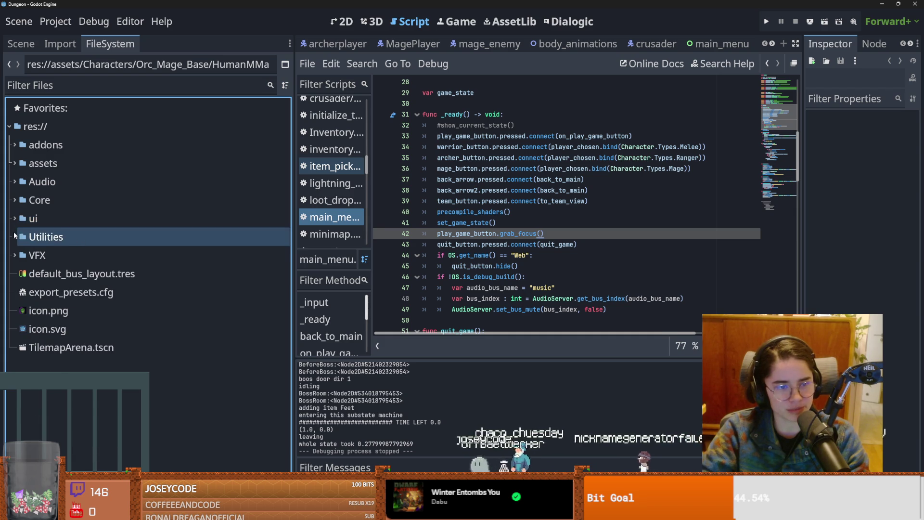
{"action": "left_click", "coordinate": [19, 85]}
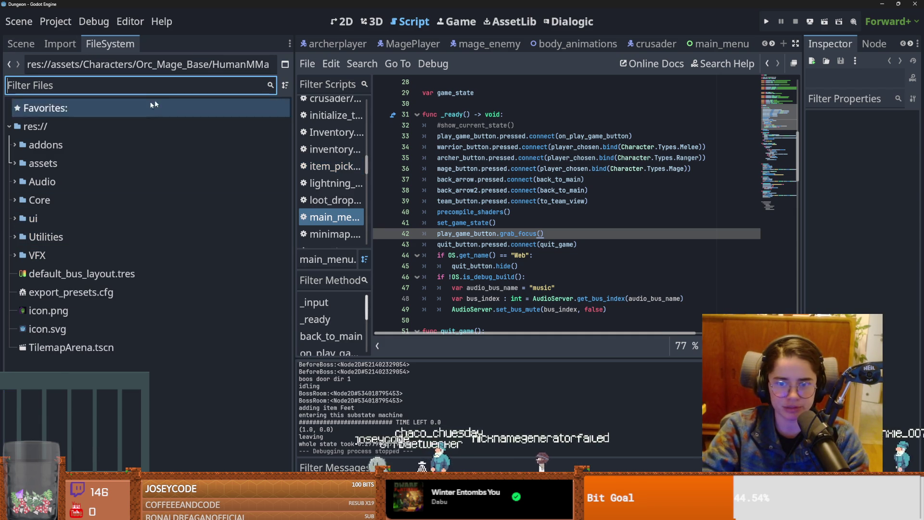
{"action": "left_click", "coordinate": [20, 44]}
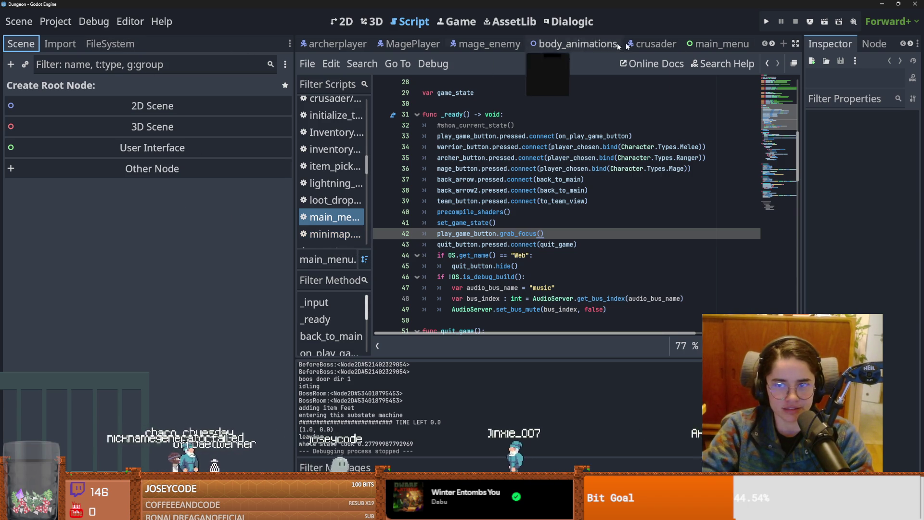
- Close all other open scenes and then the archerplayer scene
{"action": "right_click", "coordinate": [339, 44]}
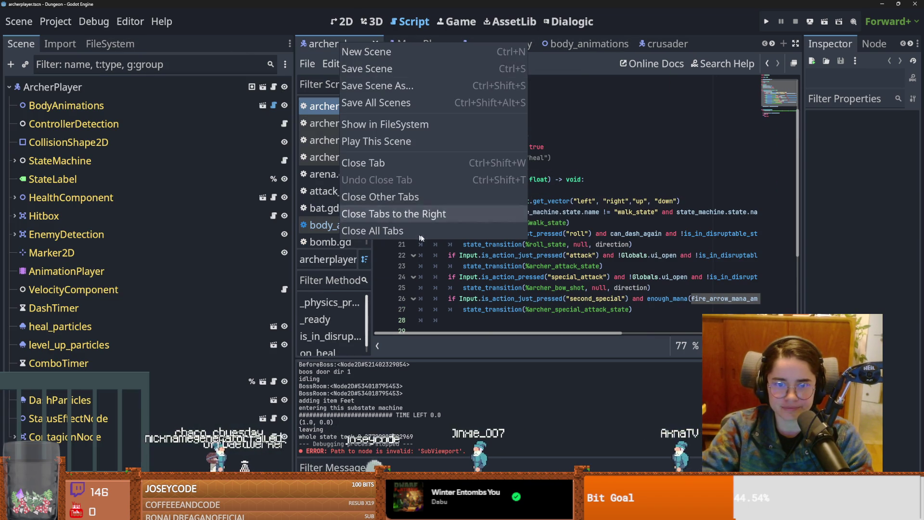
{"action": "left_click", "coordinate": [402, 217]}
{"action": "left_click", "coordinate": [376, 44]}
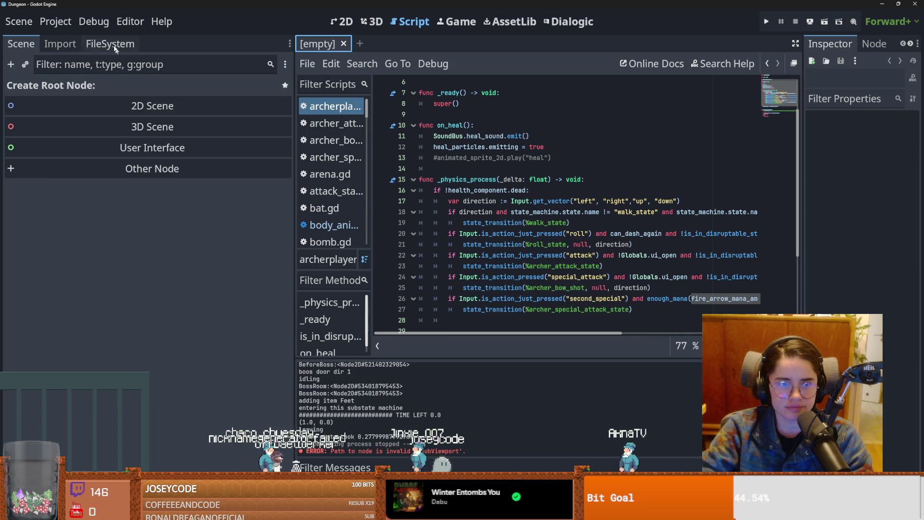
- Open TilemapArena.tscn via a 'tilemap' filter, show its arena.gd script, and save
{"action": "left_click", "coordinate": [118, 52]}
{"action": "left_click", "coordinate": [81, 80]}
{"action": "type", "text": "tilemap"}
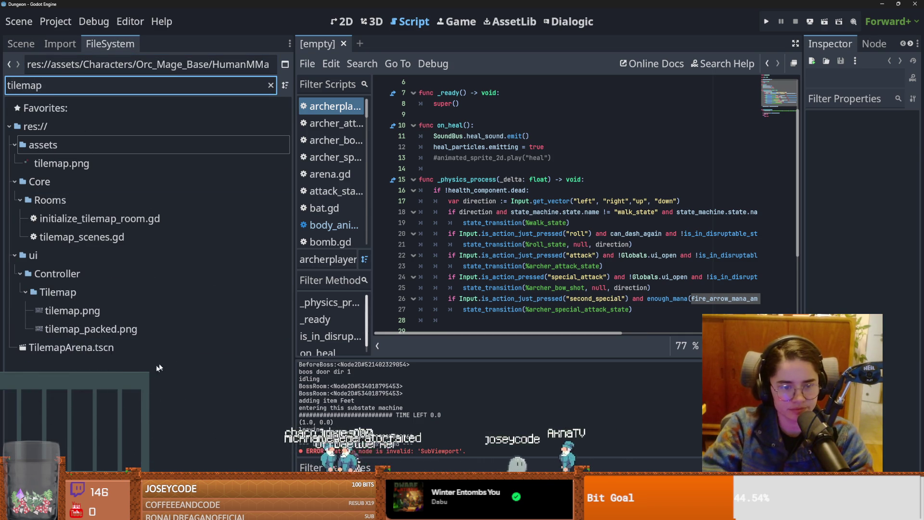
{"action": "double_click", "coordinate": [126, 345]}
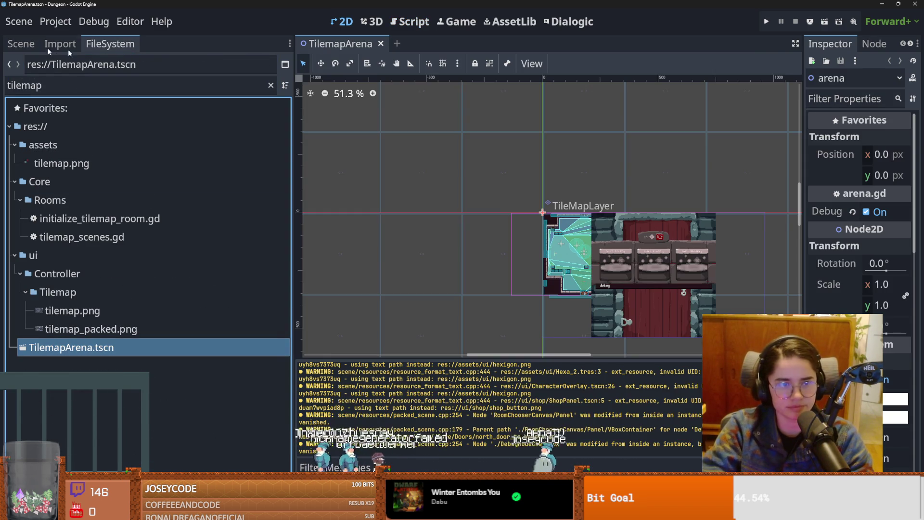
{"action": "left_click", "coordinate": [21, 44]}
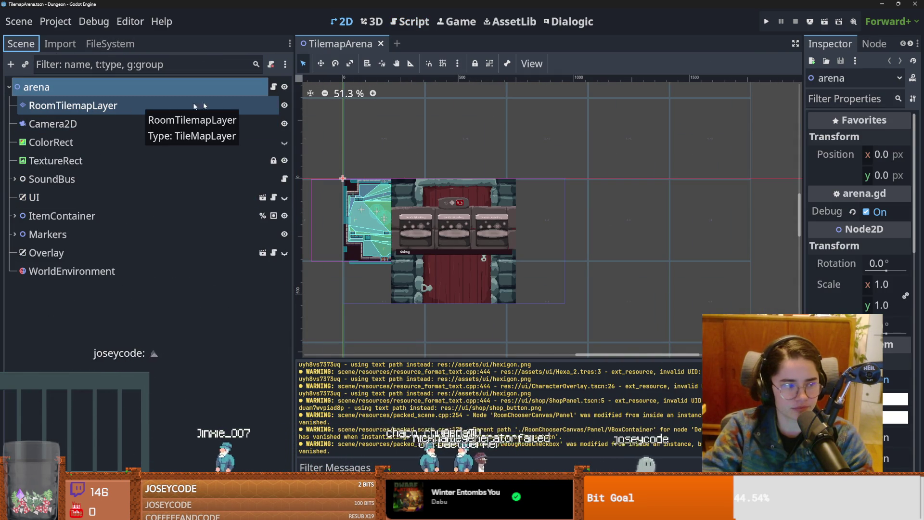
{"action": "left_click", "coordinate": [273, 87]}
{"action": "key", "text": "ctrl+s"}
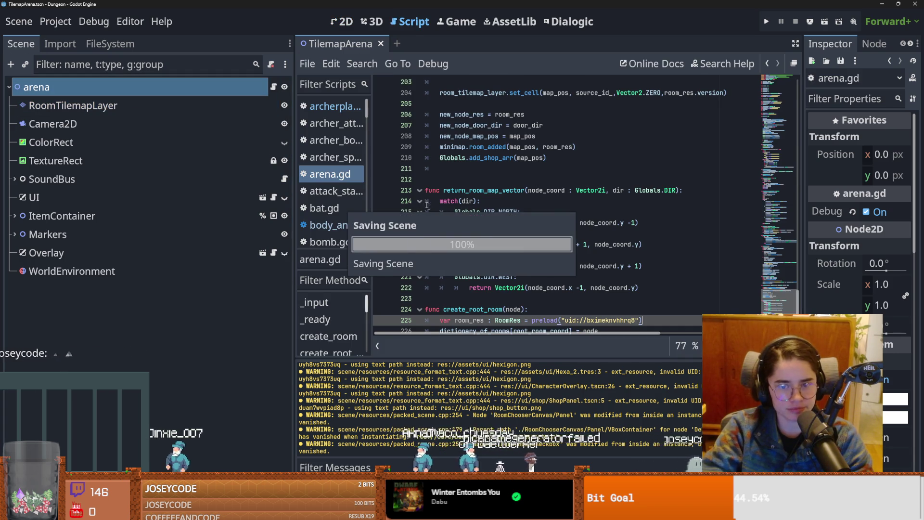
- Remove the extra blank line before return_room_map_vector and save arena.gd
{"action": "scroll", "coordinate": [530, 264], "scroll_direction": "up", "scroll_amount": 2}
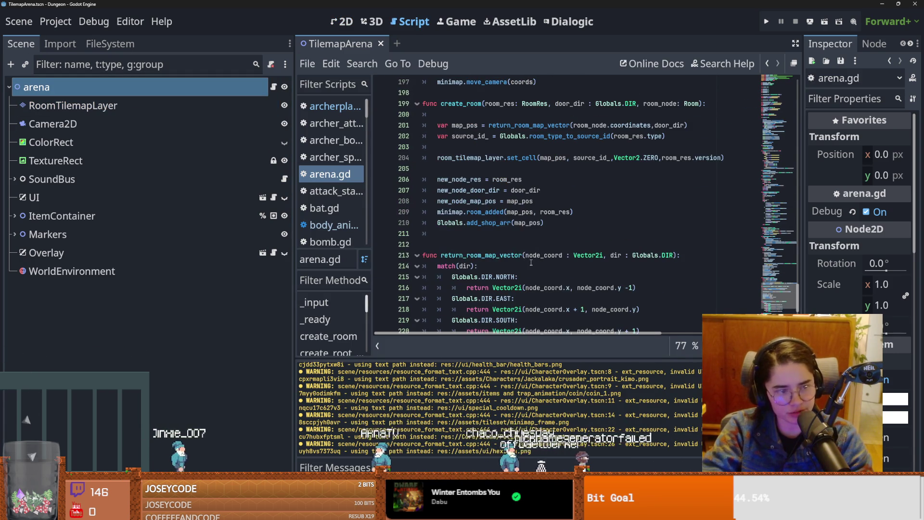
{"action": "scroll", "coordinate": [518, 260], "scroll_direction": "up", "scroll_amount": 1}
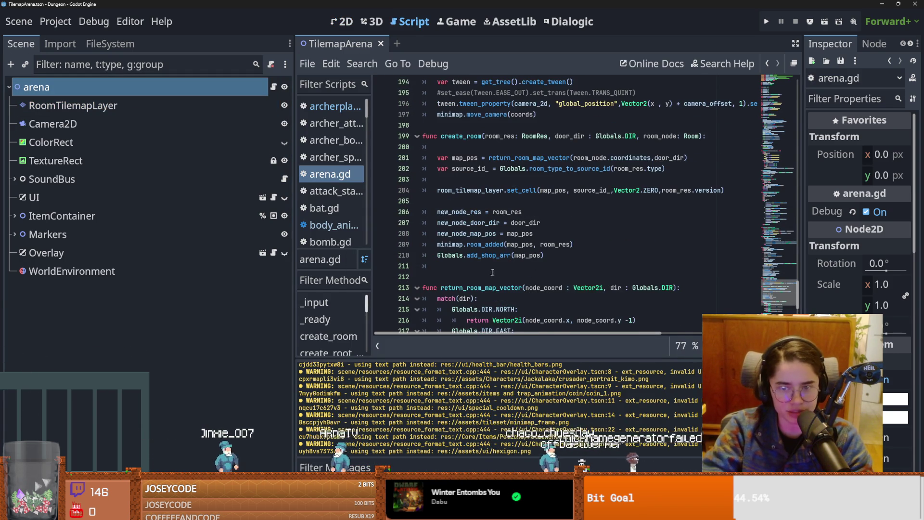
{"action": "left_click", "coordinate": [512, 275]}
{"action": "key", "text": "BackSpace"}
{"action": "key", "text": "ctrl+s"}
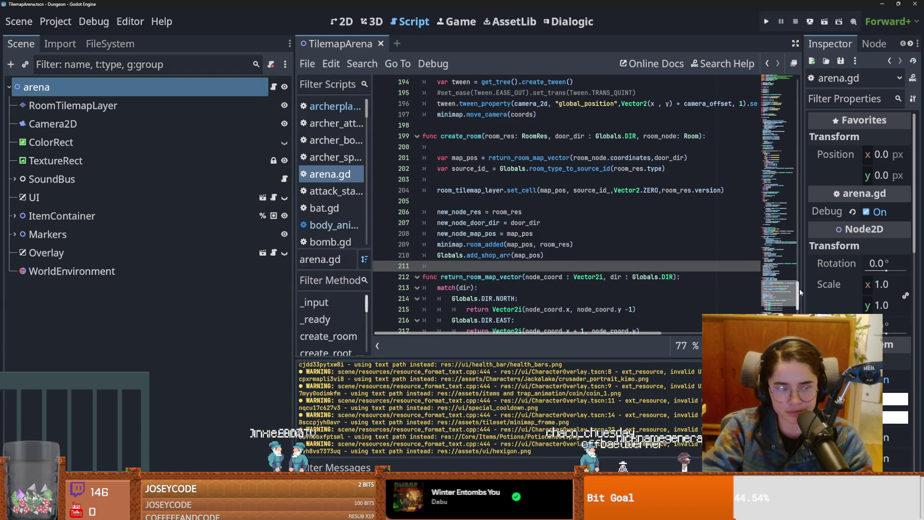
- Paste a copy of the Ranger elif branch below it, change it to Mage, and save
{"action": "left_click_drag", "start_coordinate": [780, 295], "coordinate": [809, 81]}
{"action": "scroll", "coordinate": [601, 204], "scroll_direction": "down", "scroll_amount": 15}
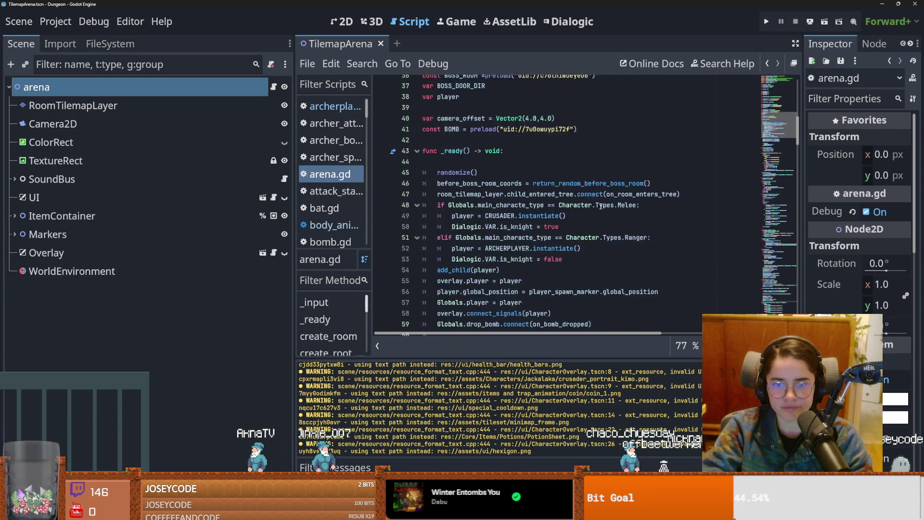
{"action": "scroll", "coordinate": [572, 193], "scroll_direction": "up", "scroll_amount": 1}
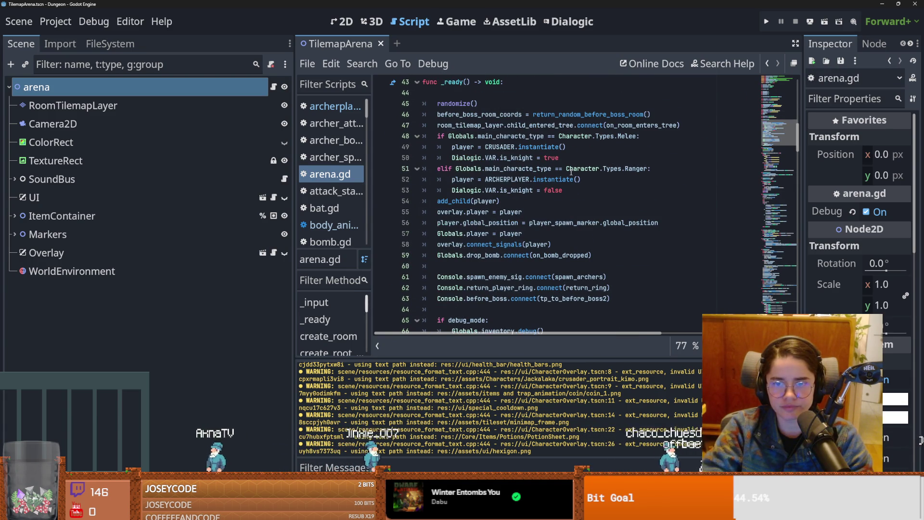
{"action": "left_click_drag", "start_coordinate": [575, 190], "coordinate": [410, 174]}
{"action": "key", "text": "ctrl+c"}
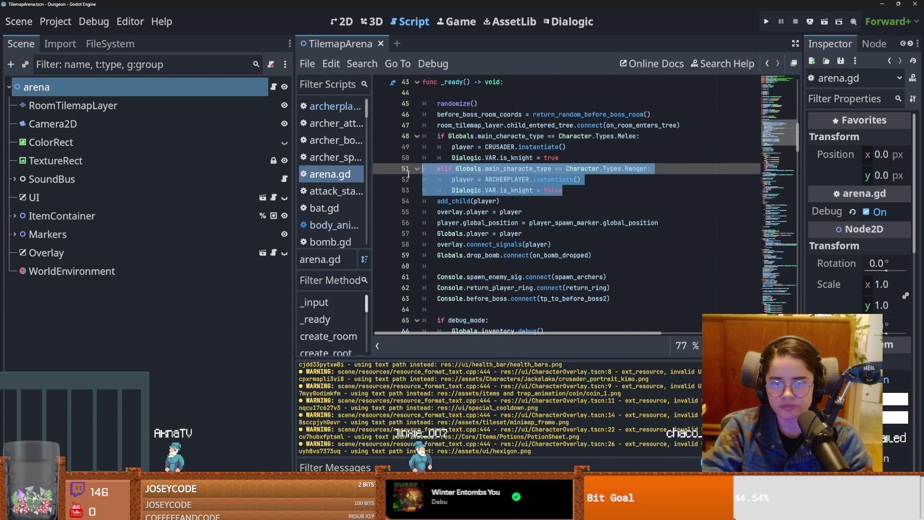
{"action": "left_click", "coordinate": [584, 193]}
{"action": "key", "text": "Return"}
{"action": "key", "text": "ctrl+v"}
{"action": "double_click", "coordinate": [516, 222]}
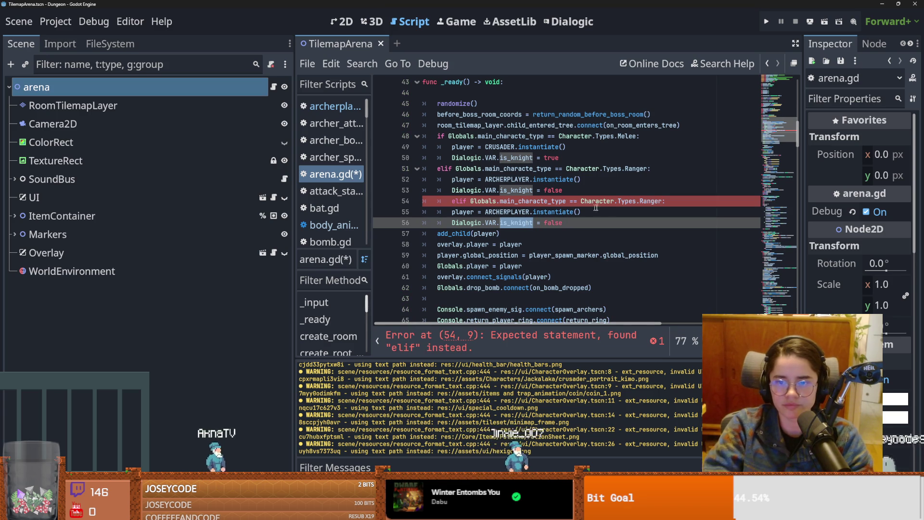
{"action": "double_click", "coordinate": [645, 201]}
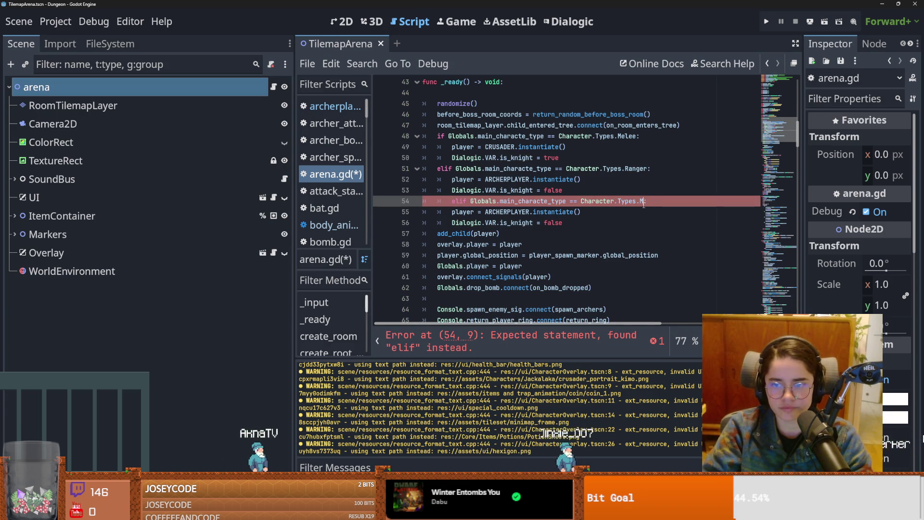
{"action": "key", "text": "ctrl+s"}
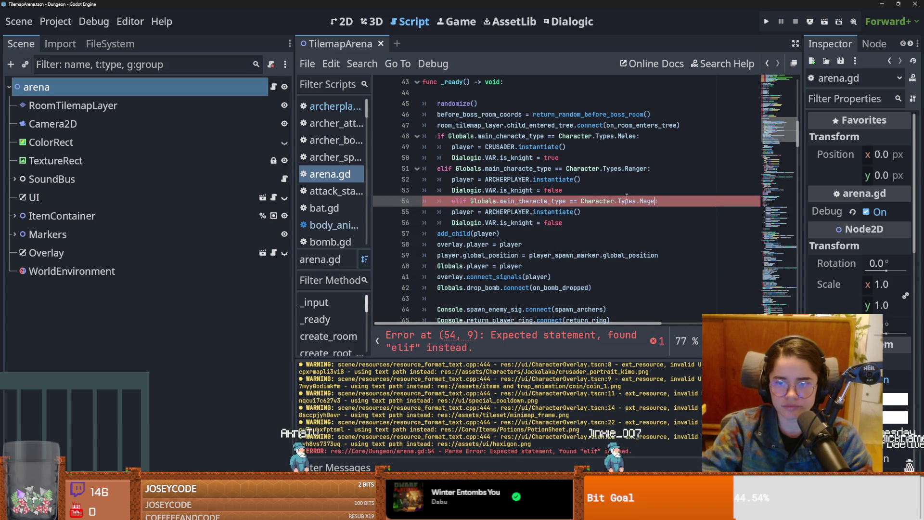
- Check the Character Types enum, then add a blank line below the CRUSADER constant and save
{"action": "left_click", "coordinate": [595, 201], "text": "ctrl"}
{"action": "scroll", "coordinate": [544, 193], "scroll_direction": "up", "scroll_amount": 20}
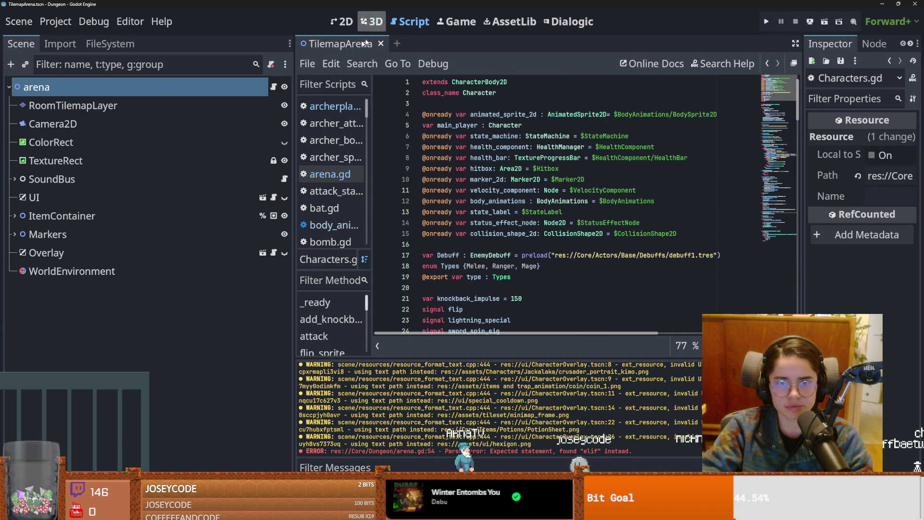
{"action": "left_click", "coordinate": [274, 87]}
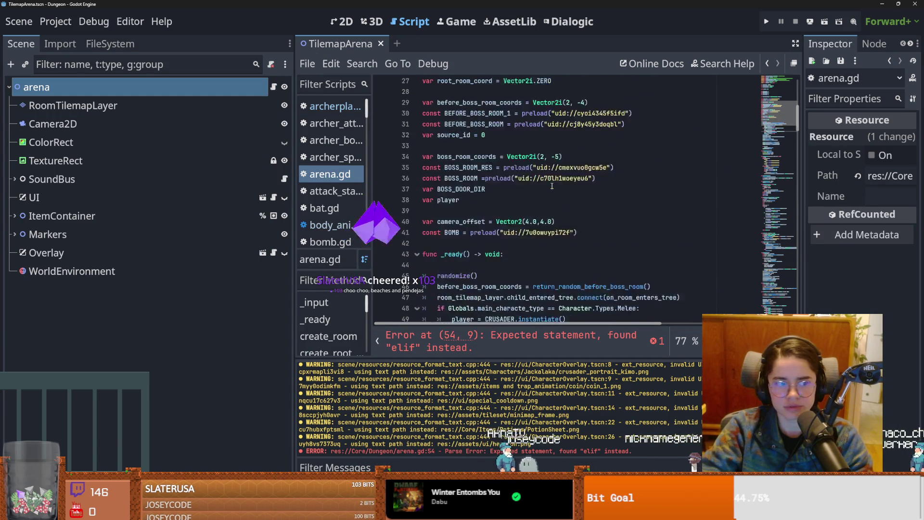
{"action": "scroll", "coordinate": [553, 188], "scroll_direction": "up", "scroll_amount": 7}
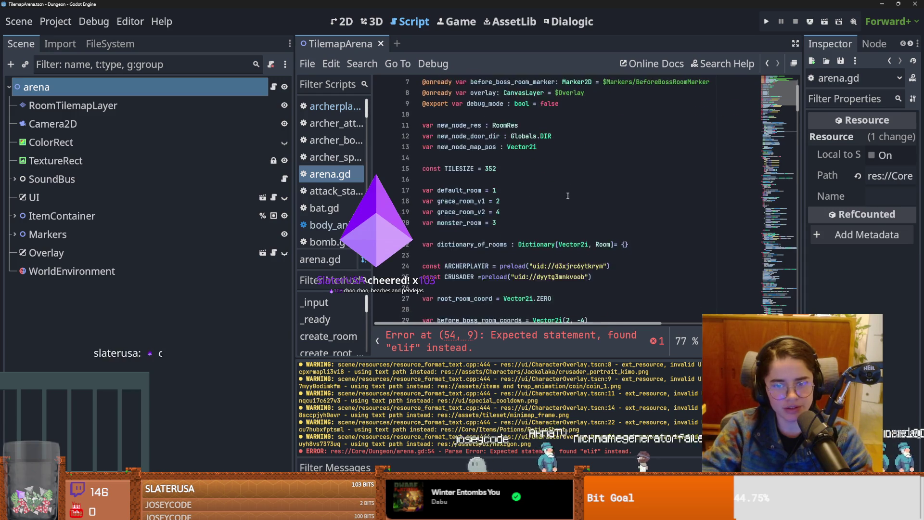
{"action": "scroll", "coordinate": [568, 195], "scroll_direction": "down", "scroll_amount": 5}
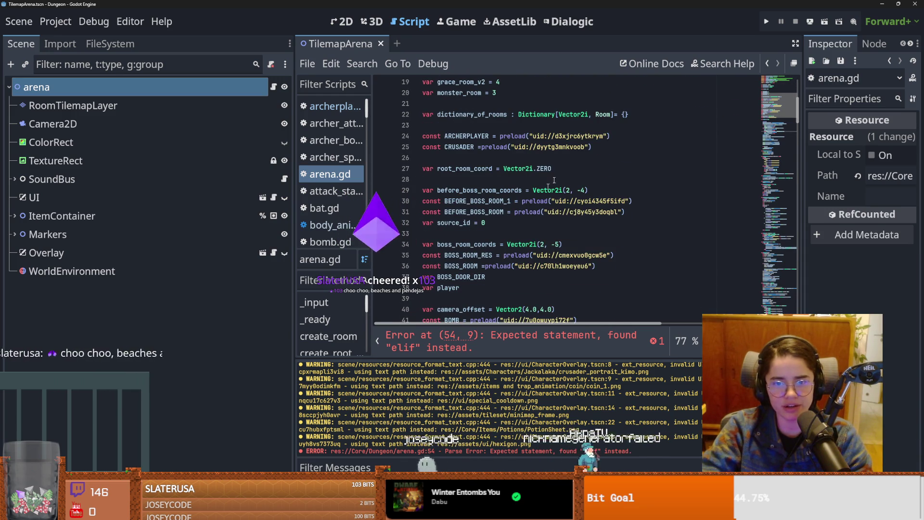
{"action": "left_click", "coordinate": [544, 148]}
{"action": "key", "text": "Return"}
{"action": "key", "text": "ctrl+s"}
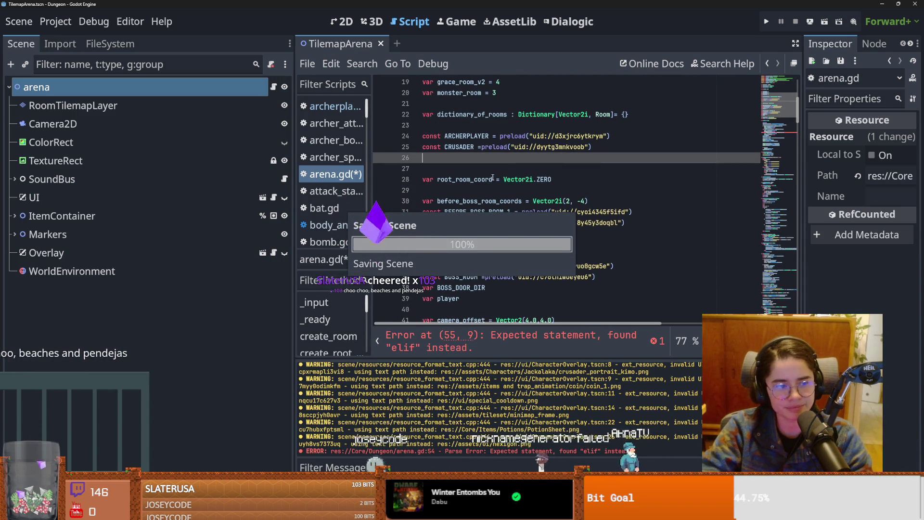
- Filter the FileSystem for 'mage' and locate MagePlayer.tscn in the MagePlayer folder
{"action": "left_click", "coordinate": [109, 44]}
{"action": "left_click", "coordinate": [93, 86]}
{"action": "type", "text": "mage"}
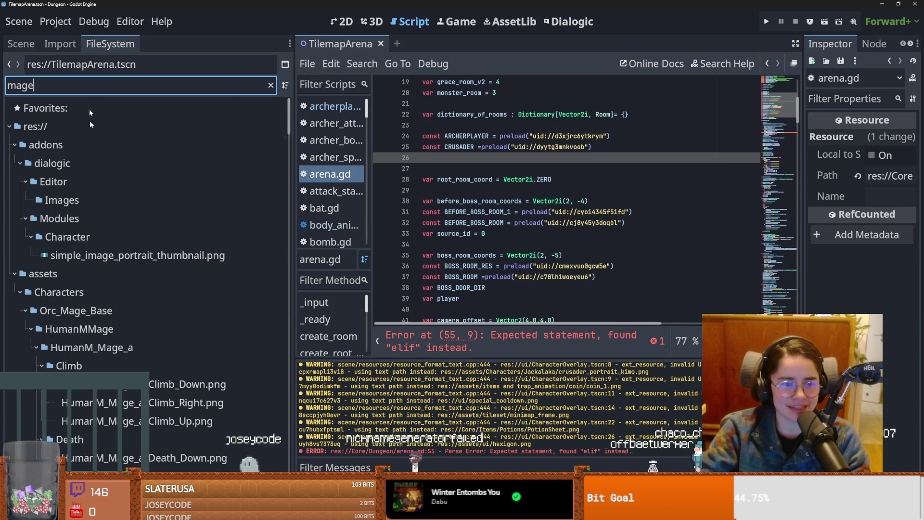
{"action": "scroll", "coordinate": [89, 112], "scroll_direction": "down", "scroll_amount": 15}
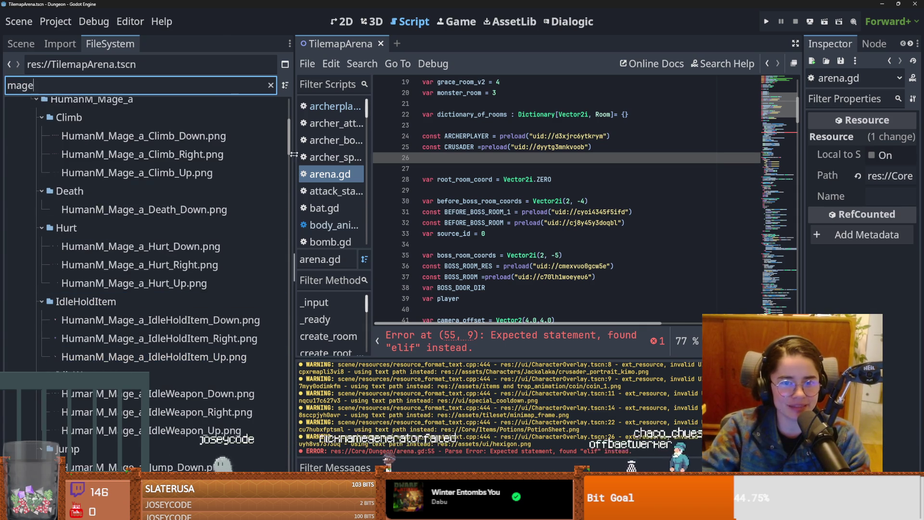
{"action": "left_click", "coordinate": [95, 328]}
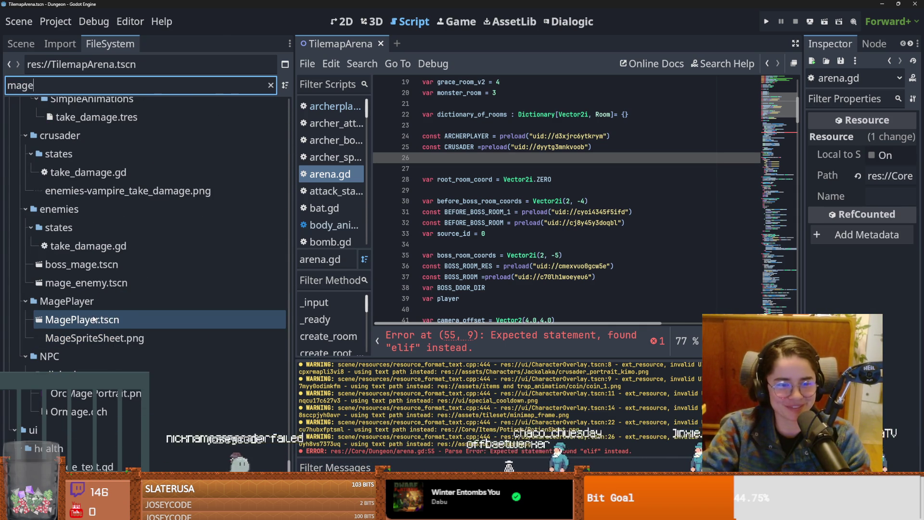
{"action": "left_click", "coordinate": [113, 310]}
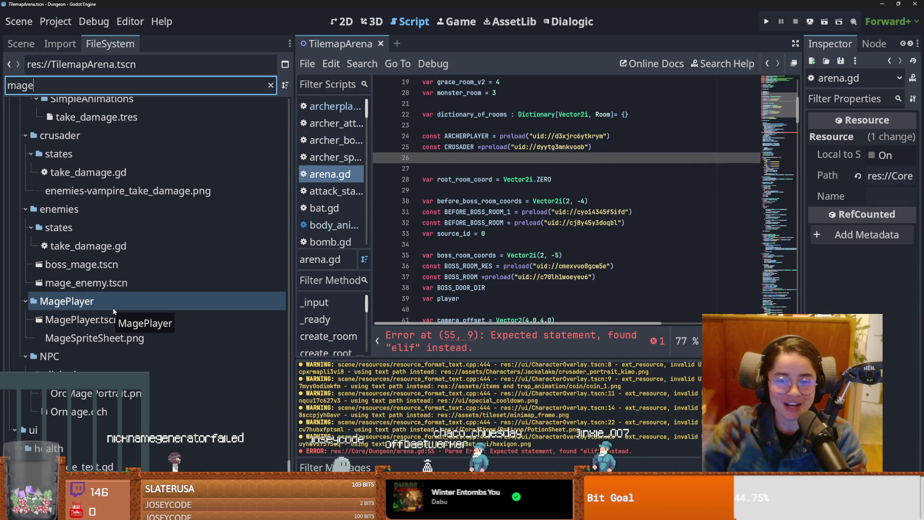
{"action": "left_click", "coordinate": [225, 337]}
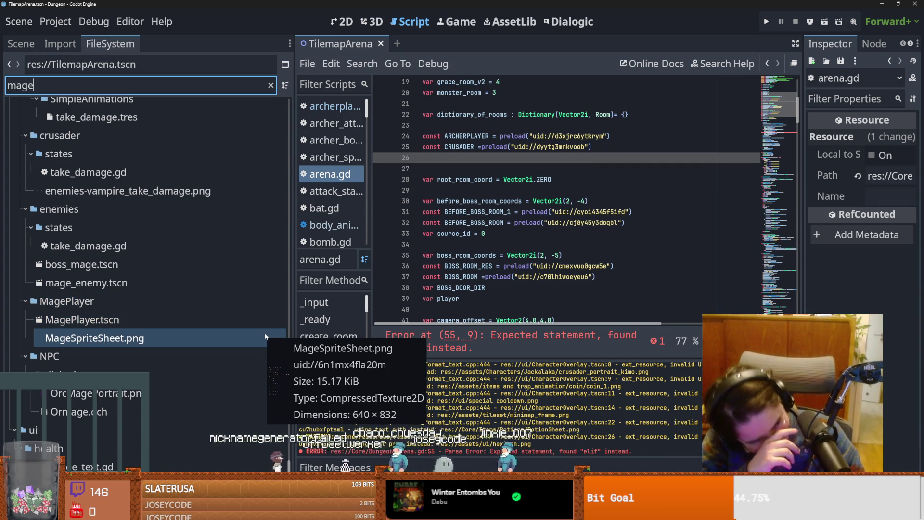
- Add a MAGE_PLAYER preload of MagePlayer.tscn under the CRUSADER constant
{"action": "mouse_move", "coordinate": [140, 320]}
{"action": "left_mouse_down"}
{"action": "mouse_move", "coordinate": [492, 179]}
{"action": "mouse_move", "coordinate": [455, 156]}
{"action": "left_mouse_up"}
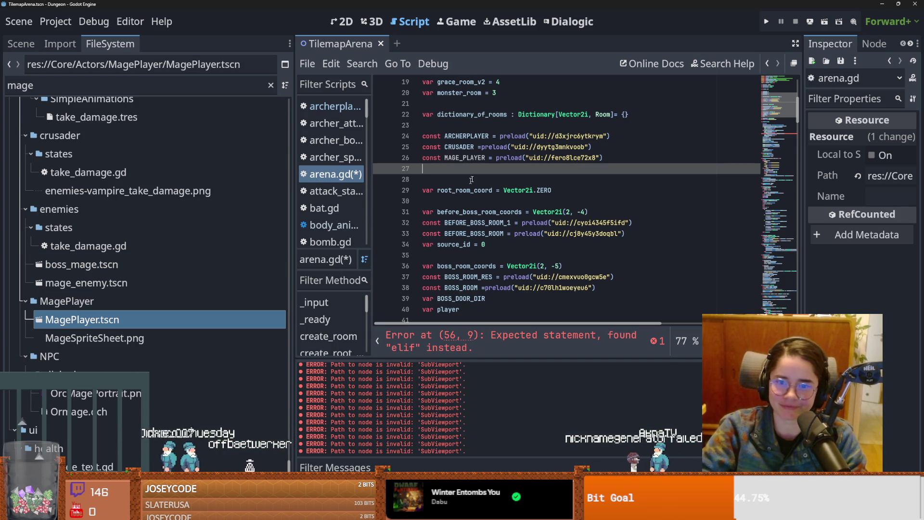
{"action": "key", "text": "BackSpace"}
{"action": "double_click", "coordinate": [464, 157]}
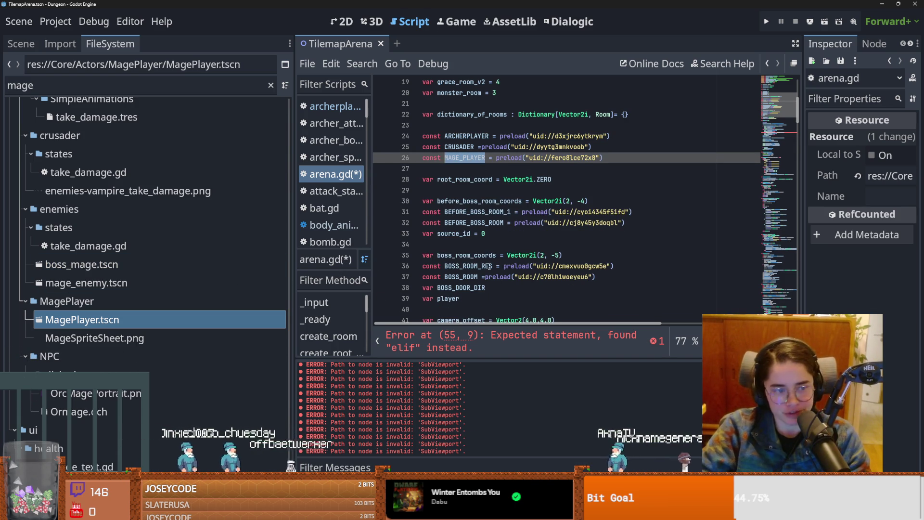
- Replace ARCHERPLAYER with MAGE_PLAYER in the Mage branch on line 56
{"action": "scroll", "coordinate": [489, 266], "scroll_direction": "down", "scroll_amount": 5}
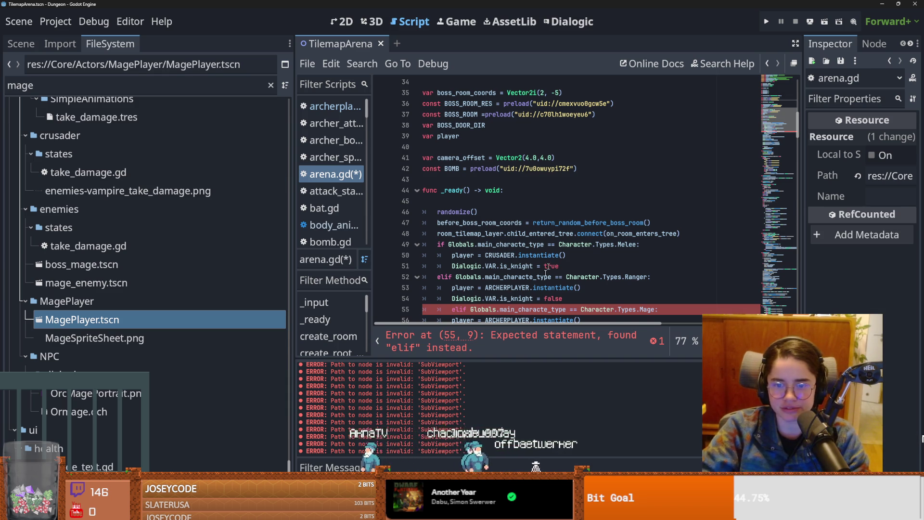
{"action": "scroll", "coordinate": [549, 259], "scroll_direction": "down", "scroll_amount": 1}
{"action": "double_click", "coordinate": [507, 288]}
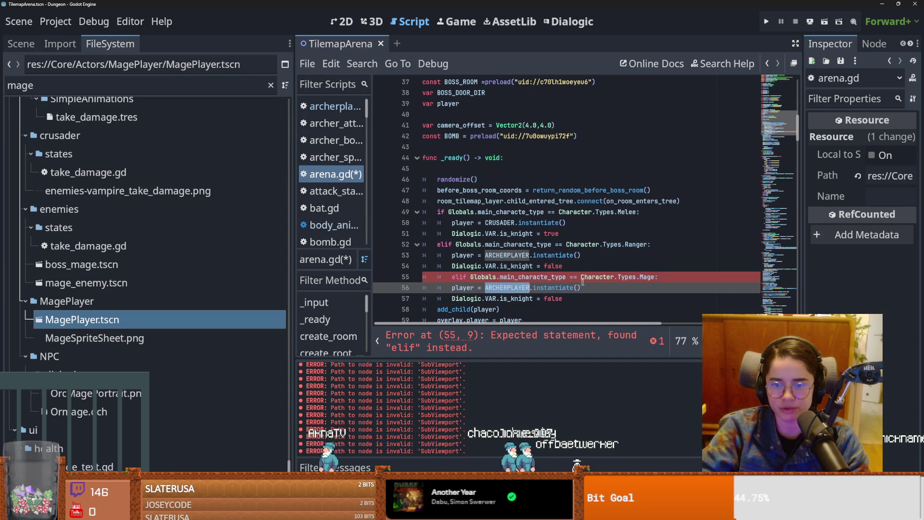
{"action": "key", "text": "ctrl+s"}
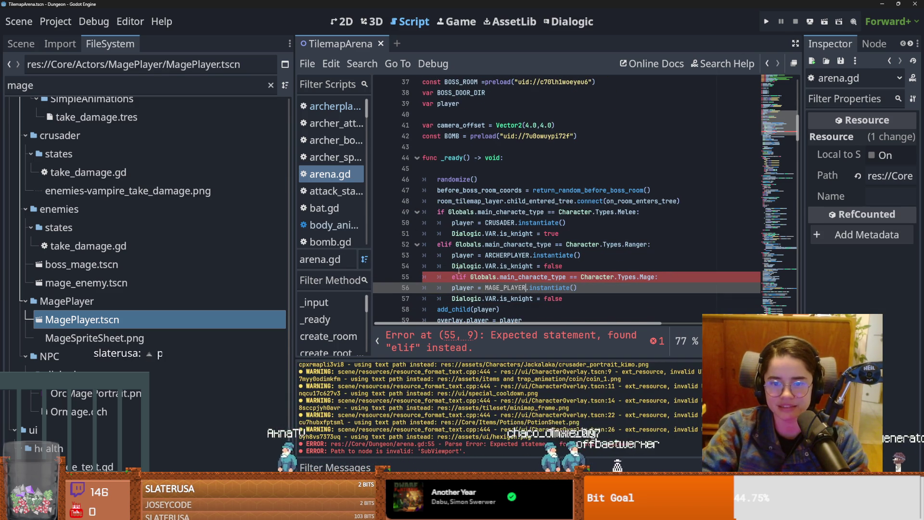
- Remove the extra indent from the Mage elif on line 55, save arena.gd, and run the game
{"action": "key", "text": "Up"}
{"action": "key", "text": "Home"}
{"action": "key", "text": "BackSpace"}
{"action": "key", "text": "ctrl+s"}
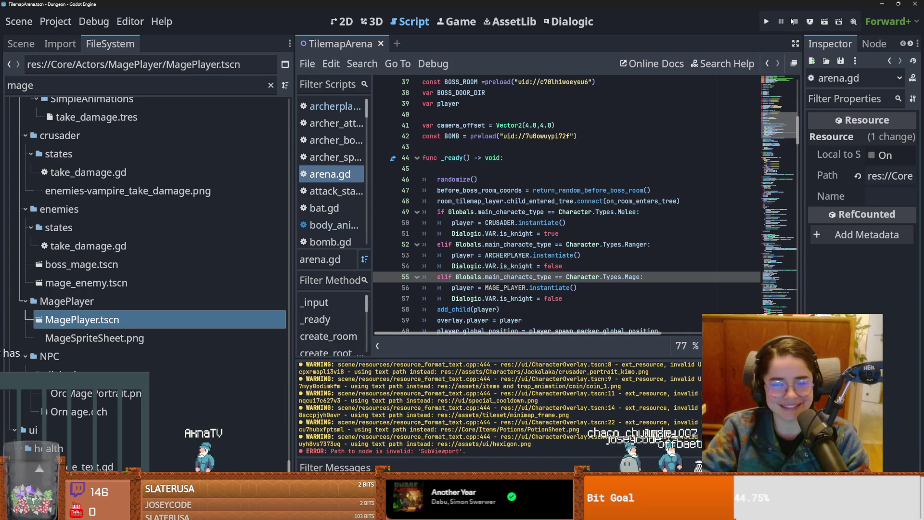
{"action": "key", "text": "F5"}
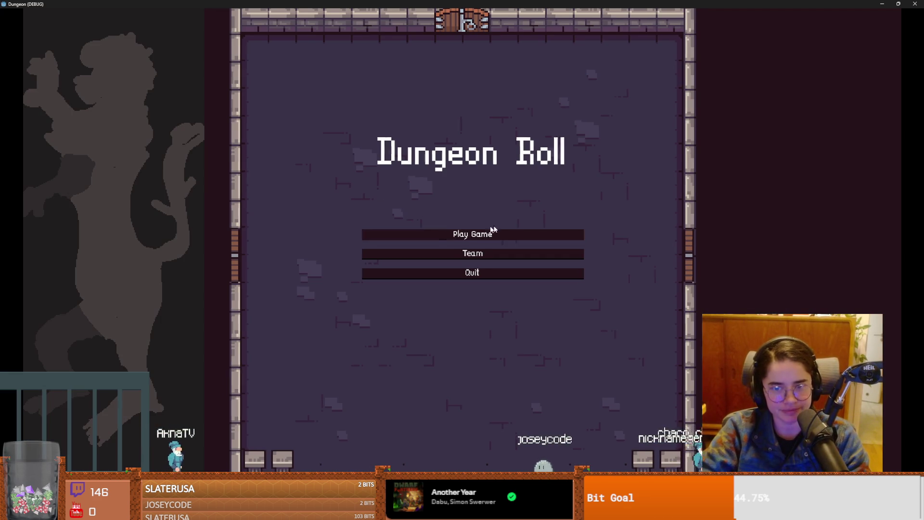
{"action": "left_click", "coordinate": [437, 234]}
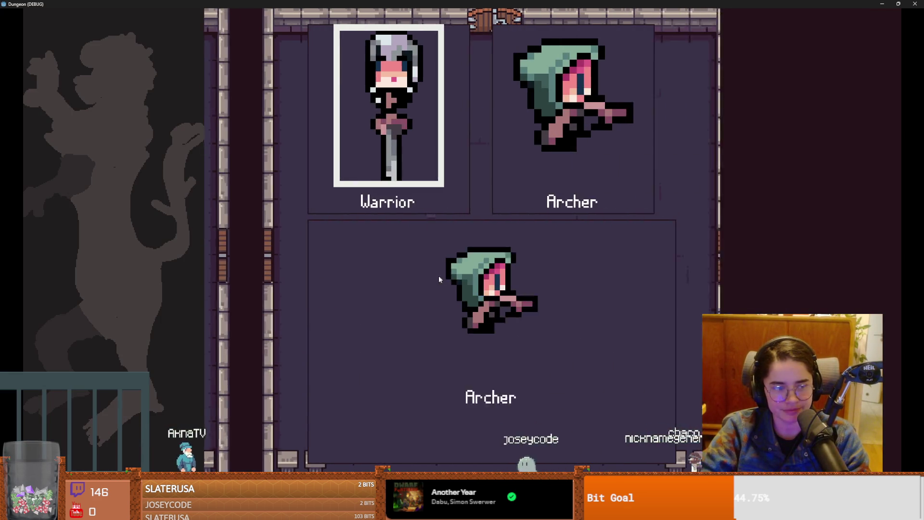
{"action": "left_click", "coordinate": [432, 274]}
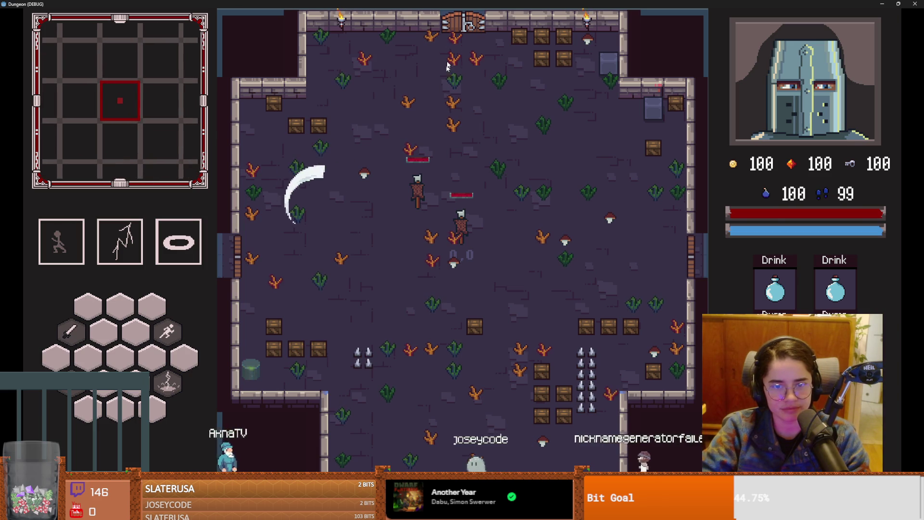
{"action": "key", "text": "super+Down"}
{"action": "left_click", "coordinate": [575, 161]}
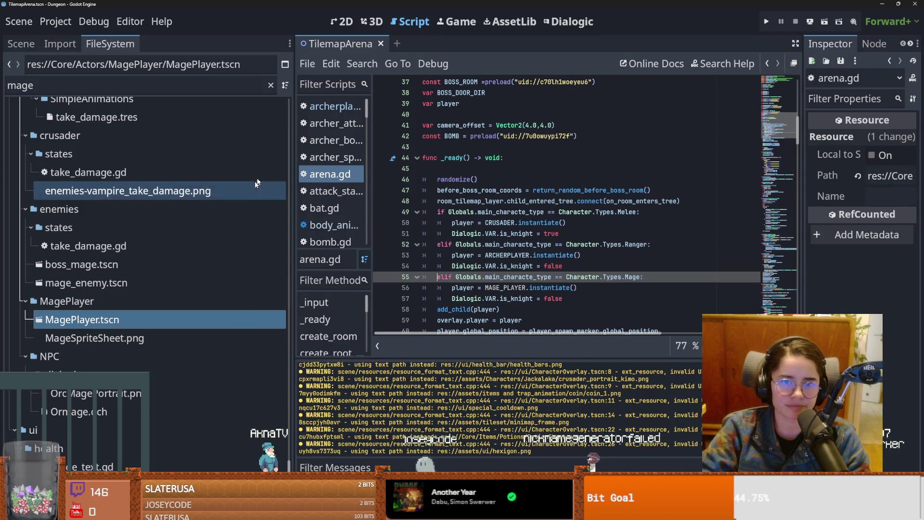
{"action": "left_click", "coordinate": [19, 44]}
- Save the arena scene, filter FileSystem for 'main', and open main_menu.tscn
{"action": "key", "text": "ctrl+s"}
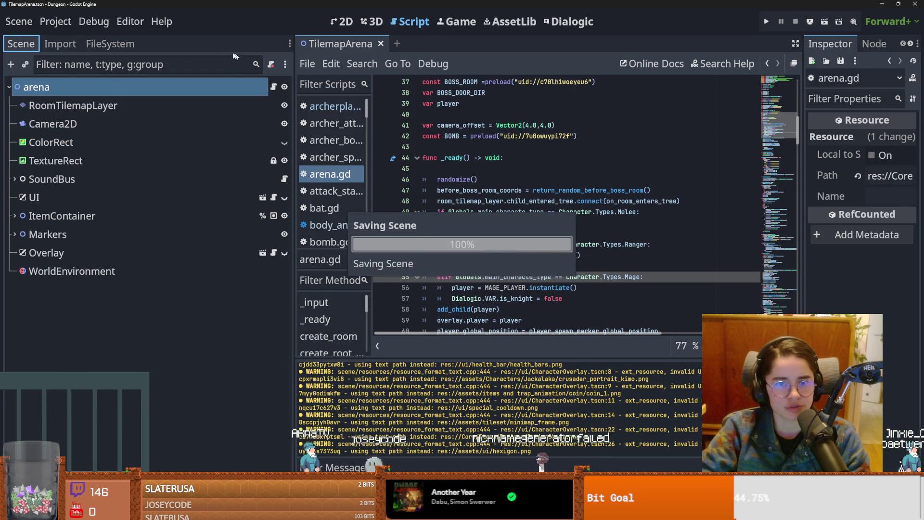
{"action": "left_click", "coordinate": [111, 44]}
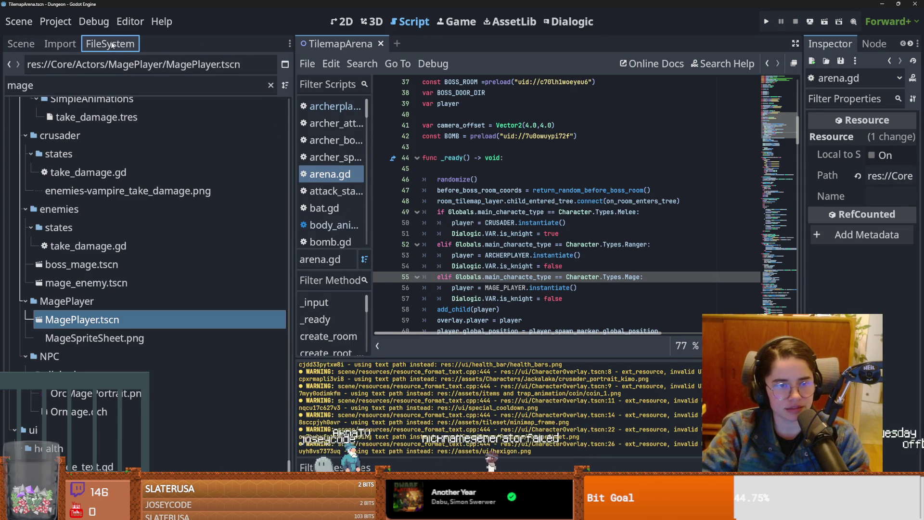
{"action": "left_click", "coordinate": [21, 44]}
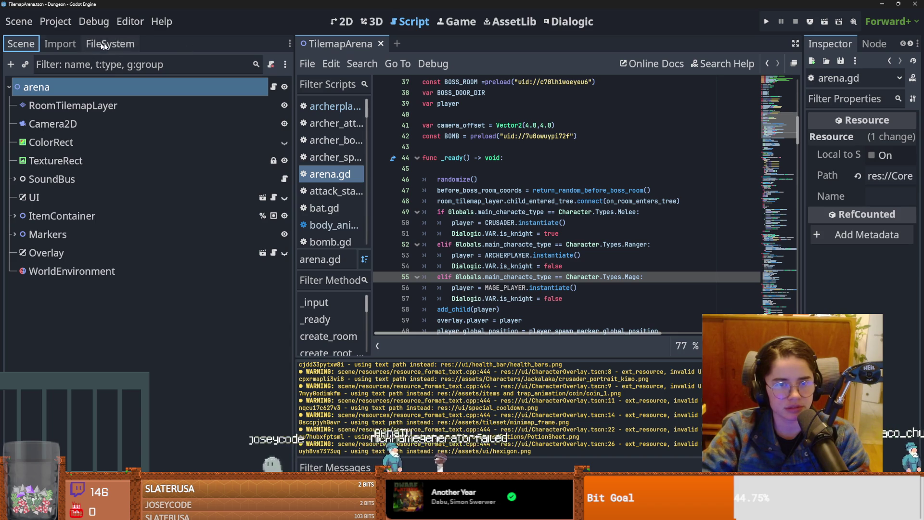
{"action": "left_click", "coordinate": [99, 64]}
{"action": "left_click", "coordinate": [110, 44]}
{"action": "double_click", "coordinate": [78, 83]}
{"action": "type", "text": "main"}
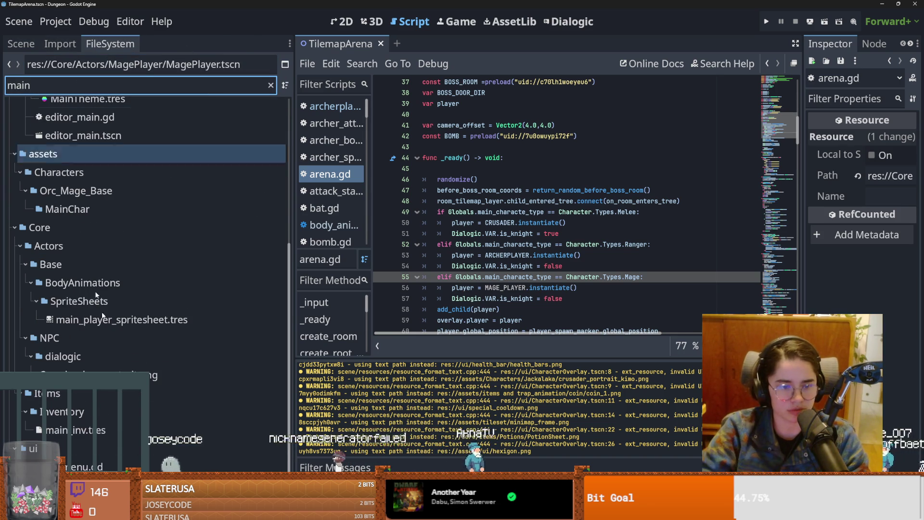
{"action": "left_click", "coordinate": [252, 409]}
{"action": "double_click", "coordinate": [251, 425]}
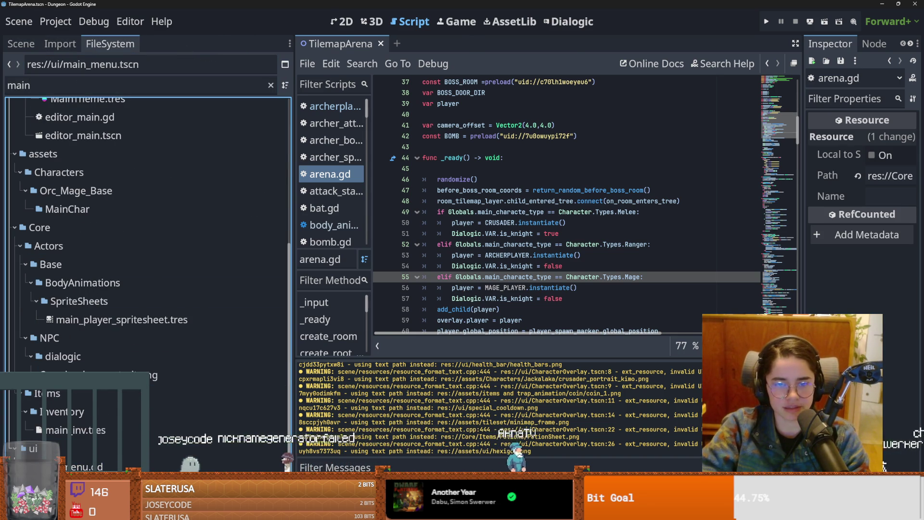
{"action": "key", "text": "ctrl+s"}
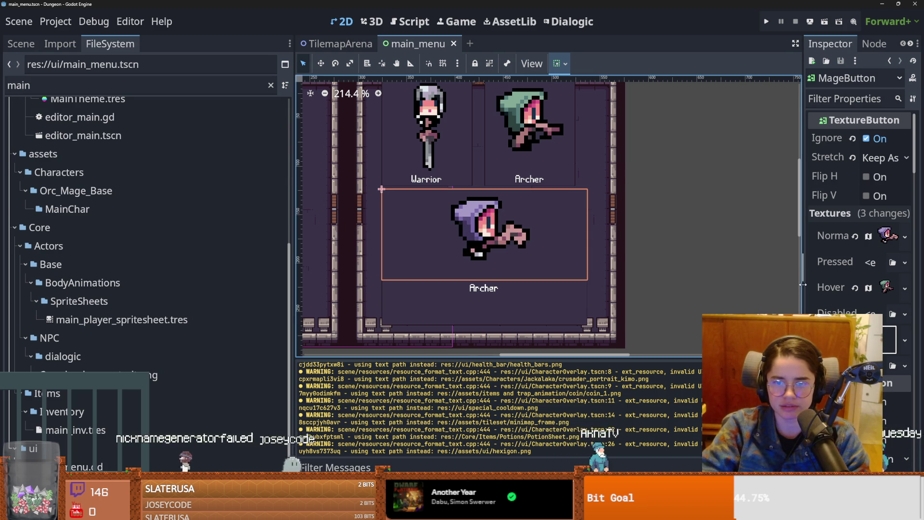
- Widen the Inspector and bring up MageButton's Hover texture options
{"action": "left_click_drag", "start_coordinate": [804, 284], "coordinate": [689, 284]}
{"action": "left_click", "coordinate": [854, 287]}
{"action": "left_click", "coordinate": [905, 290]}
{"action": "left_click", "coordinate": [852, 309]}
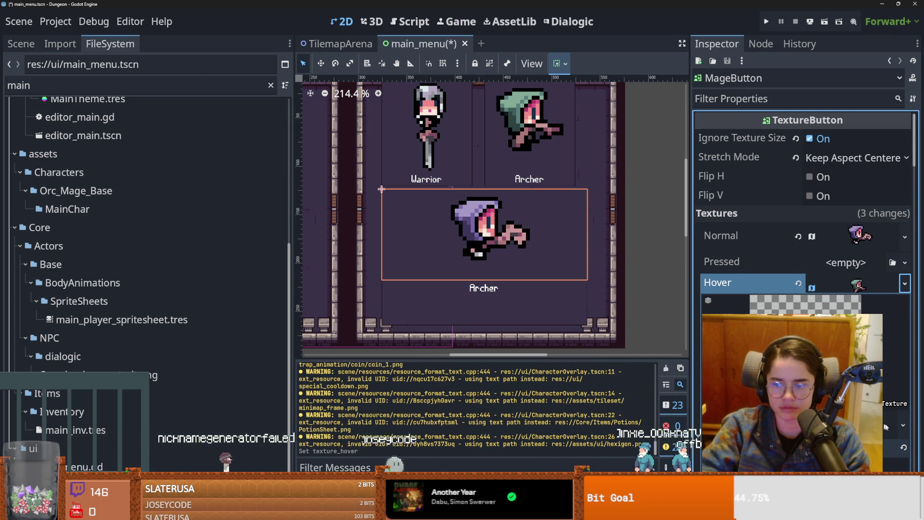
{"action": "left_click", "coordinate": [885, 415]}
{"action": "left_click", "coordinate": [809, 380]}
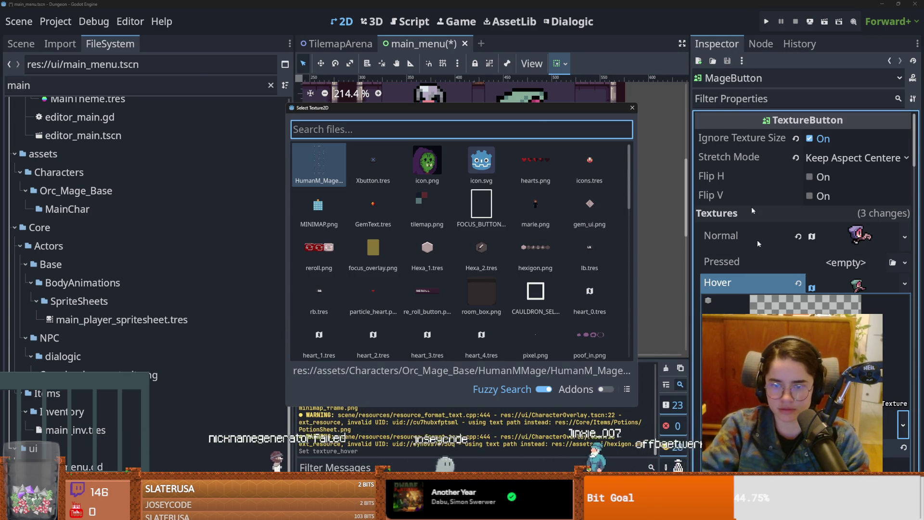
{"action": "left_click", "coordinate": [632, 108]}
{"action": "left_click", "coordinate": [890, 424]}
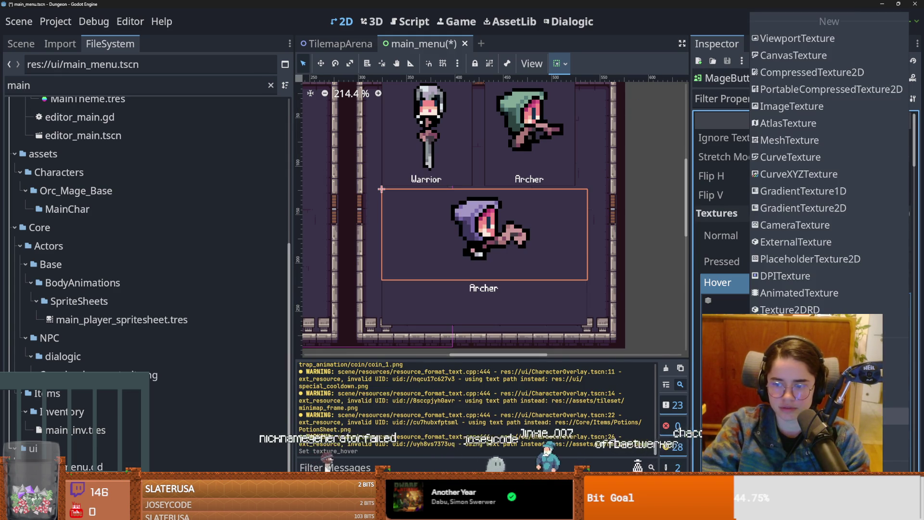
{"action": "left_click", "coordinate": [903, 424]}
{"action": "left_click", "coordinate": [903, 425]}
{"action": "left_click", "coordinate": [903, 425]}
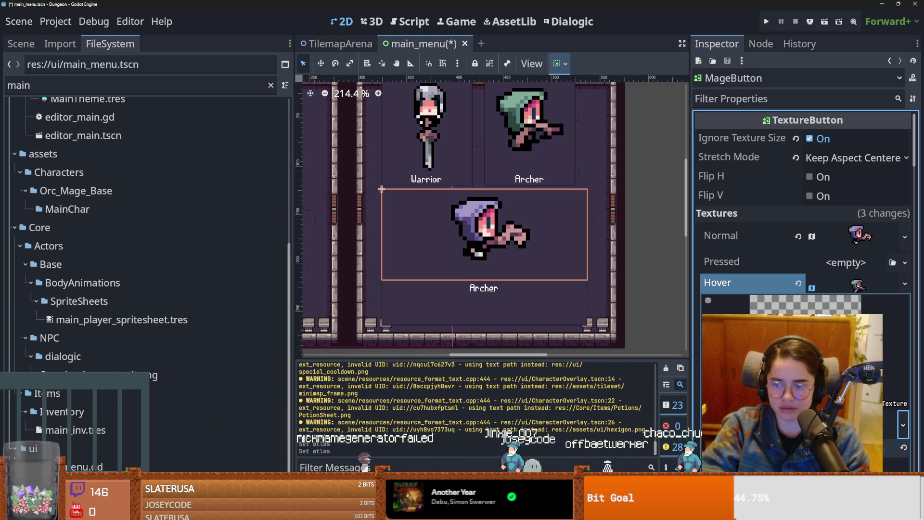
{"action": "left_click", "coordinate": [903, 425]}
- Quick-load the human mage texture ('mage') as MageButton's Hover texture and save main_menu
{"action": "left_click", "coordinate": [895, 387]}
{"action": "type", "text": "mage"}
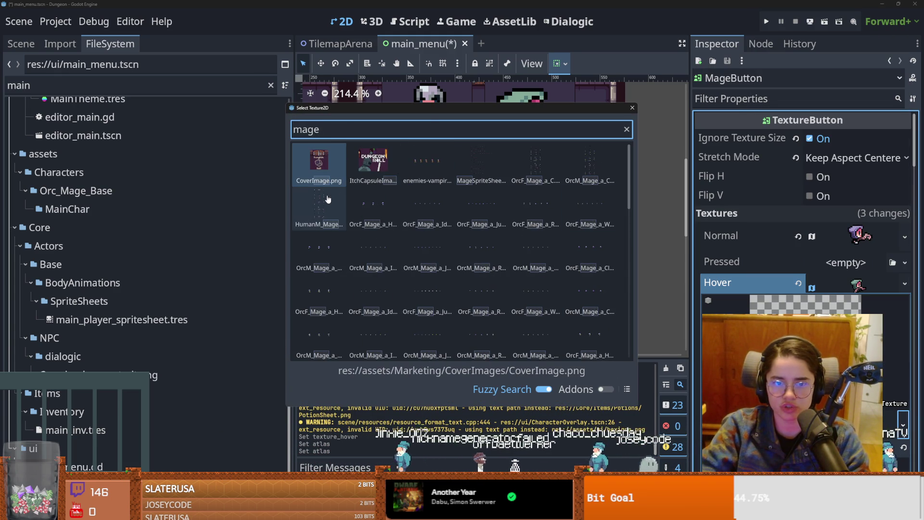
{"action": "double_click", "coordinate": [321, 203]}
{"action": "key", "text": "ctrl+s"}
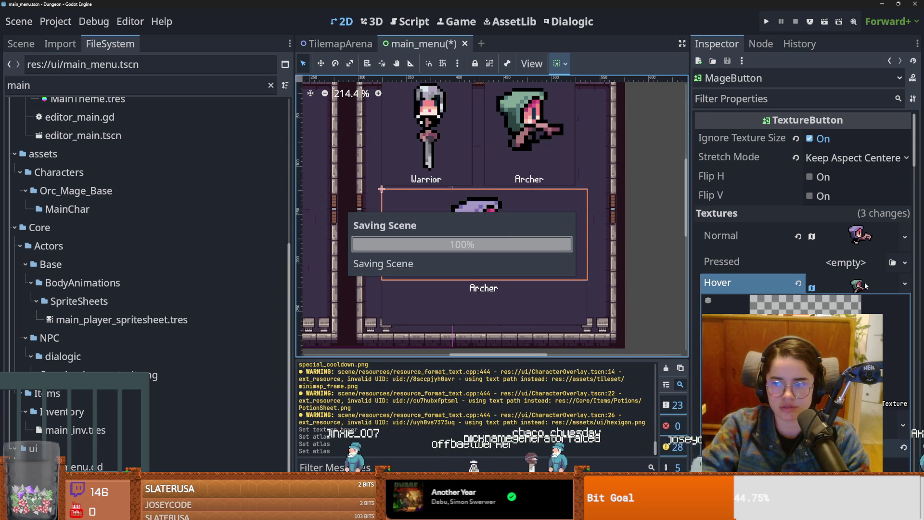
{"action": "key", "text": "ctrl+s"}
{"action": "scroll", "coordinate": [532, 249], "scroll_direction": "up", "scroll_amount": 2}
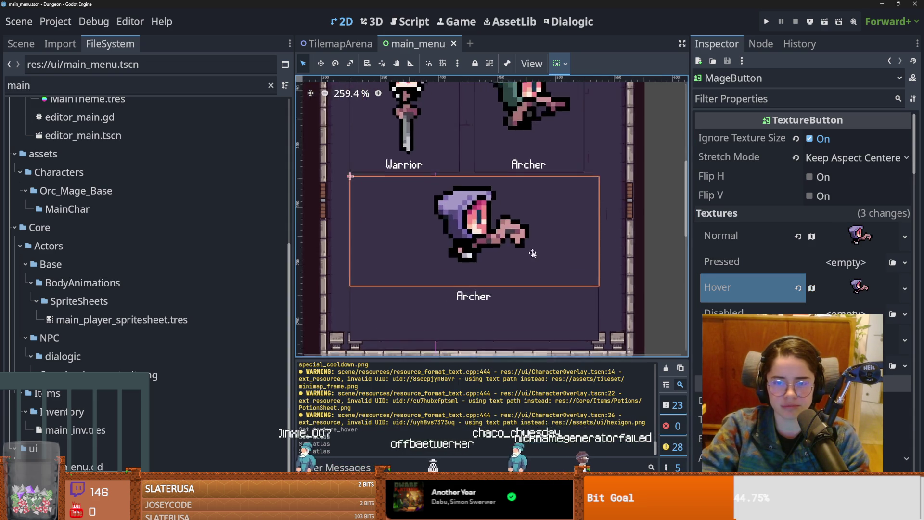
{"action": "scroll", "coordinate": [544, 283], "scroll_direction": "down", "scroll_amount": 1}
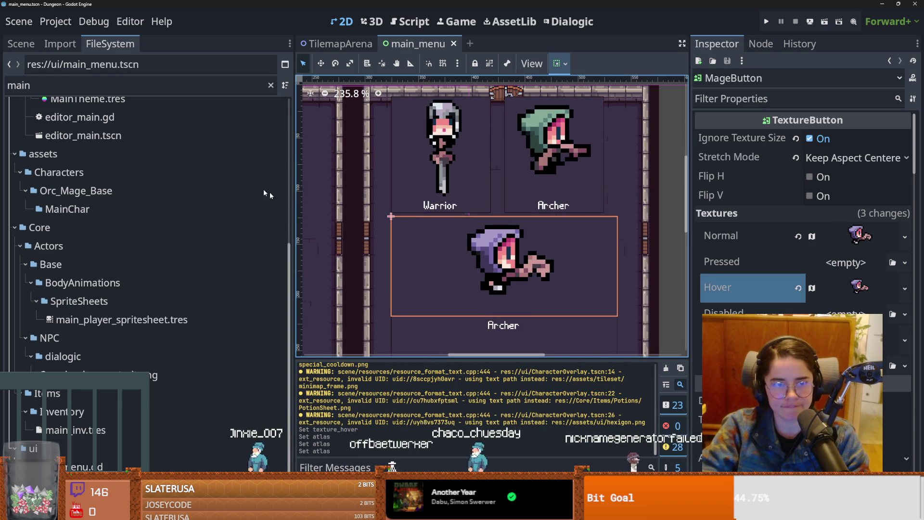
{"action": "double_click", "coordinate": [82, 85]}
- Filter for 'magepla', open the MagePlayer scene, and inspect its EnemyBaseAttack attack resource
{"action": "type", "text": "magepla"}
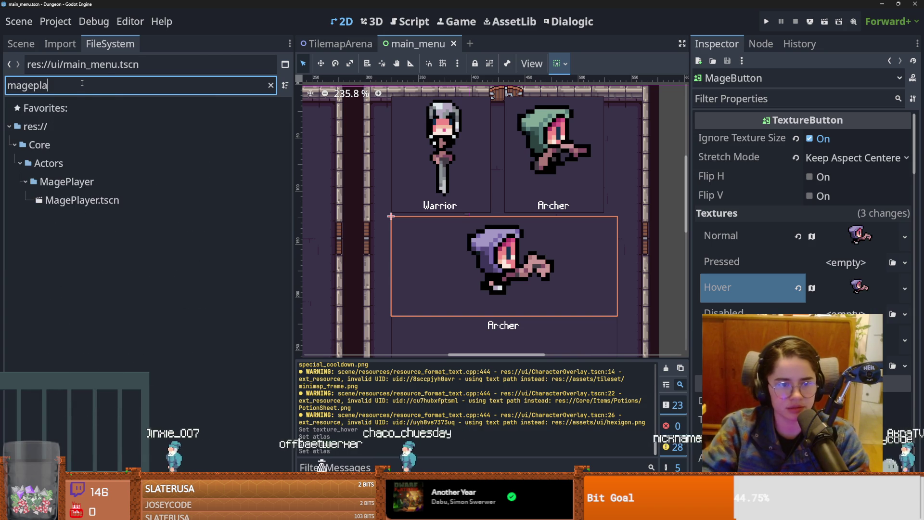
{"action": "key", "text": "Return"}
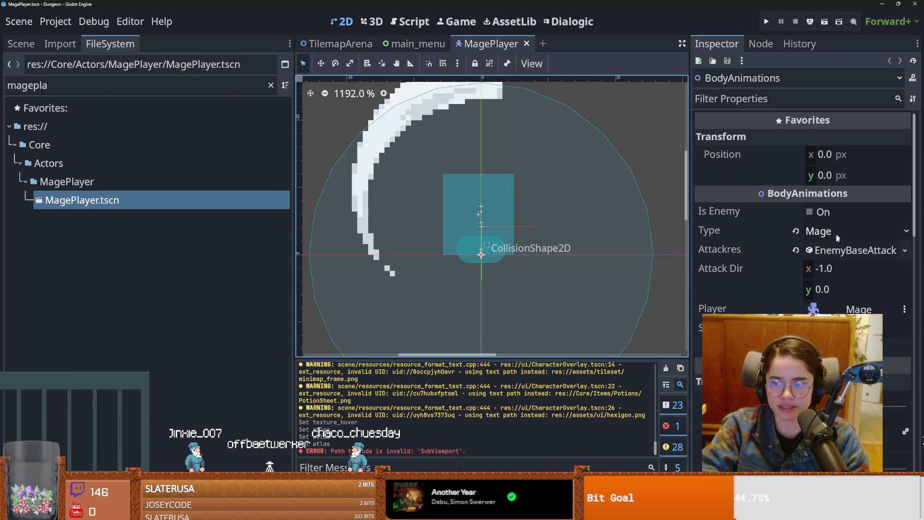
{"action": "left_click", "coordinate": [850, 255]}
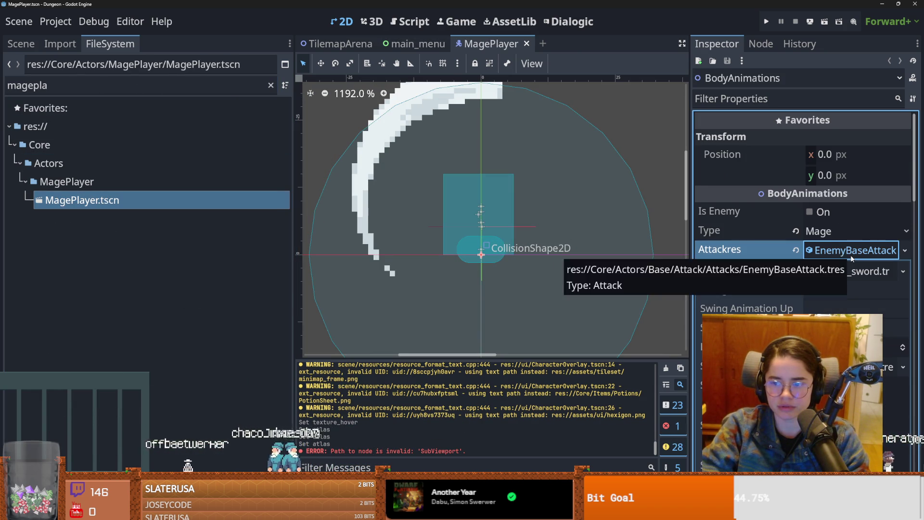
{"action": "scroll", "coordinate": [845, 299], "scroll_direction": "down", "scroll_amount": 4}
{"action": "scroll", "coordinate": [846, 299], "scroll_direction": "up", "scroll_amount": 3}
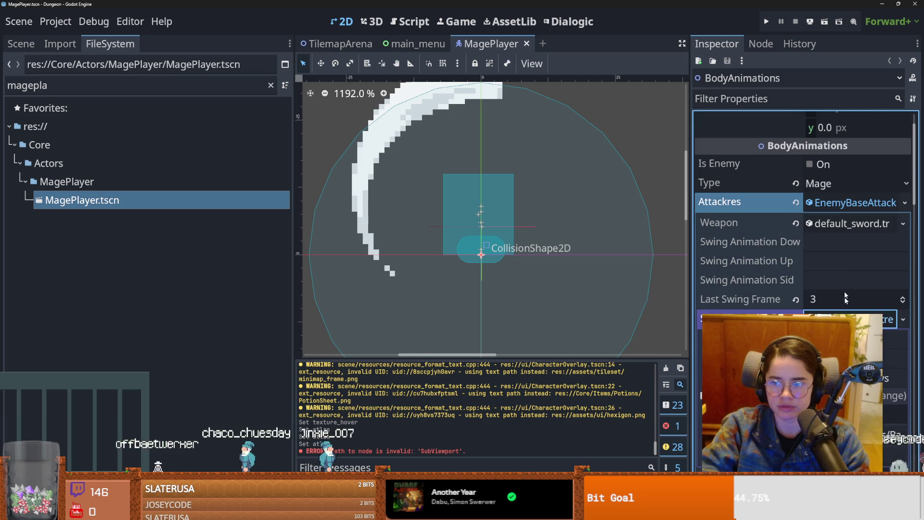
{"action": "left_click", "coordinate": [842, 212]}
{"action": "scroll", "coordinate": [550, 265], "scroll_direction": "down", "scroll_amount": 2}
- Save MagePlayer and open the body_animations scene behind its BodyAnimations node
{"action": "key", "text": "ctrl+s"}
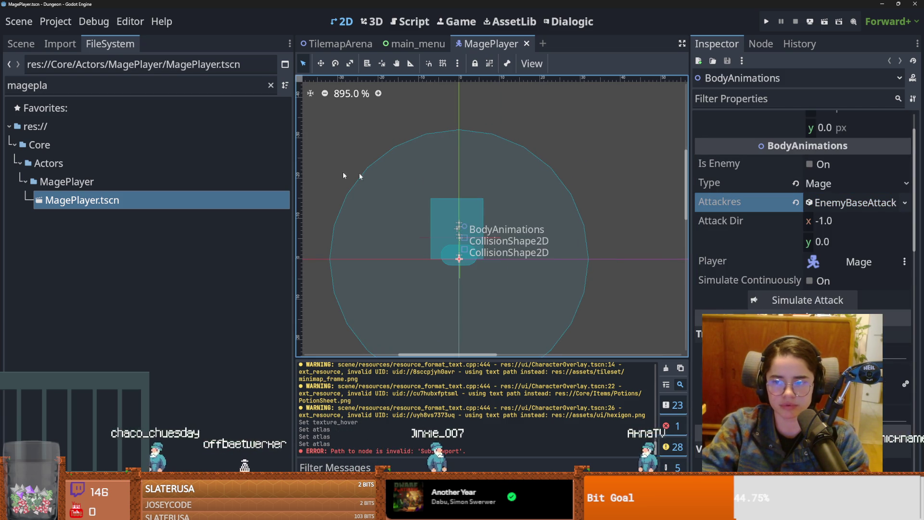
{"action": "left_click", "coordinate": [26, 46]}
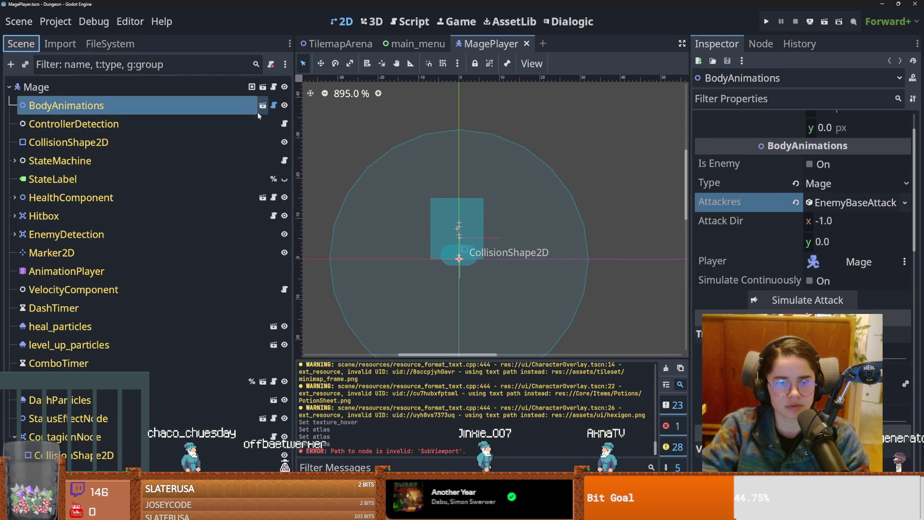
{"action": "left_click", "coordinate": [263, 105]}
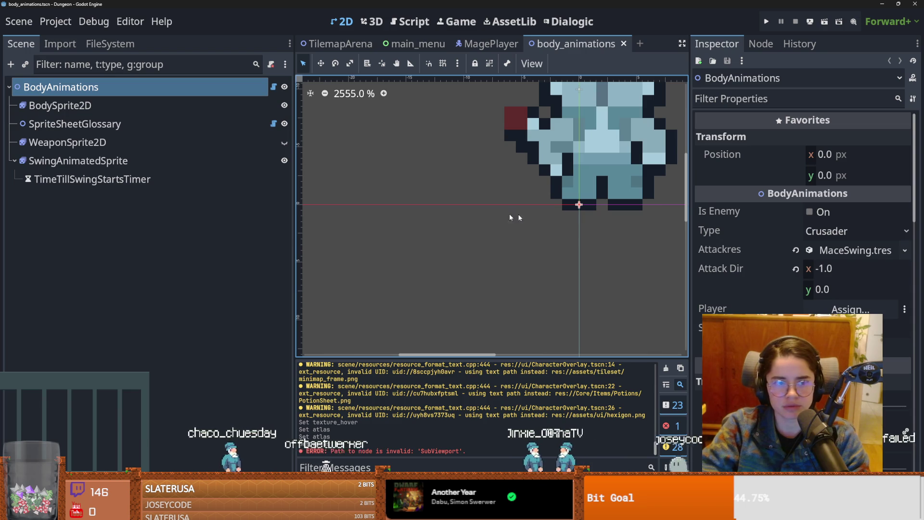
- Set body_animations Type to Mage Player, save, and go back to the MagePlayer scene's Mage node
{"action": "left_click", "coordinate": [847, 231]}
{"action": "left_click", "coordinate": [837, 271]}
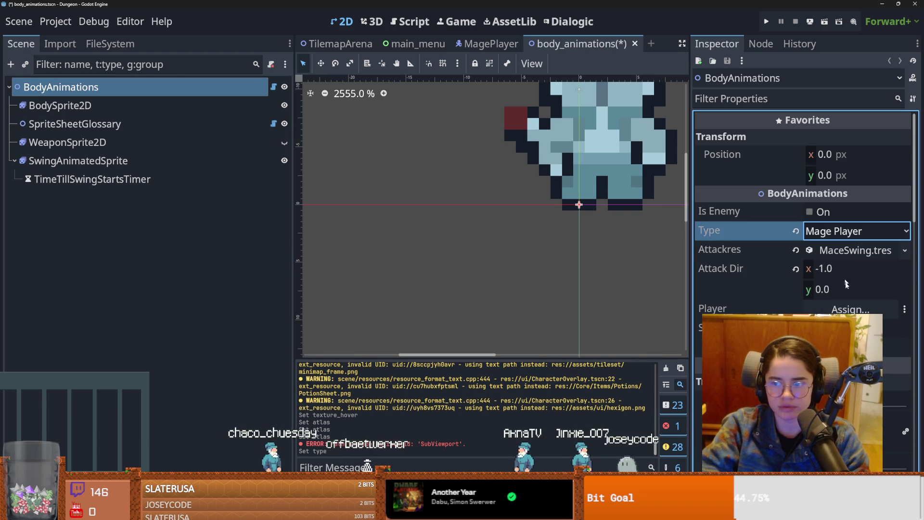
{"action": "scroll", "coordinate": [547, 238], "scroll_direction": "down", "scroll_amount": 3}
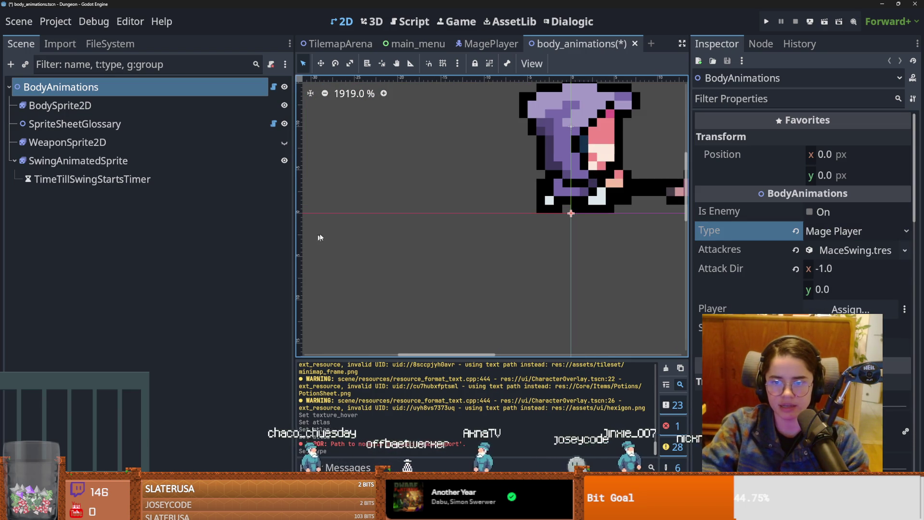
{"action": "scroll", "coordinate": [315, 238], "scroll_direction": "down", "scroll_amount": 2}
{"action": "key", "text": "ctrl+s"}
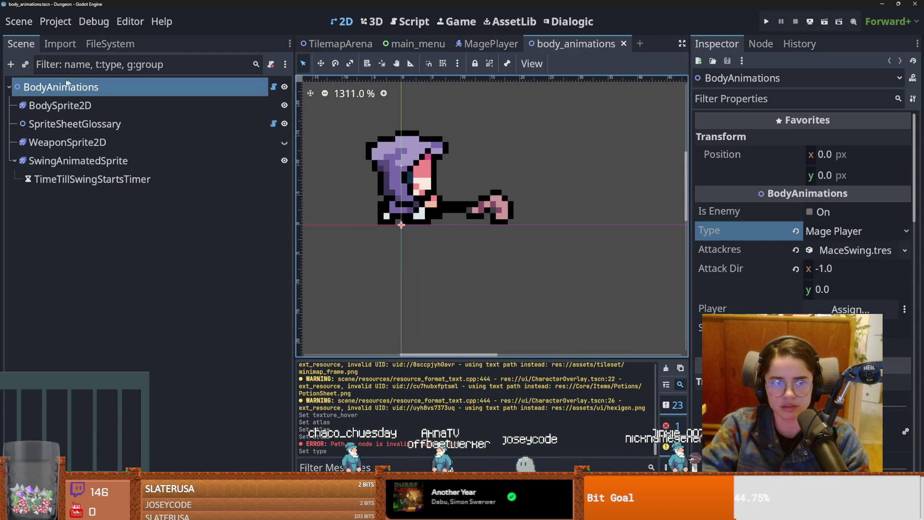
{"action": "left_click", "coordinate": [484, 44]}
{"action": "left_click", "coordinate": [118, 93]}
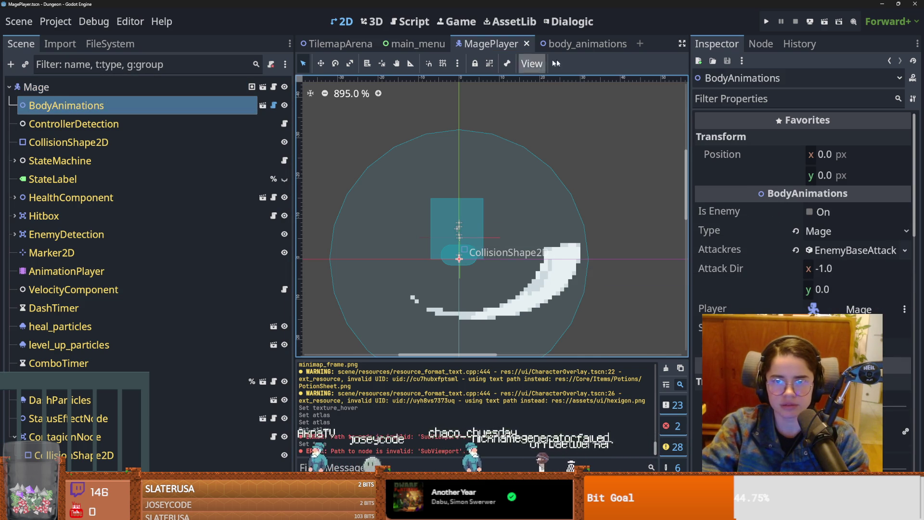
- Reset body_animations Type to Crusader, then playtest a new dungeon run as the Archer
{"action": "left_click", "coordinate": [859, 233]}
{"action": "left_click", "coordinate": [841, 250]}
{"action": "left_click", "coordinate": [766, 21]}
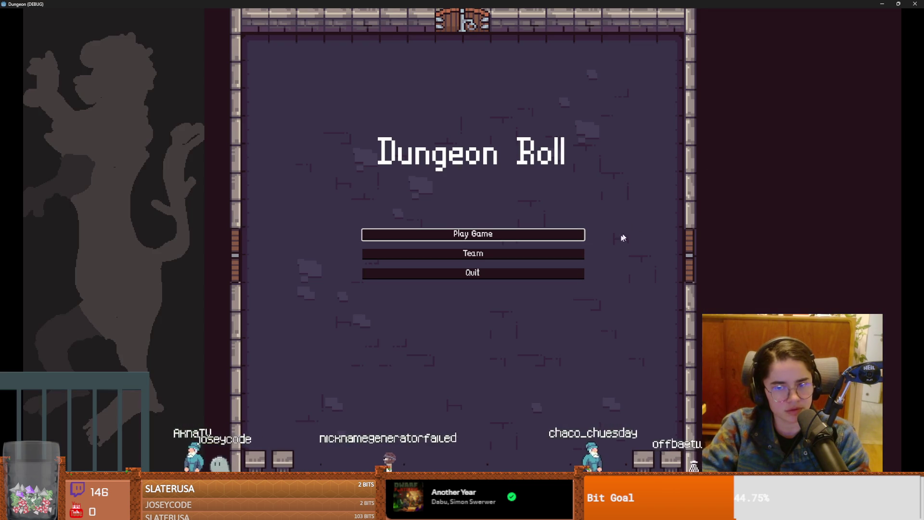
{"action": "left_click", "coordinate": [533, 235]}
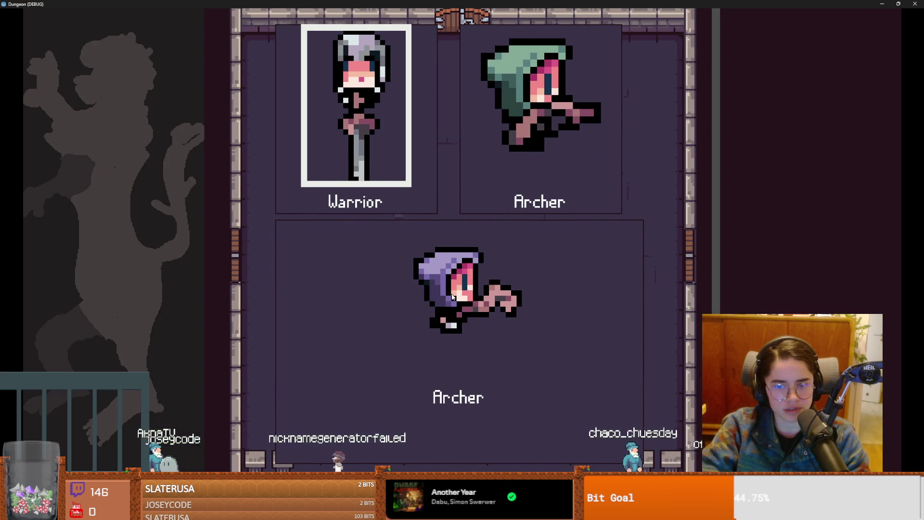
{"action": "left_click", "coordinate": [467, 274]}
{"action": "left_click", "coordinate": [466, 272]}
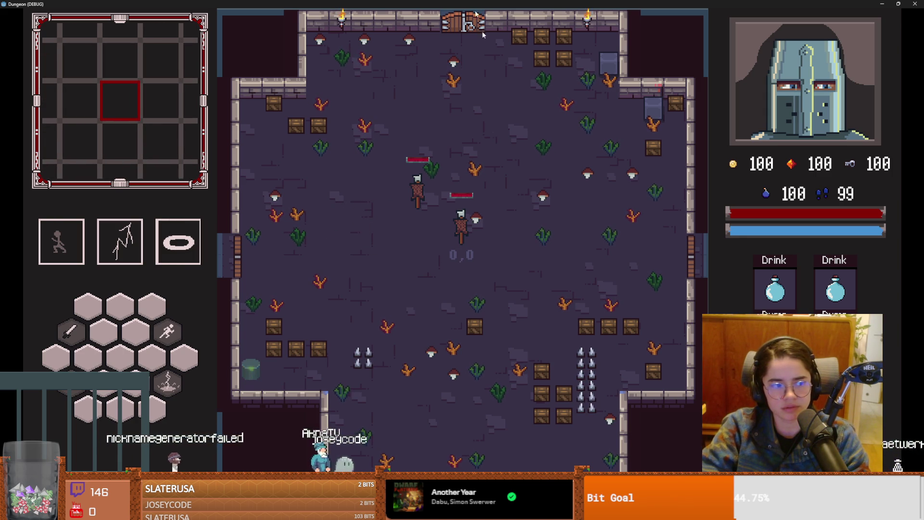
{"action": "key", "text": "super+Down"}
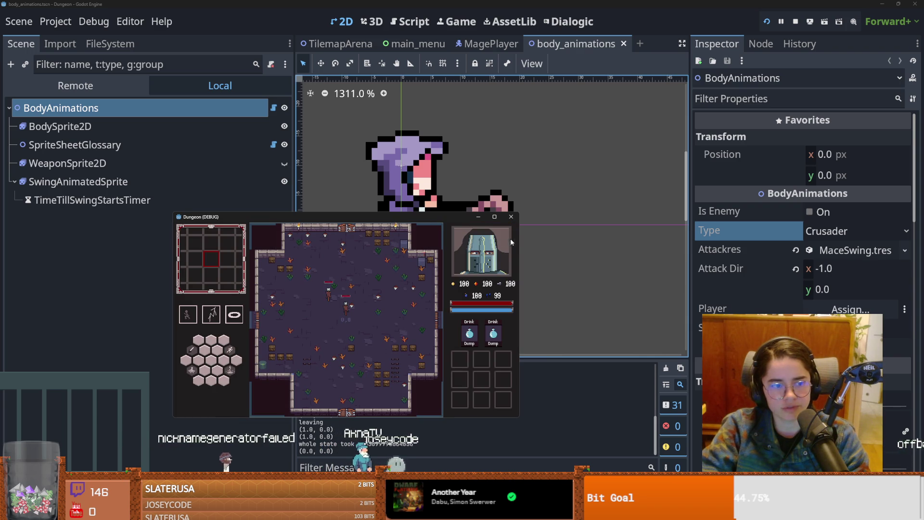
- Stop the playtest and save the body_animations scene
{"action": "left_click", "coordinate": [512, 217]}
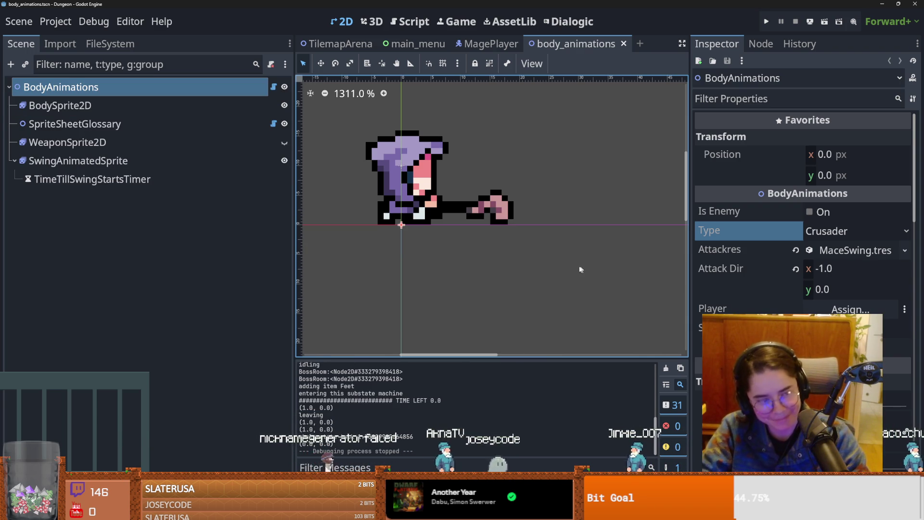
{"action": "scroll", "coordinate": [513, 256], "scroll_direction": "up", "scroll_amount": 1}
{"action": "key", "text": "ctrl+s"}
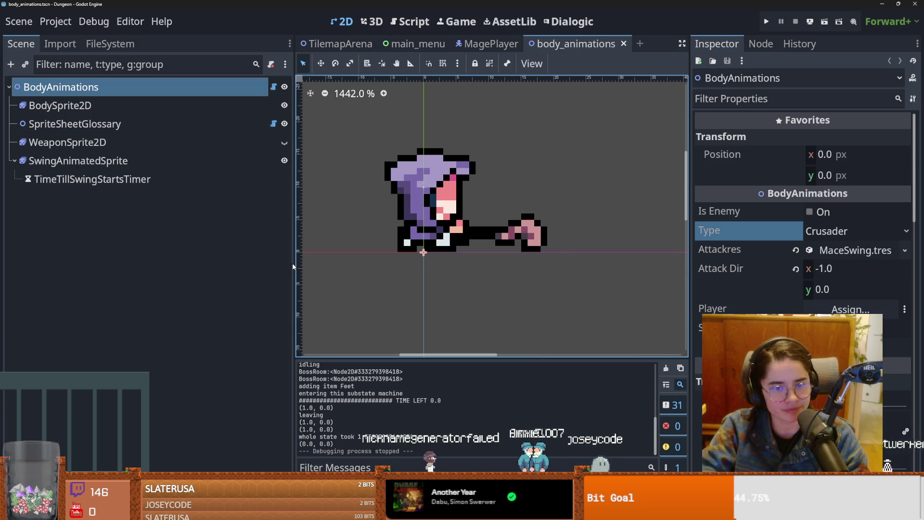
{"action": "left_click_drag", "start_coordinate": [293, 263], "coordinate": [216, 240]}
{"action": "key", "text": "ctrl+s"}
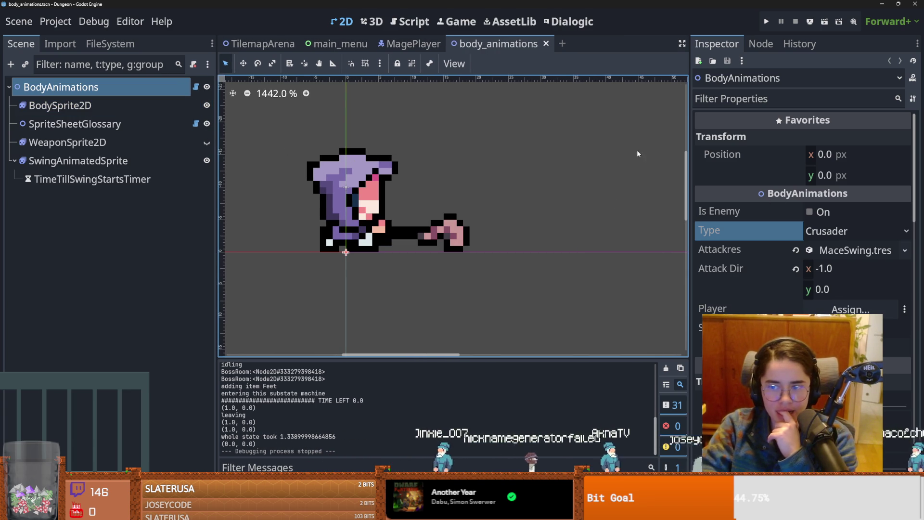
- In the MagePlayer scene, confirm BodyAnimations' Type remains Mage
{"action": "left_click", "coordinate": [409, 44]}
{"action": "left_click", "coordinate": [102, 89]}
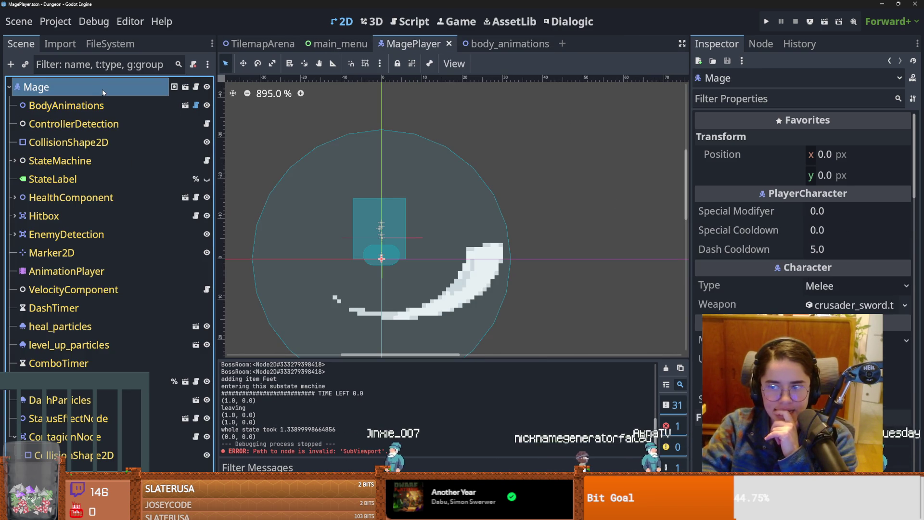
{"action": "left_click", "coordinate": [98, 108]}
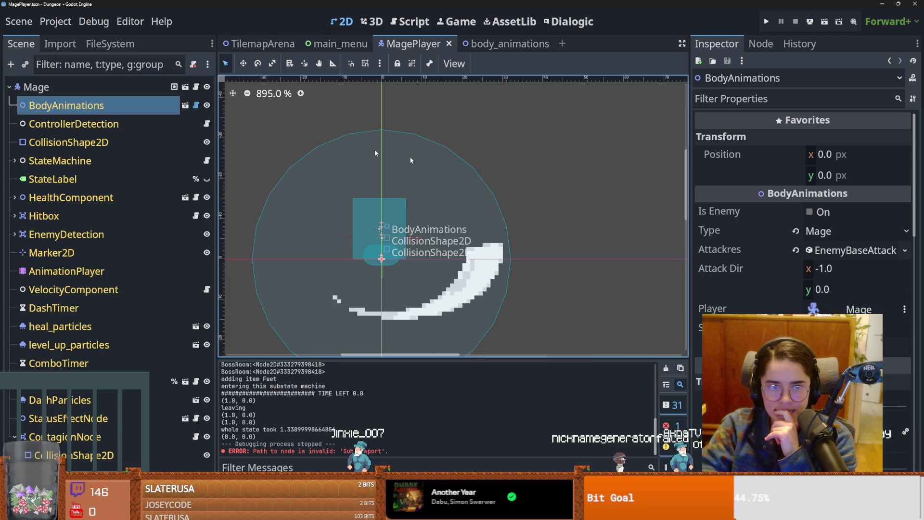
{"action": "left_click", "coordinate": [831, 231]}
{"action": "left_click", "coordinate": [819, 231]}
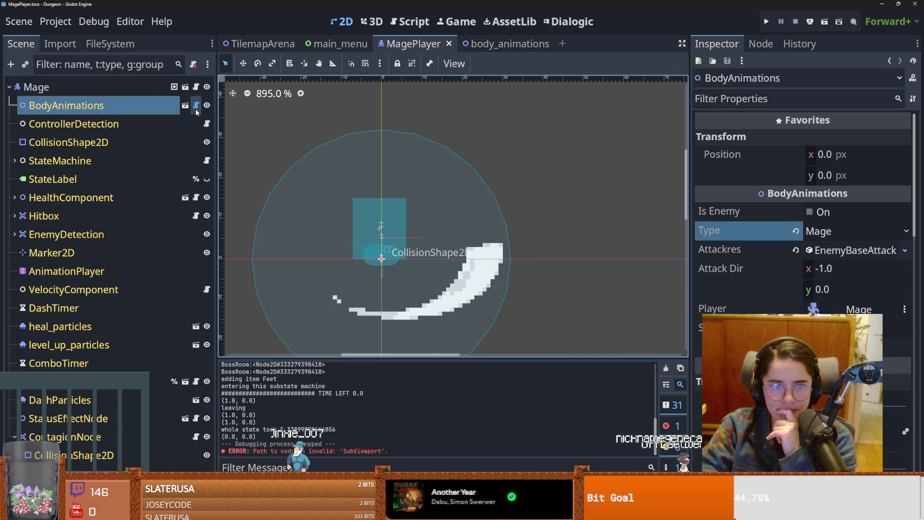
- Open sprite_sheet_glossary.gd and trace MAGE_SPRITE_FRAMES from the Mage return to its line-14 definition
{"action": "left_click", "coordinate": [195, 107]}
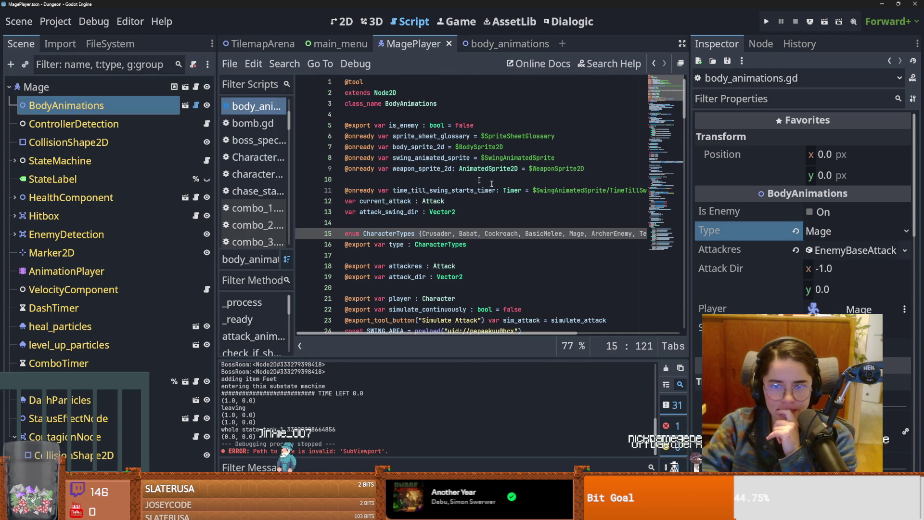
{"action": "left_click", "coordinate": [185, 108]}
{"action": "left_click", "coordinate": [196, 124]}
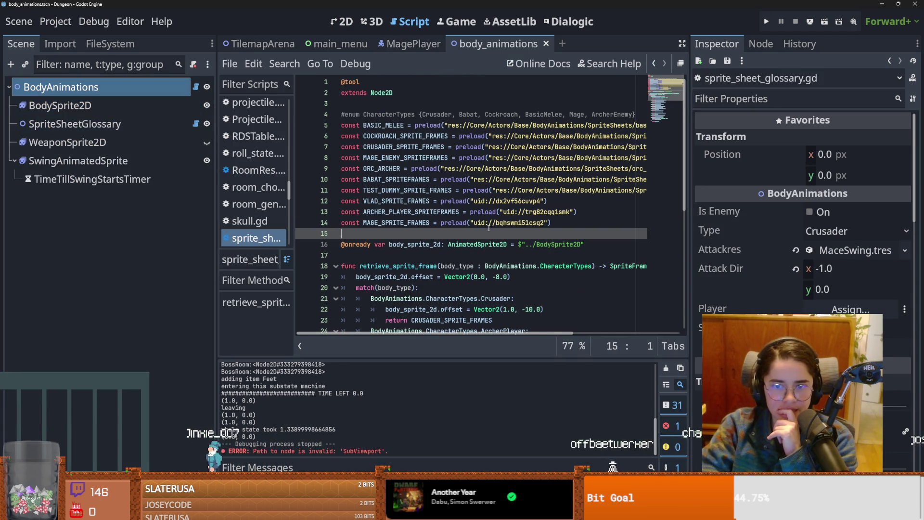
{"action": "double_click", "coordinate": [401, 223]}
{"action": "scroll", "coordinate": [401, 225], "scroll_direction": "down", "scroll_amount": 4}
{"action": "double_click", "coordinate": [455, 235]}
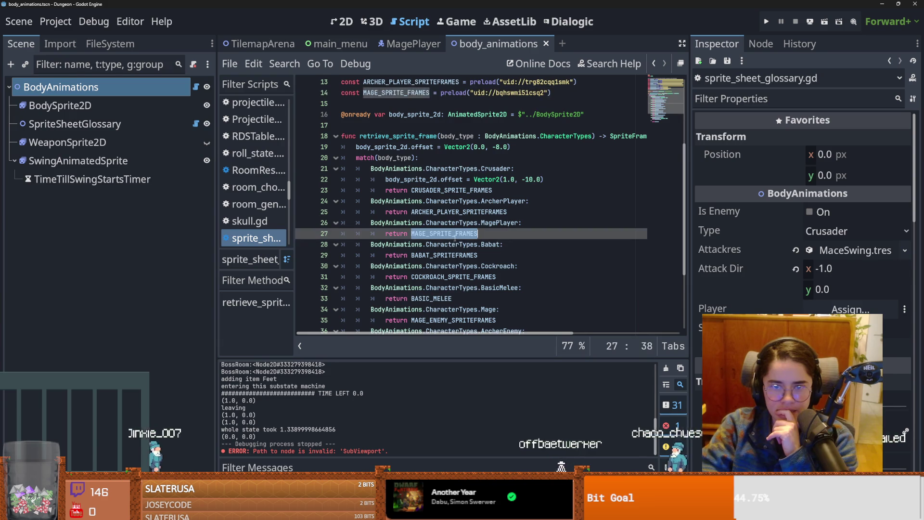
{"action": "scroll", "coordinate": [455, 238], "scroll_direction": "up", "scroll_amount": 3}
{"action": "double_click", "coordinate": [385, 190]}
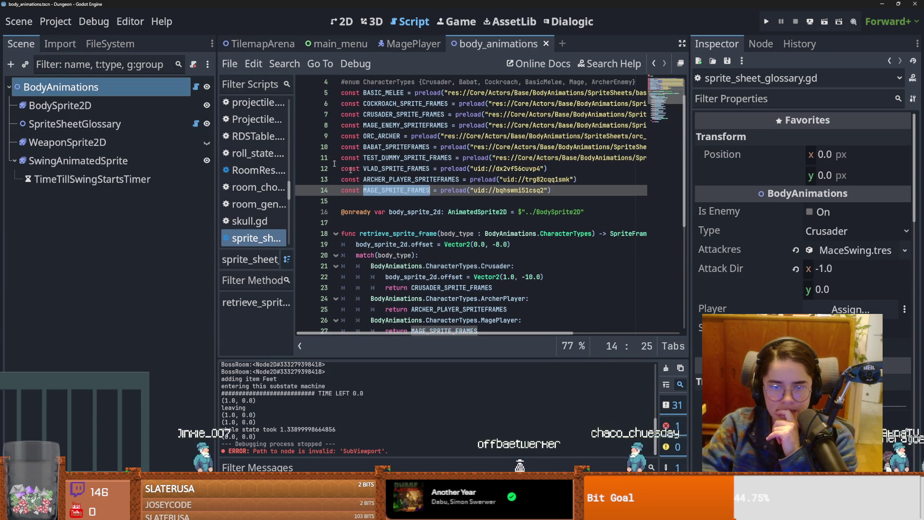
{"action": "left_click", "coordinate": [111, 44]}
{"action": "double_click", "coordinate": [89, 84]}
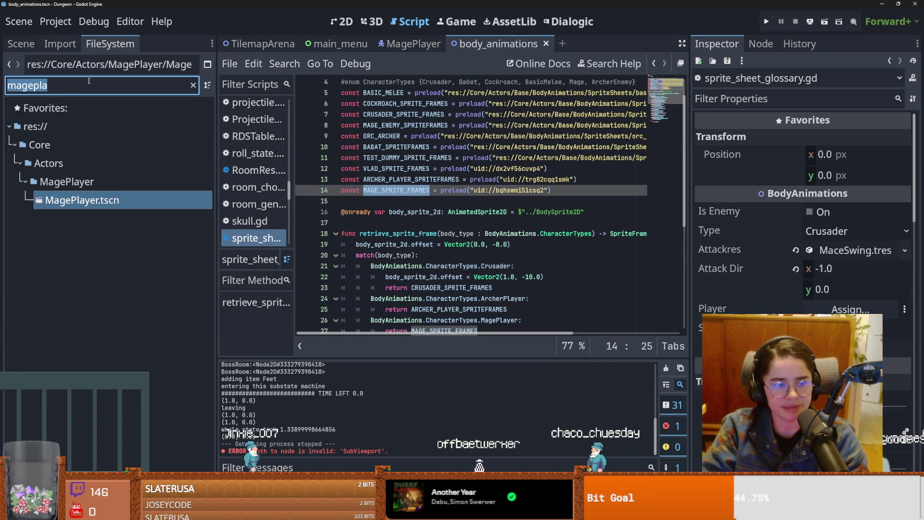
- Filter for 'mage_sp', open mage_sprite_frames.tres, and view the roll_down animation's frames
{"action": "type", "text": "mage_sp"}
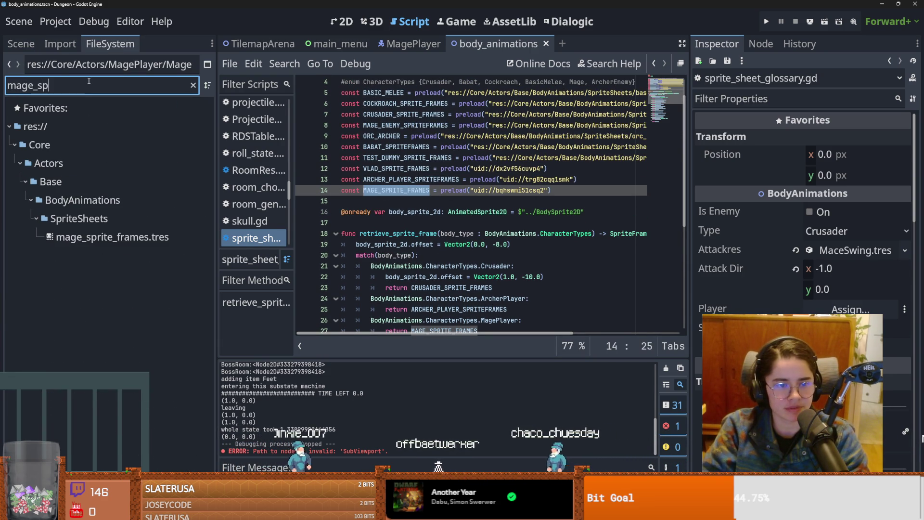
{"action": "double_click", "coordinate": [110, 237]}
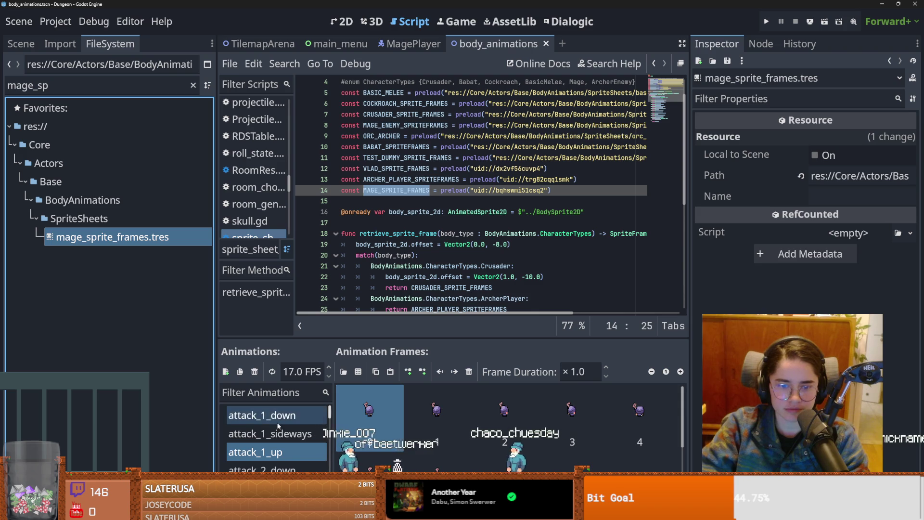
{"action": "scroll", "coordinate": [278, 426], "scroll_direction": "down", "scroll_amount": 6}
{"action": "left_click", "coordinate": [281, 435]}
{"action": "scroll", "coordinate": [281, 435], "scroll_direction": "down", "scroll_amount": 1}
{"action": "key", "text": "ctrl+s"}
{"action": "left_click", "coordinate": [21, 44]}
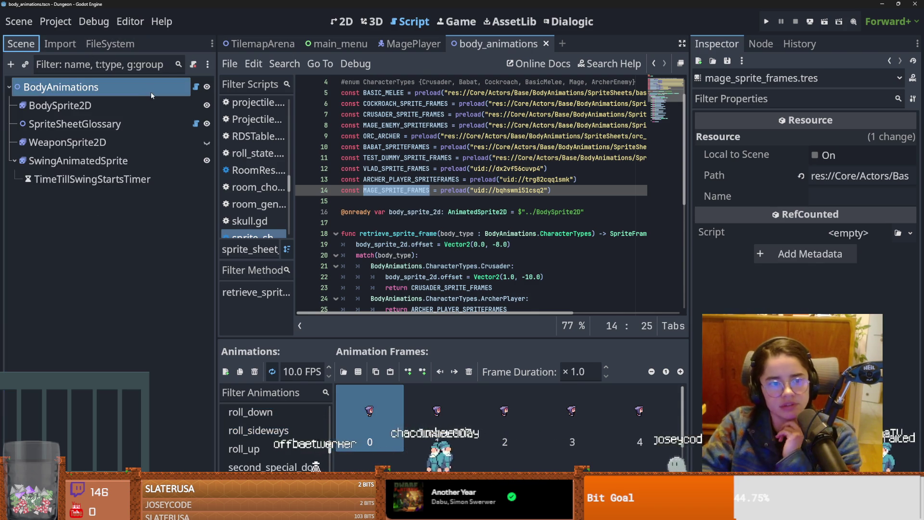
- Check BodySprite2D's frames and BodyAnimations' Type list, then view the MagePlayer scene's scripts
{"action": "left_click", "coordinate": [144, 106]}
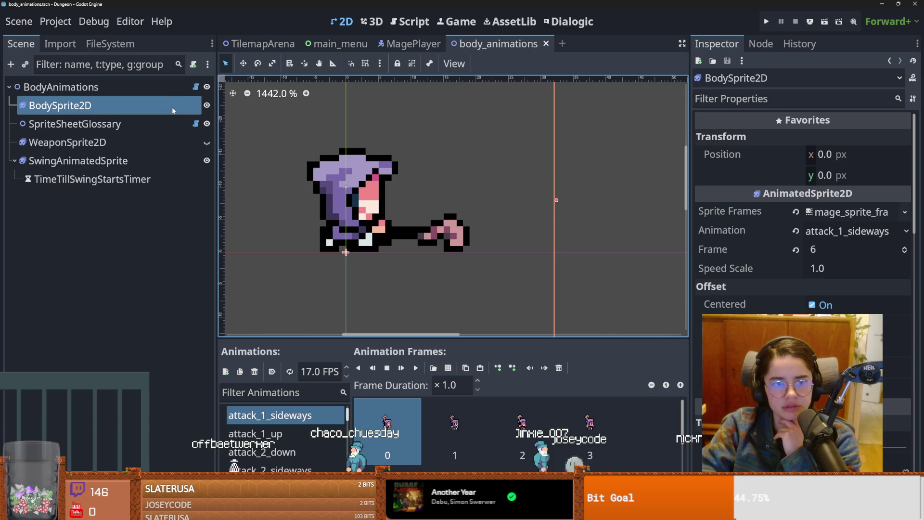
{"action": "key", "text": "Up"}
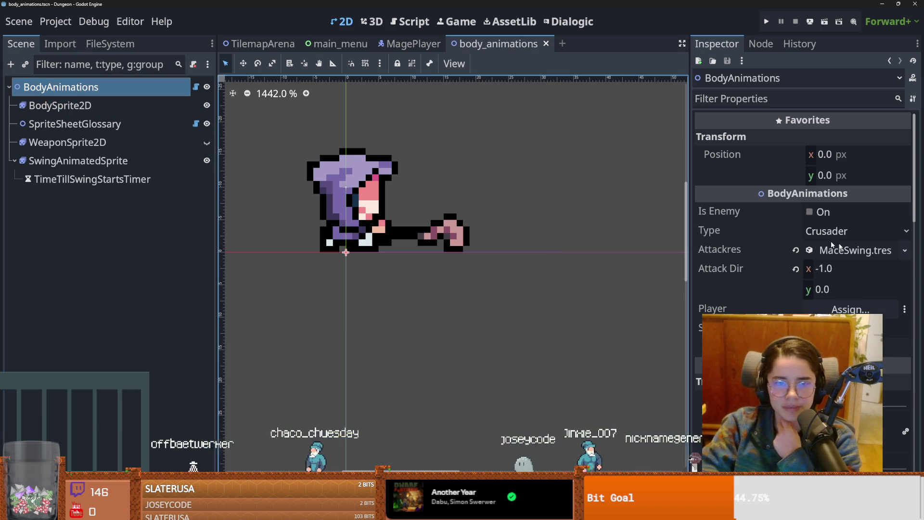
{"action": "left_click", "coordinate": [792, 231]}
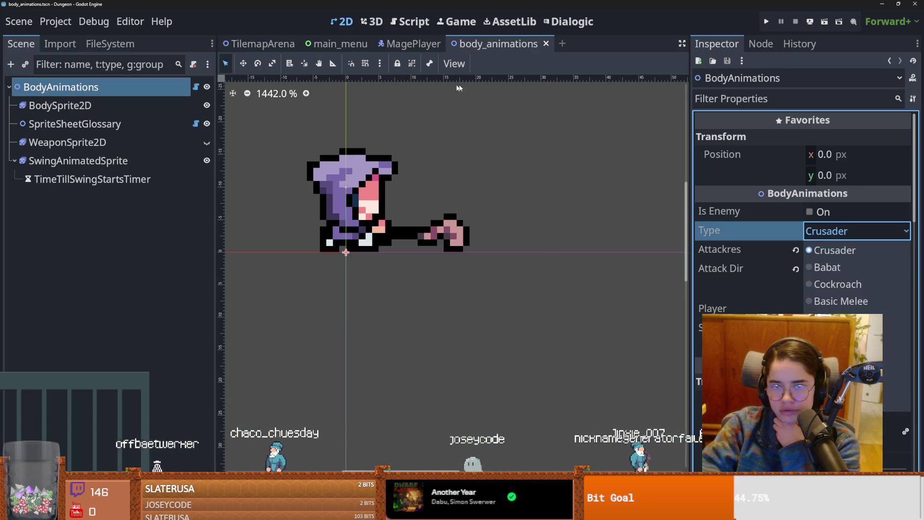
{"action": "left_click", "coordinate": [410, 44]}
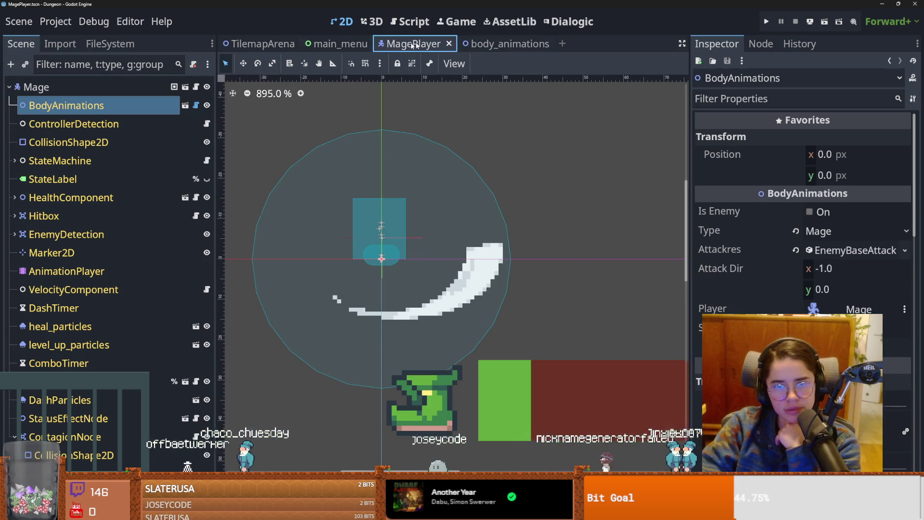
{"action": "left_click", "coordinate": [184, 105]}
{"action": "left_click", "coordinate": [196, 87]}
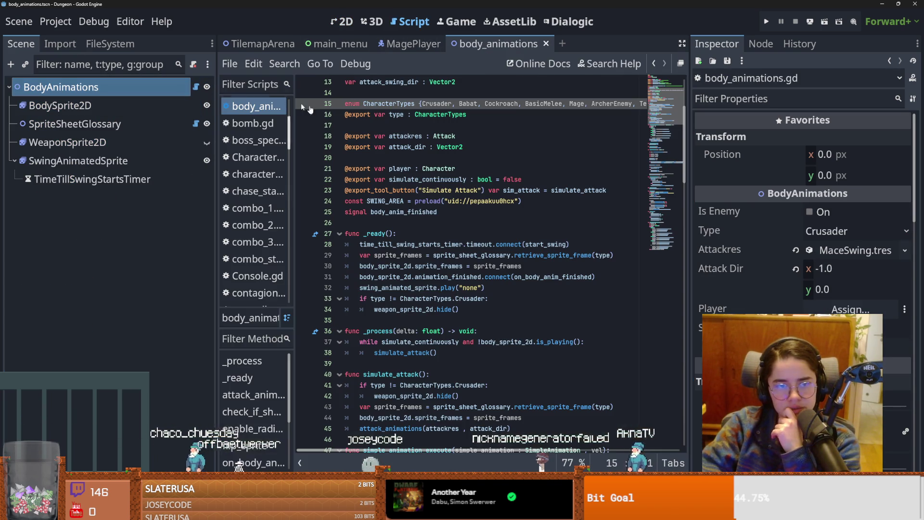
{"action": "left_click", "coordinate": [409, 44]}
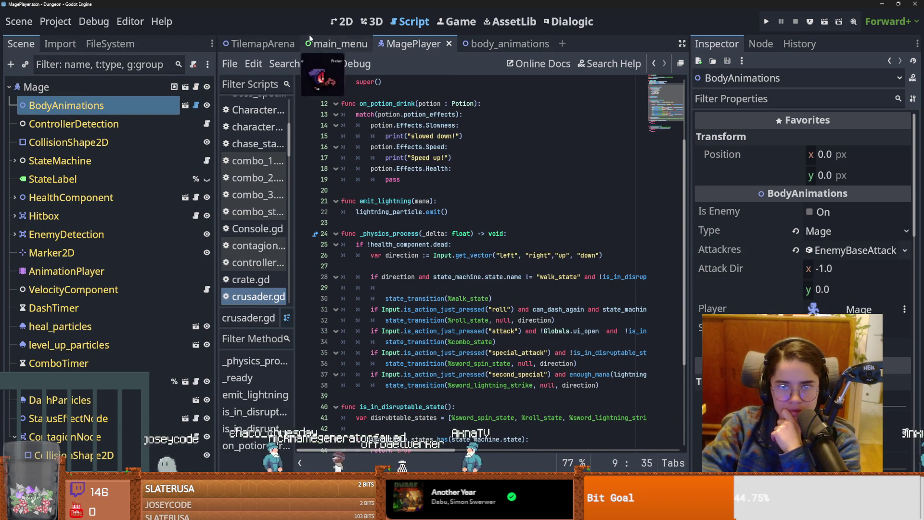
- Show the MagePlayer scene in the 2D workspace, then launch the Cannon game
{"action": "left_click", "coordinate": [342, 22]}
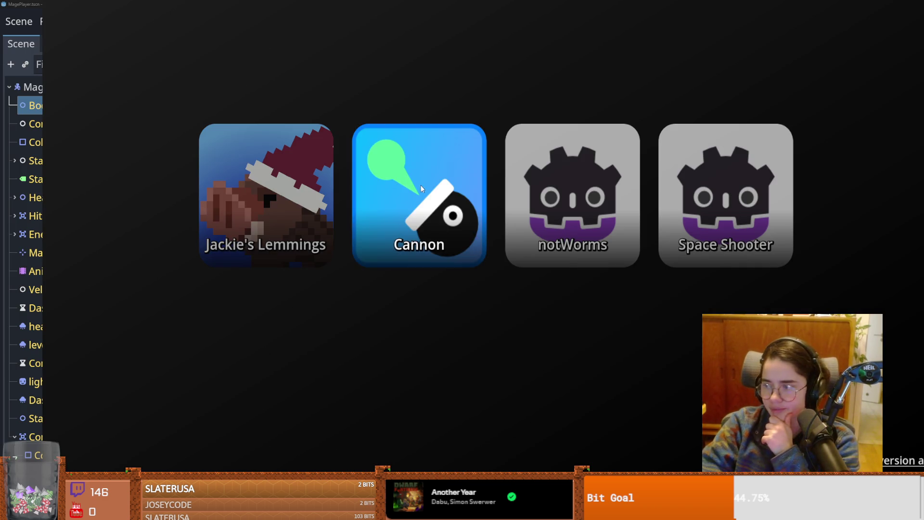
{"action": "left_click", "coordinate": [422, 189]}
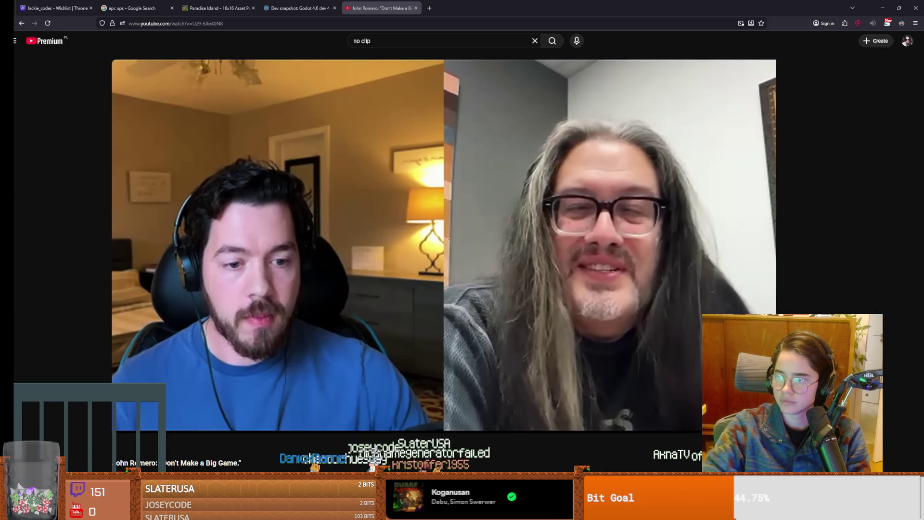
- Resume the interview video and watch it in full screen
{"action": "key", "text": "space"}
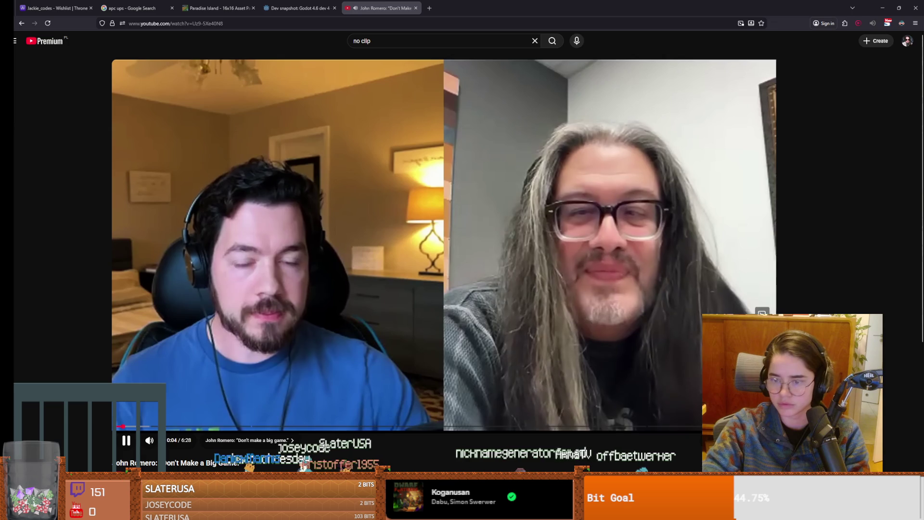
{"action": "key", "text": "f"}
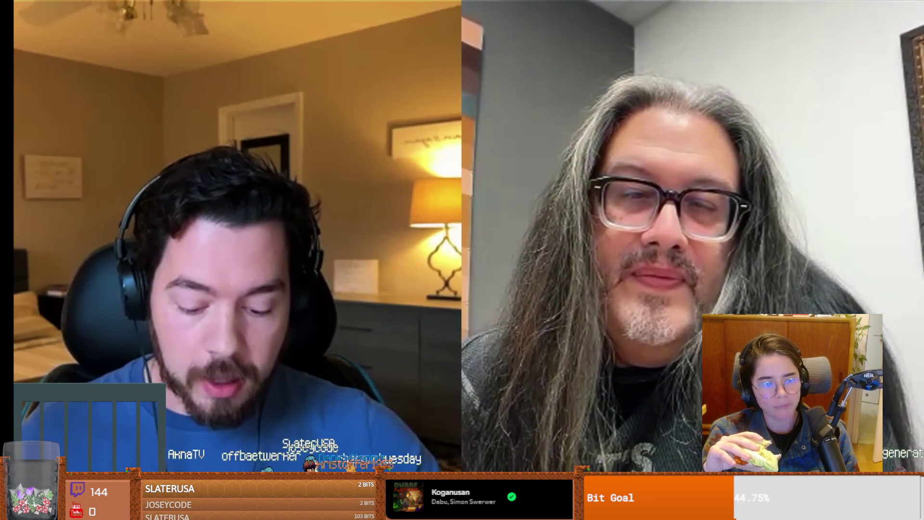
{"action": "key", "text": "space"}
{"action": "key", "text": "space"}
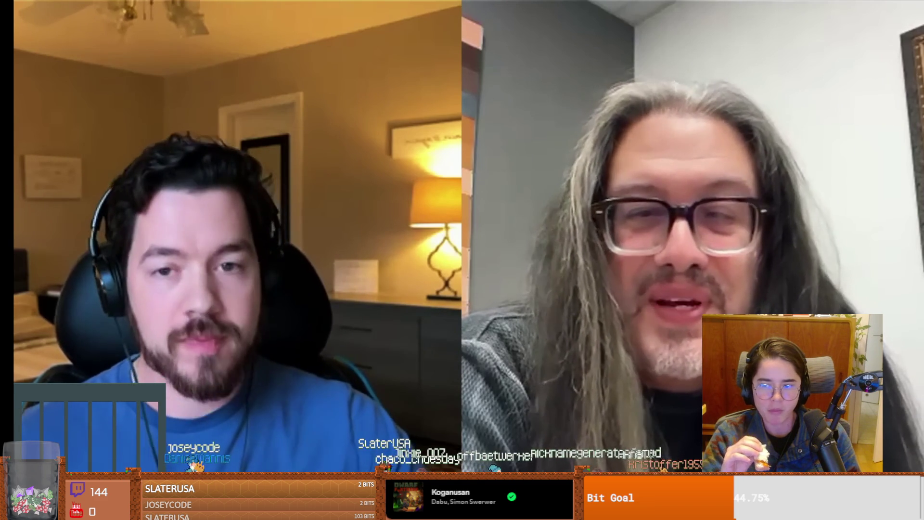
- Pause and resume the interview a few times, then exit full screen
{"action": "mouse_move", "coordinate": [462, 260]}
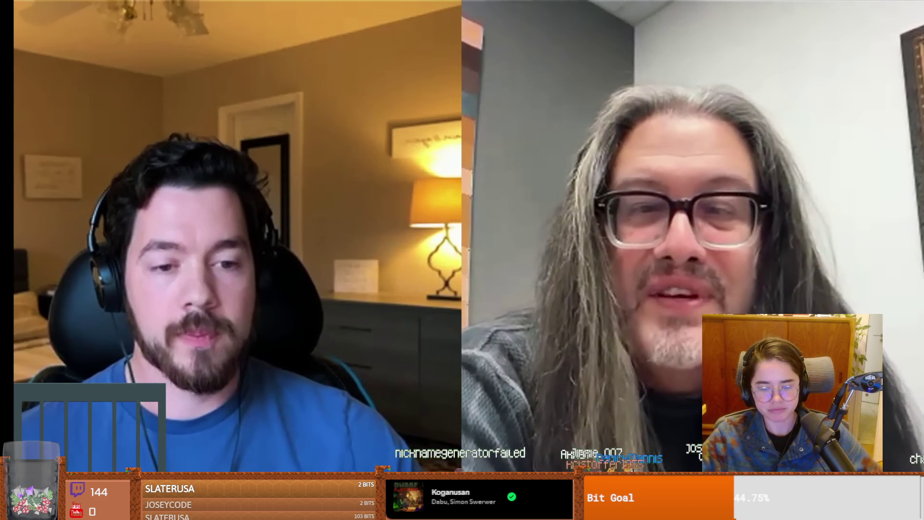
{"action": "key", "text": "space"}
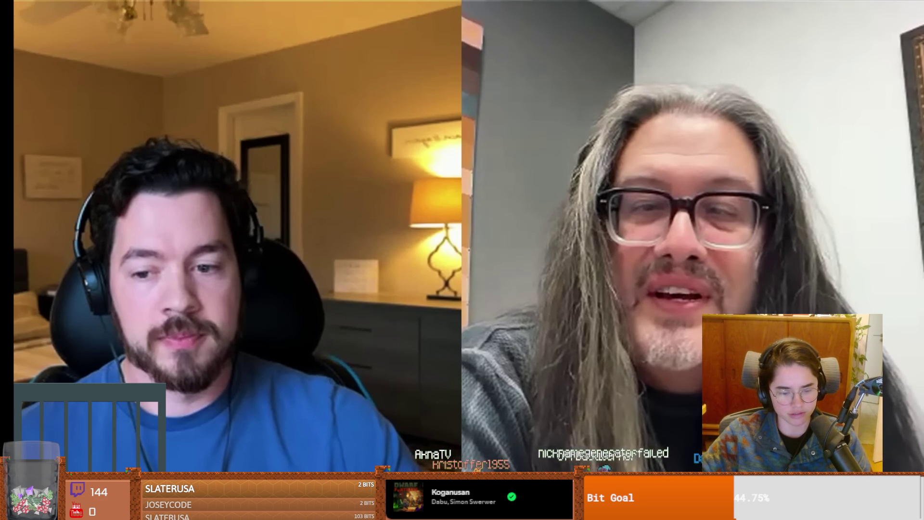
{"action": "key", "text": "space"}
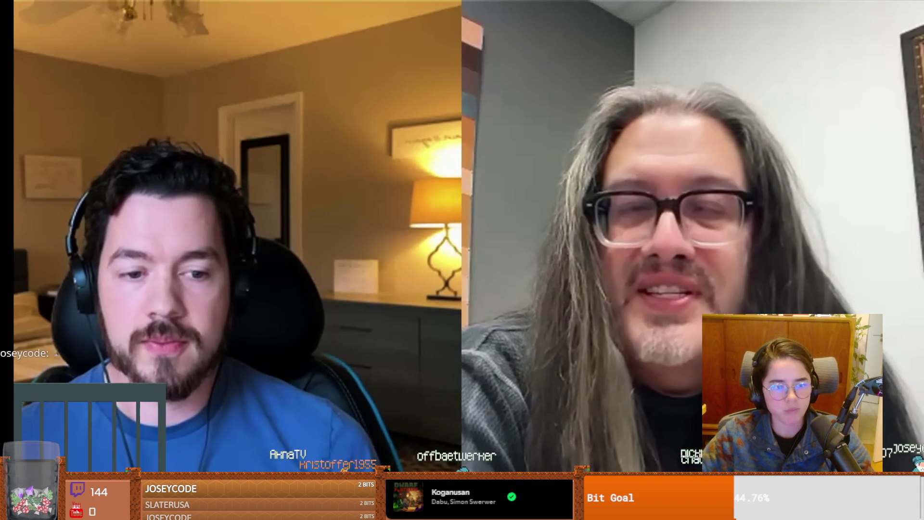
{"action": "key", "text": "space"}
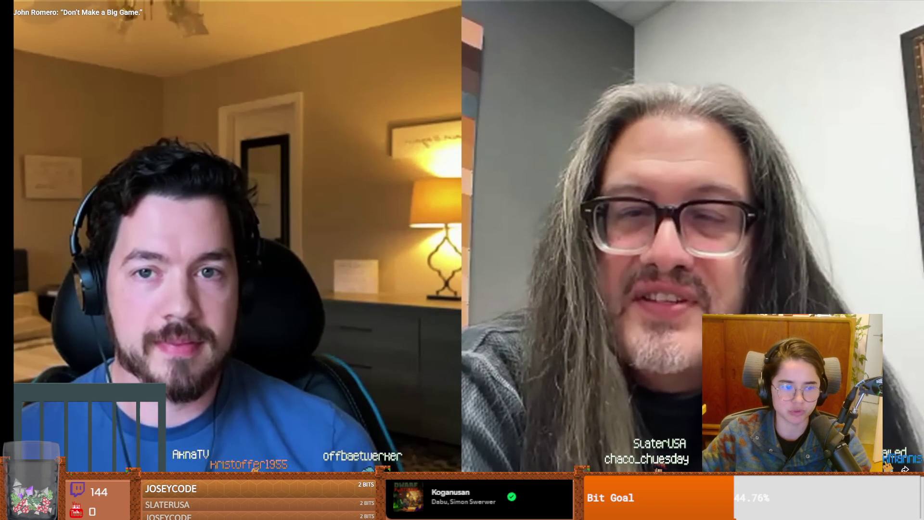
{"action": "key", "text": "space"}
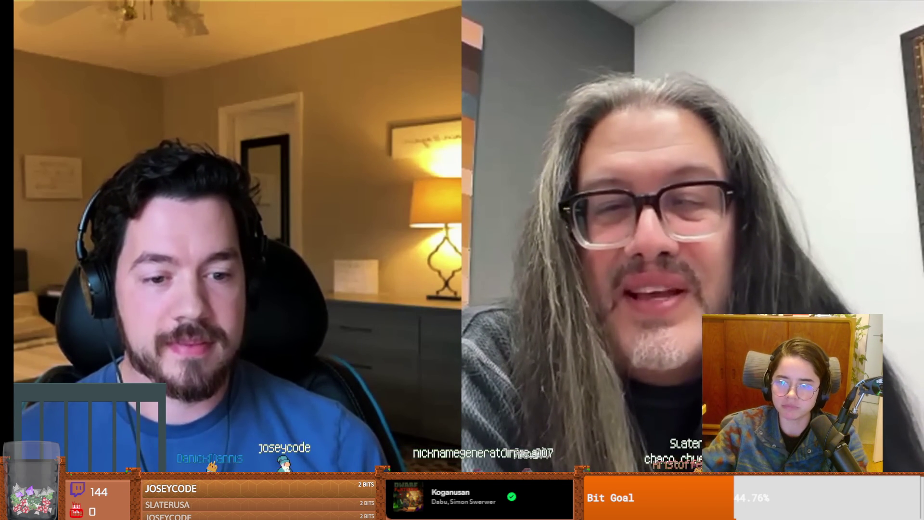
{"action": "double_click", "coordinate": [340, 392]}
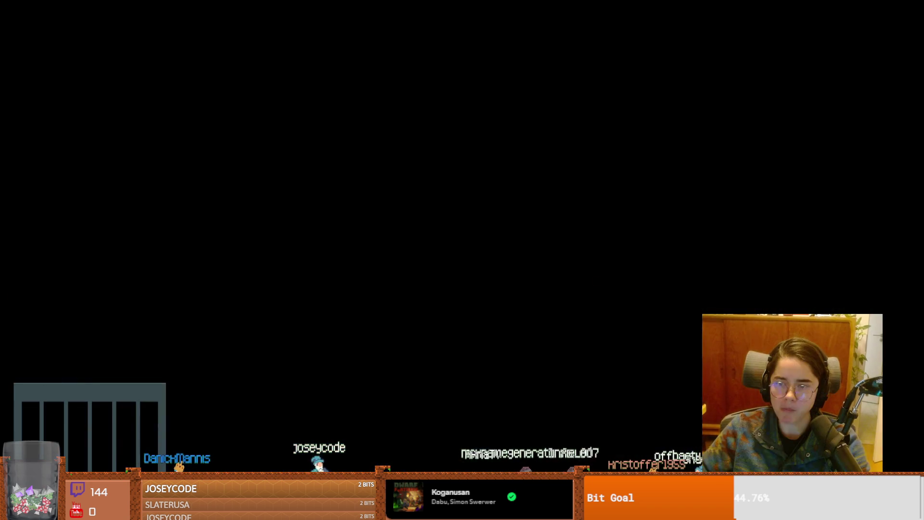
- Glance at the MagePlayer scene in Godot, then resume the interview video in full screen
{"action": "key", "text": "alt+Tab"}
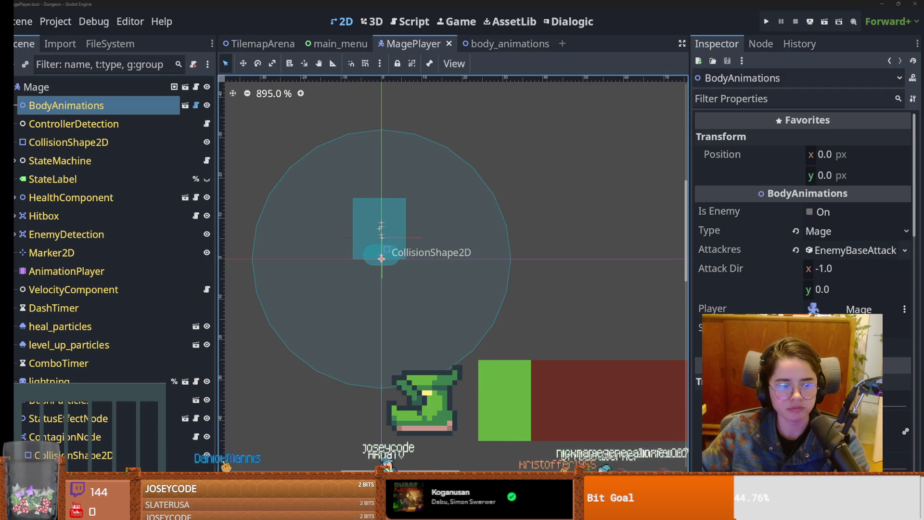
{"action": "key", "text": "alt+Tab"}
{"action": "key", "text": "space"}
{"action": "key", "text": "f"}
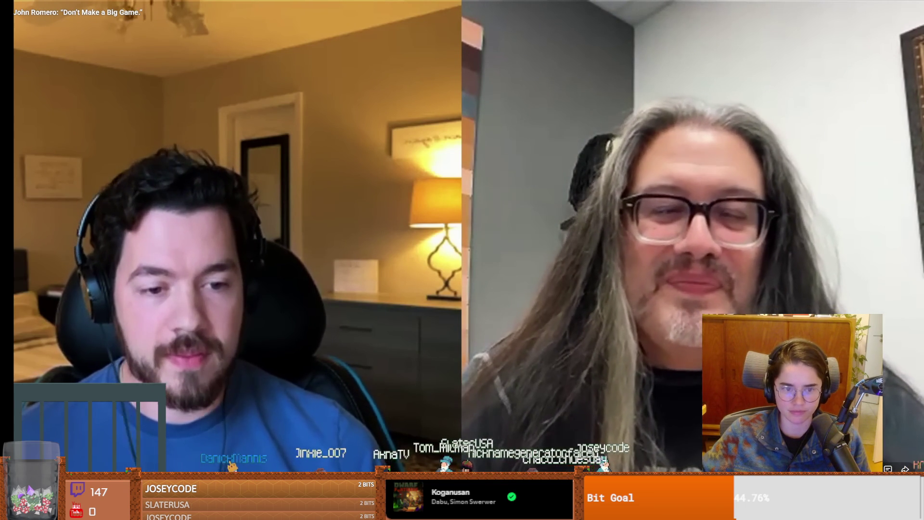
- Pause the interview near its end, exit fullscreen, and return to Godot's MagePlayer scene
{"action": "key", "text": "space"}
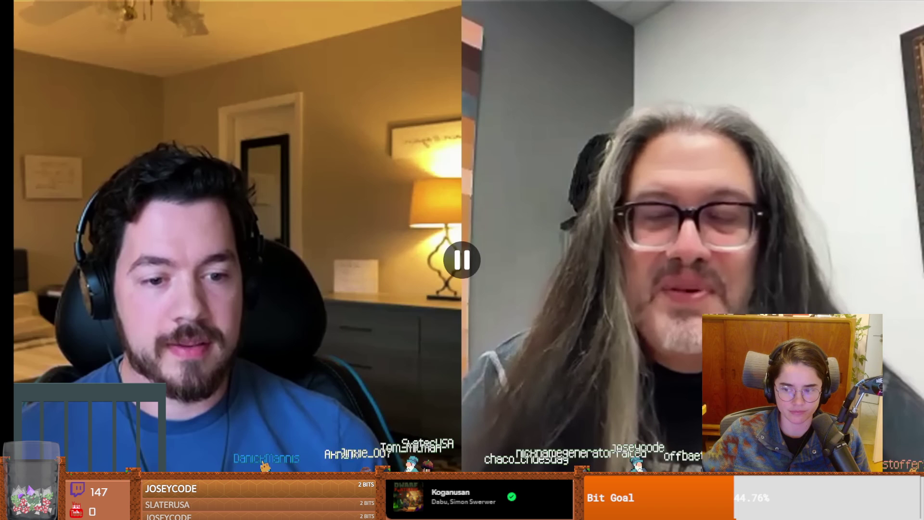
{"action": "key", "text": "Escape"}
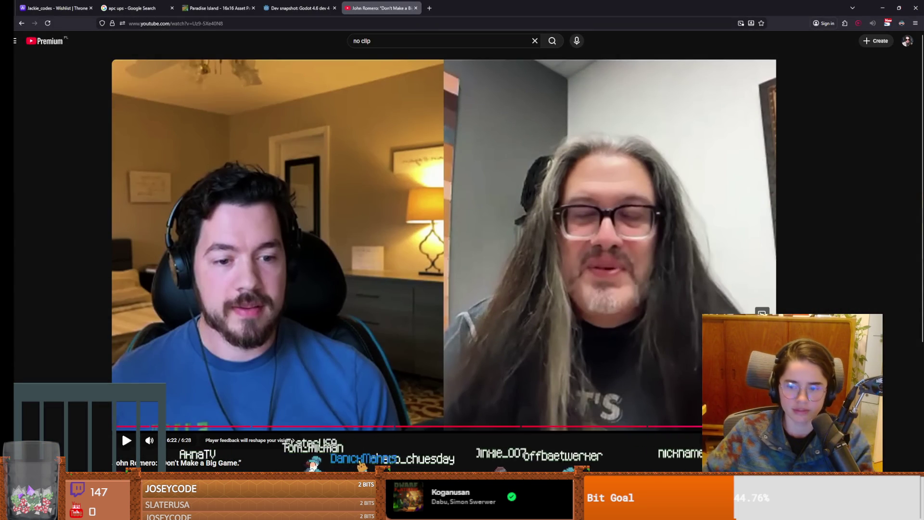
{"action": "key", "text": "alt+Tab"}
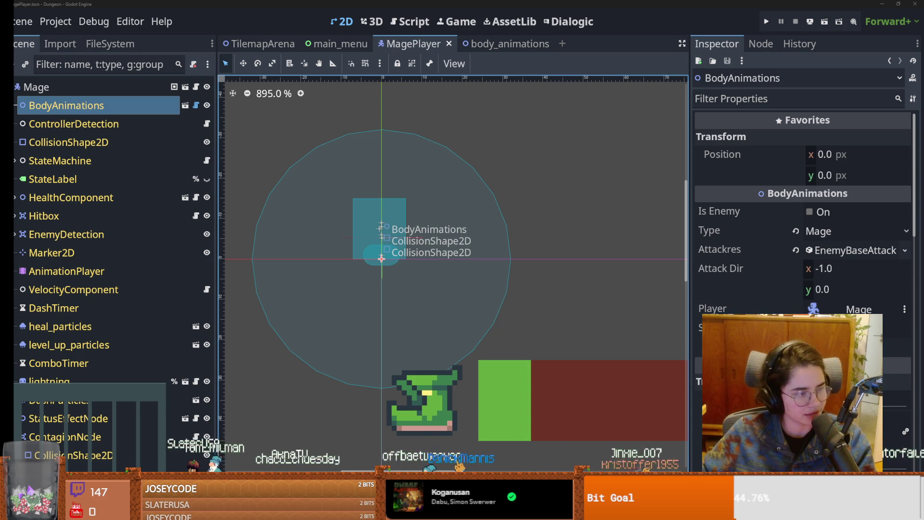
{"action": "key", "text": "alt+Tab"}
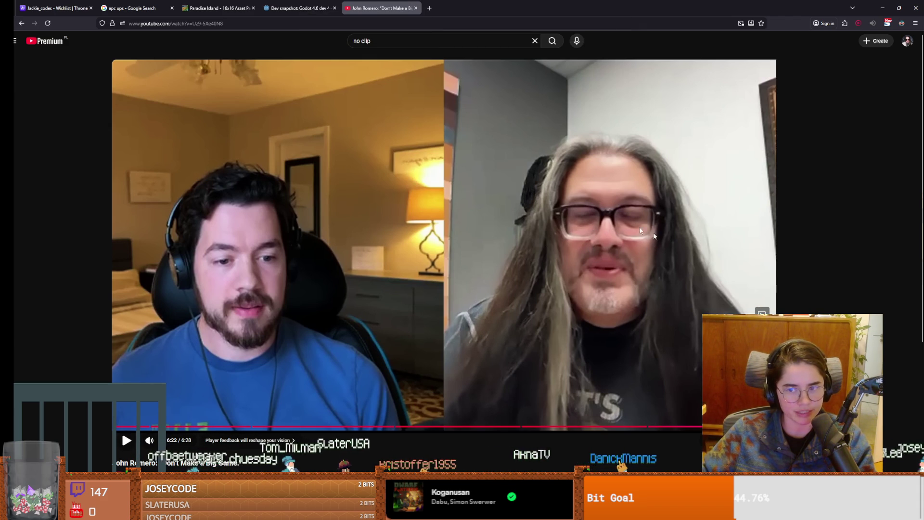
{"action": "key", "text": "alt+Tab"}
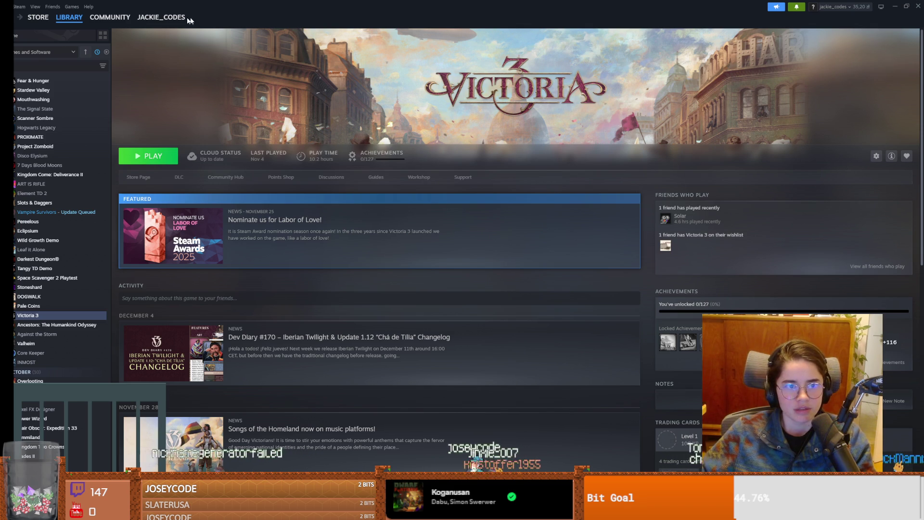
- Bring Steam's Victoria 3 library page into view
{"action": "mouse_move", "coordinate": [33, 19]}
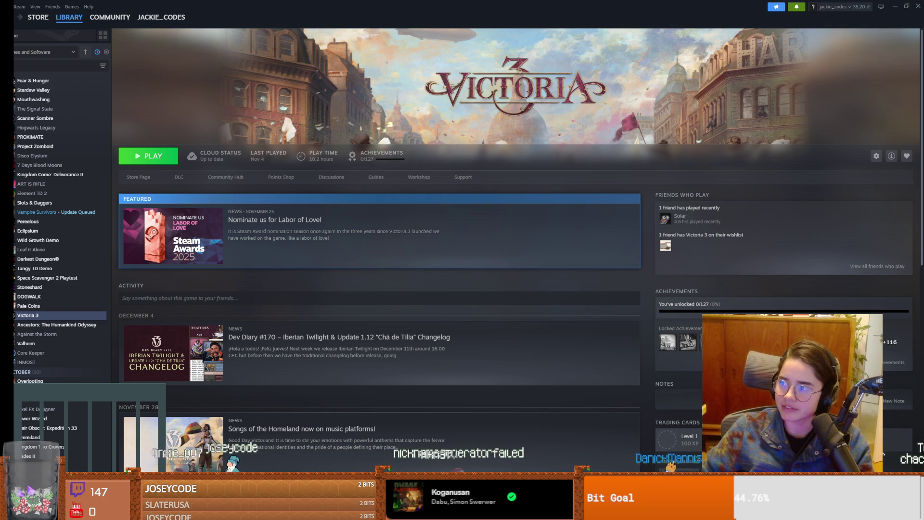
- Switch briefly to the browser, then back to Steam's Victoria 3 library page
{"action": "key", "text": "alt+Tab"}
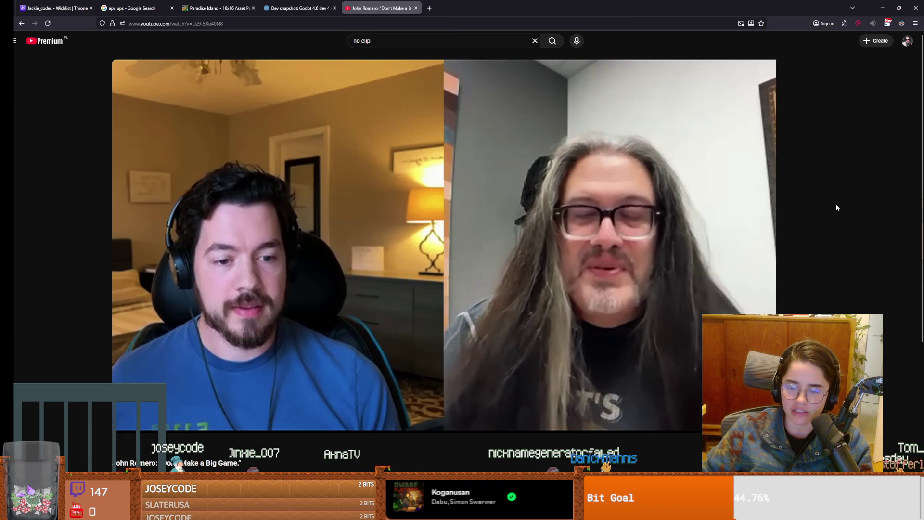
{"action": "key", "text": "alt+Tab"}
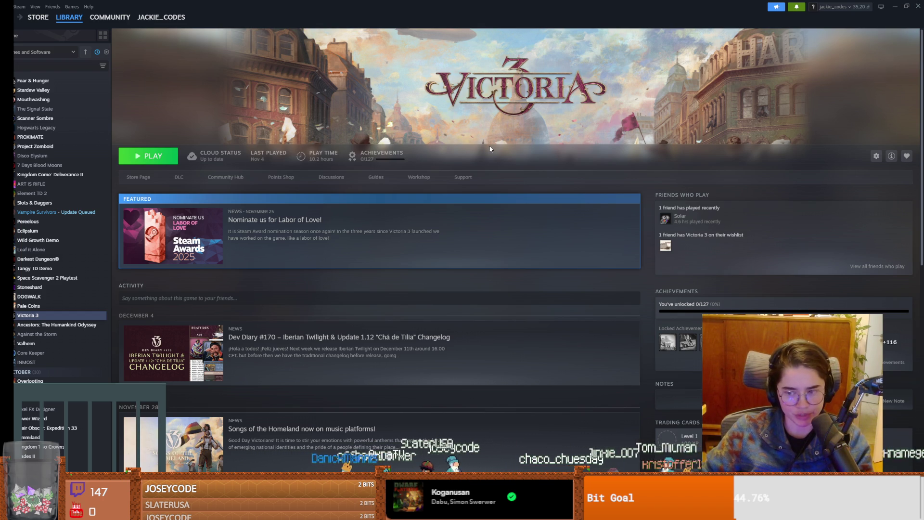
- Search the Steam store for 'dai katana' and view Daikatana's store page screenshots
{"action": "left_click", "coordinate": [37, 17]}
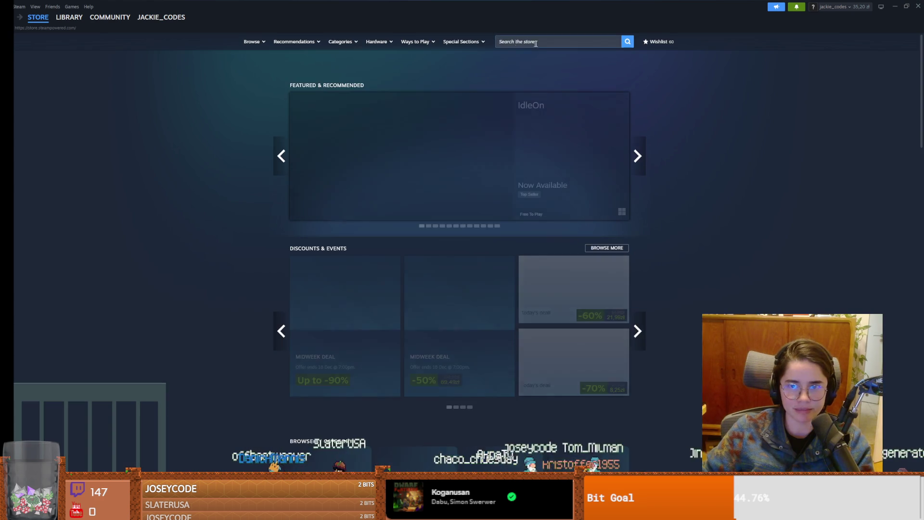
{"action": "left_click", "coordinate": [545, 43]}
{"action": "type", "text": "da"}
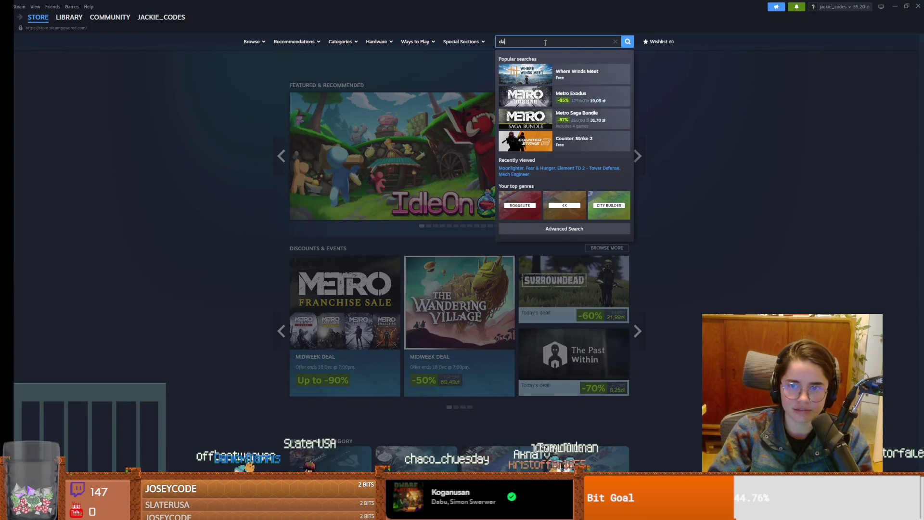
{"action": "type", "text": "i ka"}
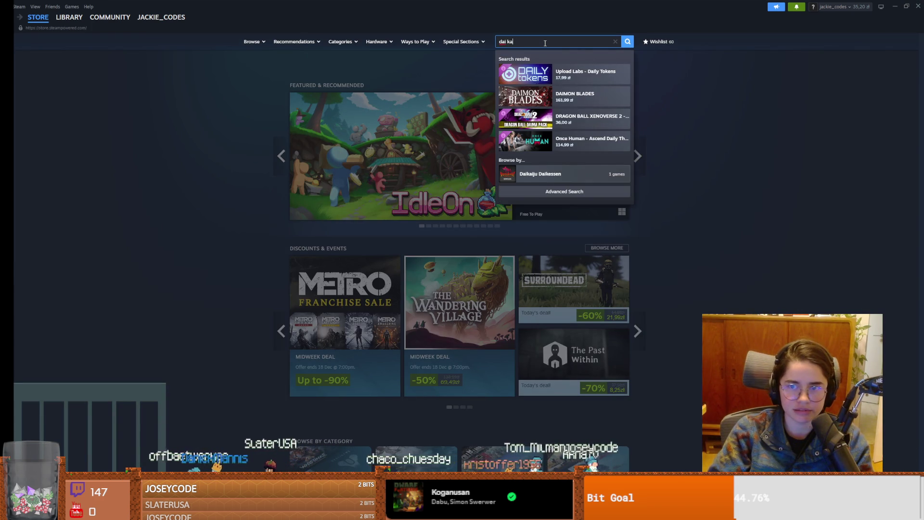
{"action": "type", "text": "tana"}
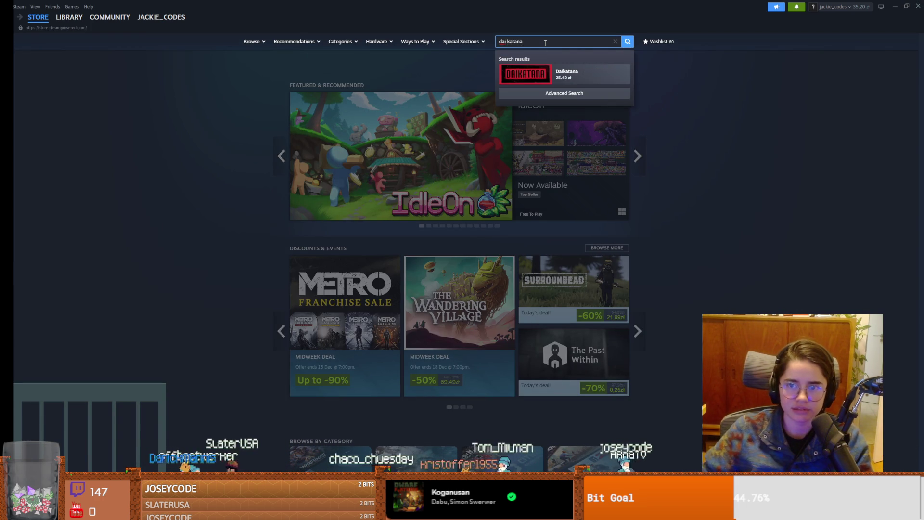
{"action": "left_click", "coordinate": [577, 73]}
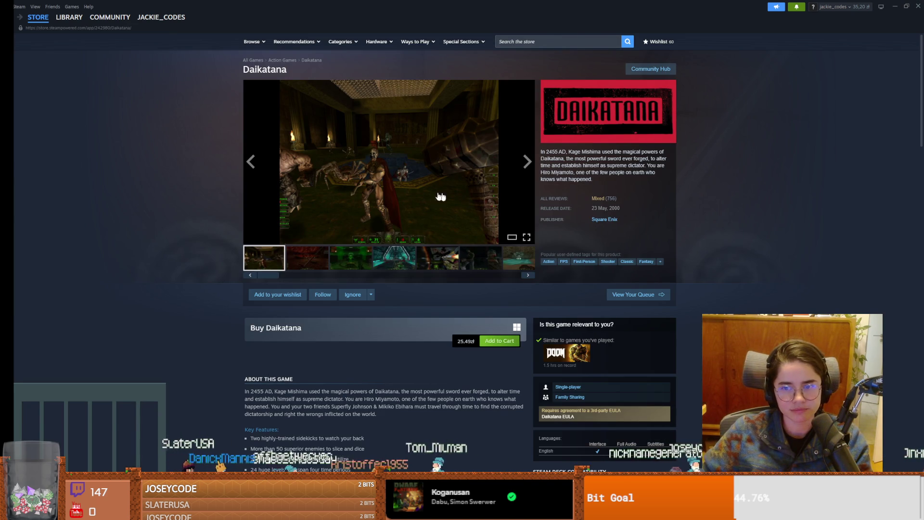
{"action": "left_click", "coordinate": [492, 239]}
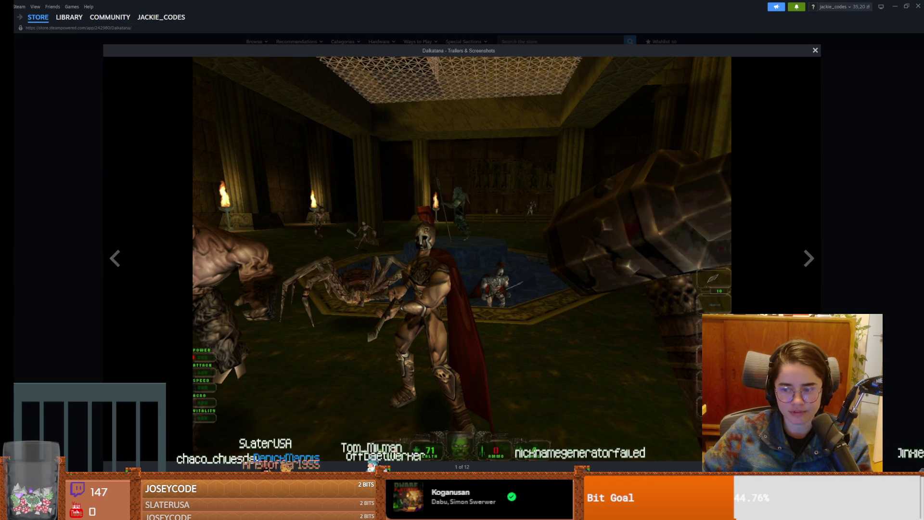
- Accept the pending Daikatana gift and add it to the library
{"action": "key", "text": "alt+Tab"}
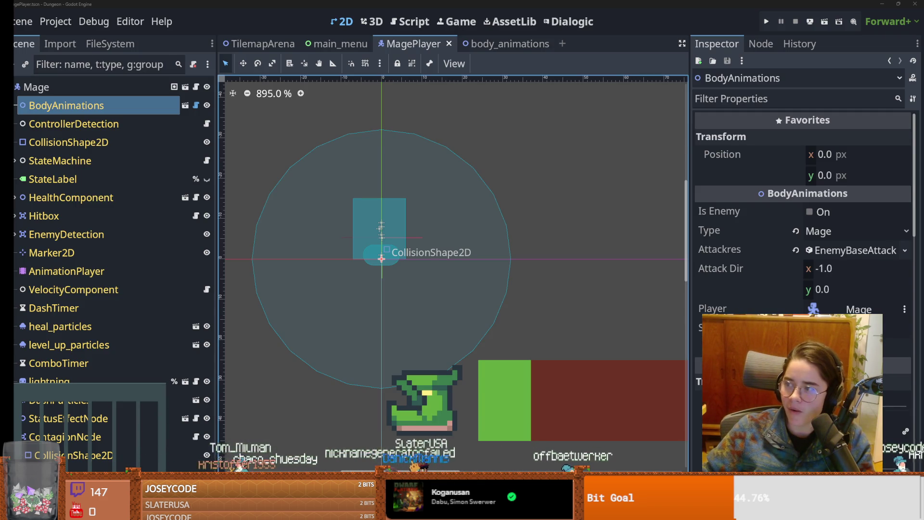
{"action": "key", "text": "alt+Tab"}
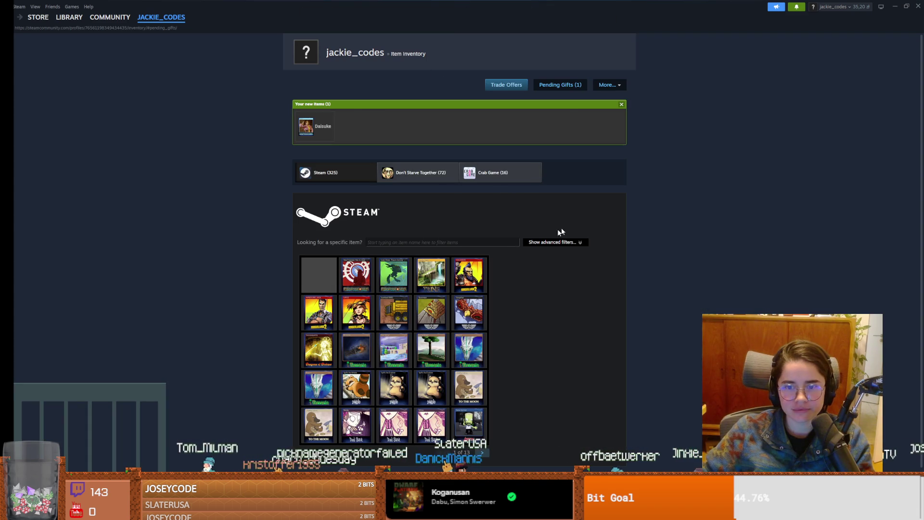
{"action": "left_click", "coordinate": [562, 89]}
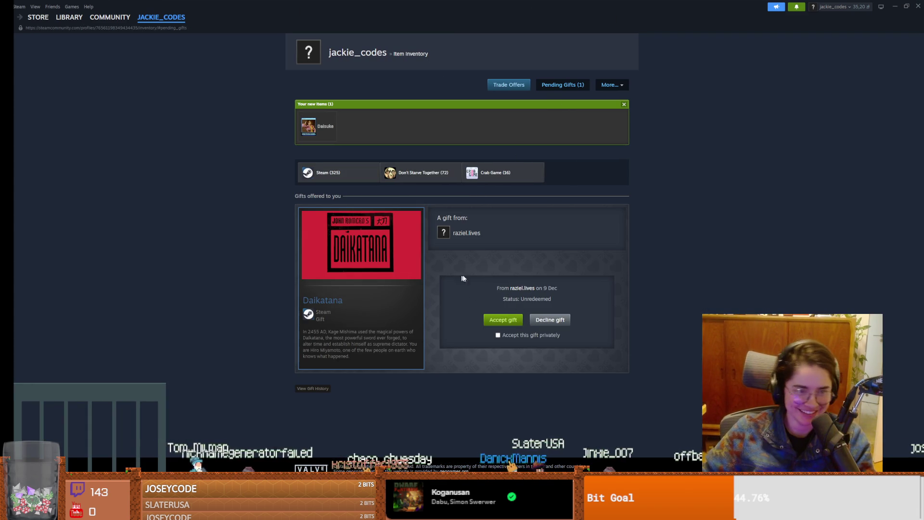
{"action": "left_click", "coordinate": [502, 319]}
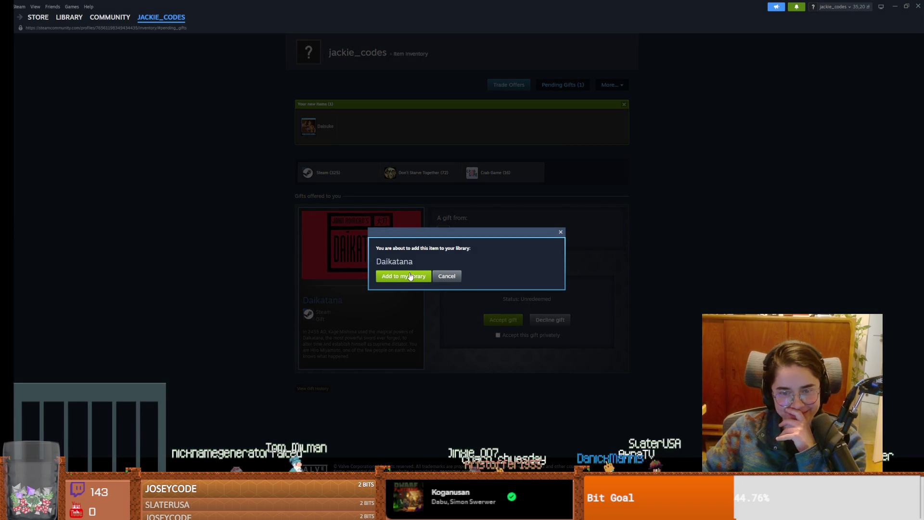
{"action": "left_click", "coordinate": [408, 278]}
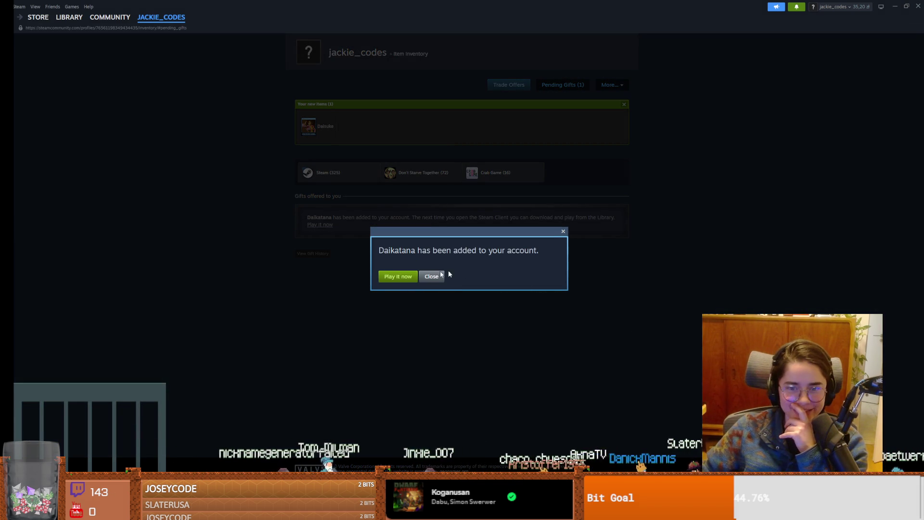
{"action": "left_click", "coordinate": [563, 231]}
- Show Daikatana's page in the Steam library
{"action": "mouse_move", "coordinate": [39, 22]}
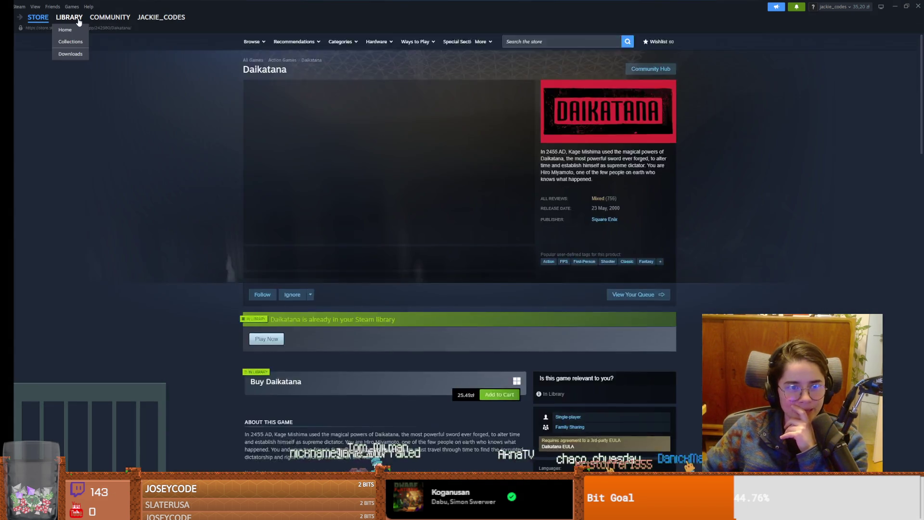
{"action": "left_click", "coordinate": [68, 18]}
{"action": "scroll", "coordinate": [58, 82], "scroll_direction": "up", "scroll_amount": 1}
{"action": "left_click", "coordinate": [42, 89]}
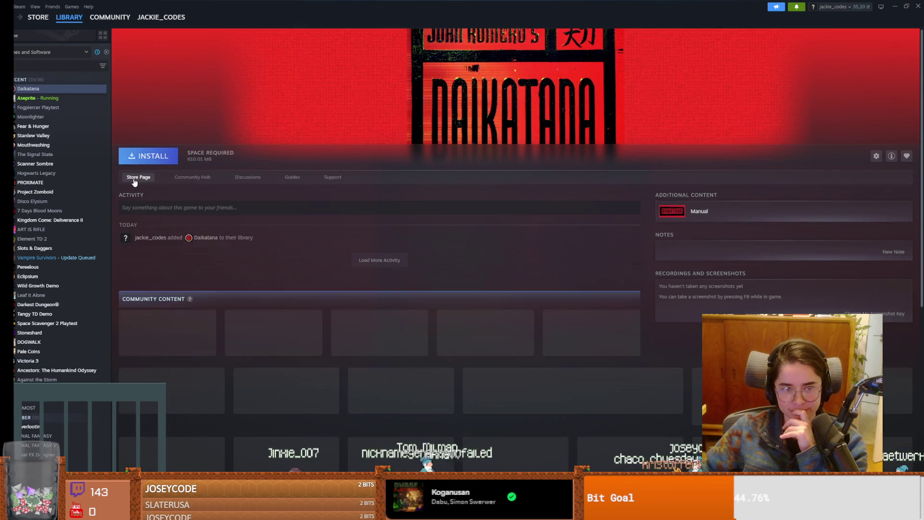
- Visit Daikatana's store page and its Square Enix publisher page, then return
{"action": "left_click", "coordinate": [134, 179]}
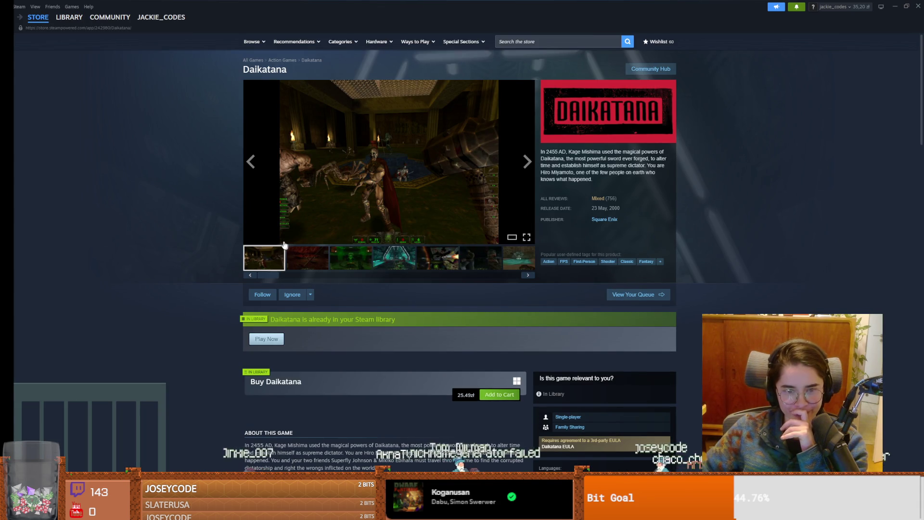
{"action": "left_click", "coordinate": [611, 222]}
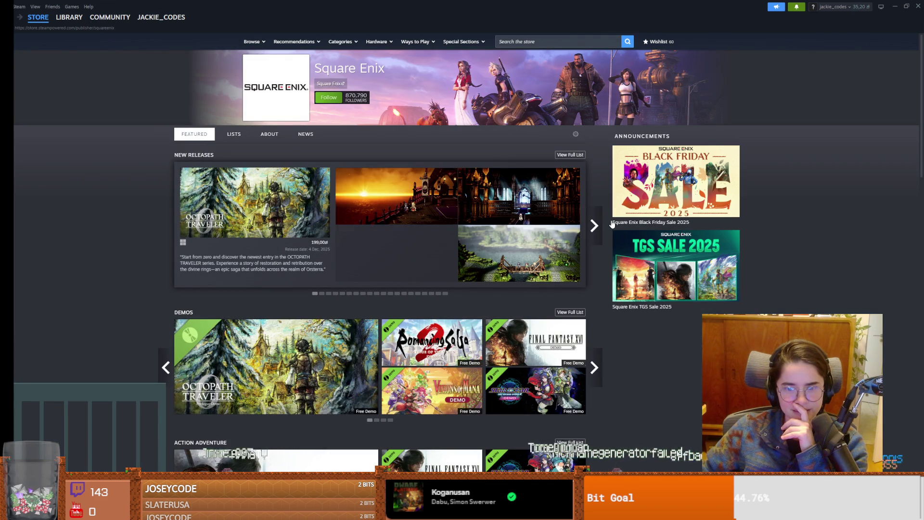
{"action": "scroll", "coordinate": [482, 221], "scroll_direction": "down", "scroll_amount": 2}
{"action": "scroll", "coordinate": [357, 152], "scroll_direction": "up", "scroll_amount": 2}
{"action": "mouse_move", "coordinate": [38, 17]}
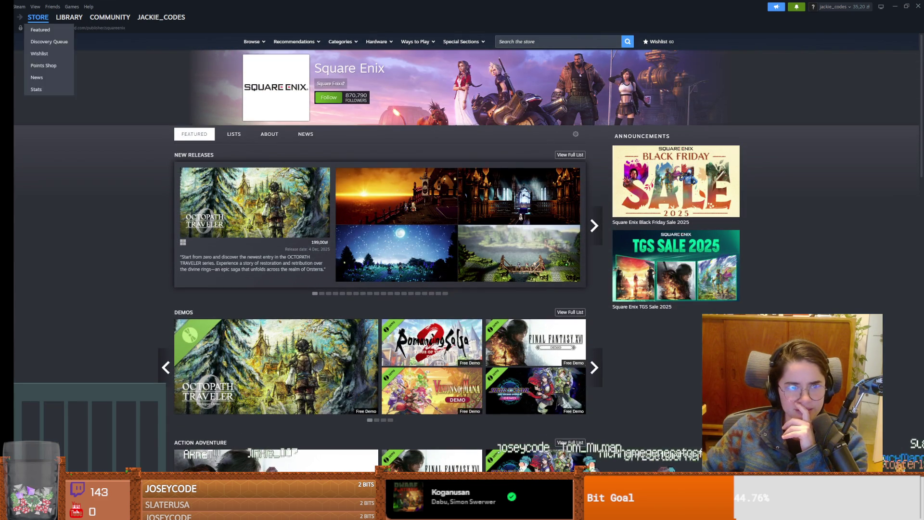
{"action": "key", "text": "alt+Left"}
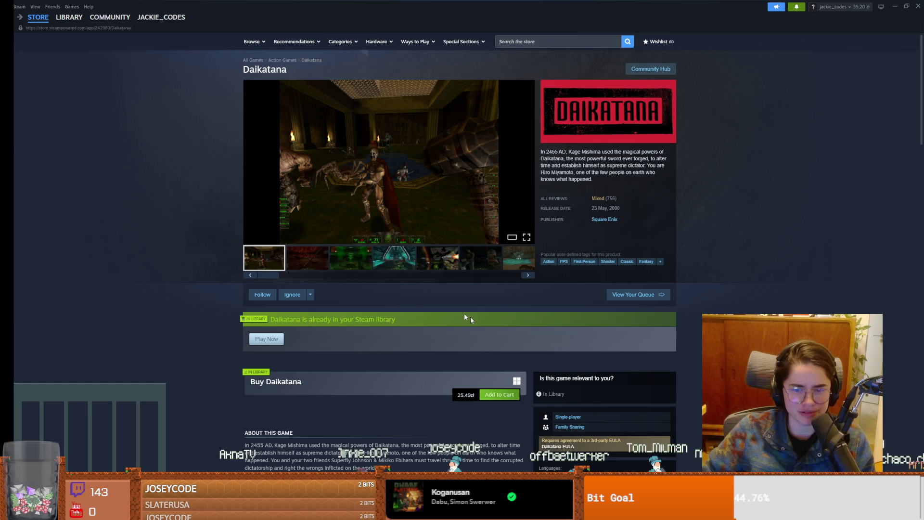
- Scroll down to Daikatana's customer reviews and highlight part of the first review
{"action": "scroll", "coordinate": [405, 378], "scroll_direction": "down", "scroll_amount": 3}
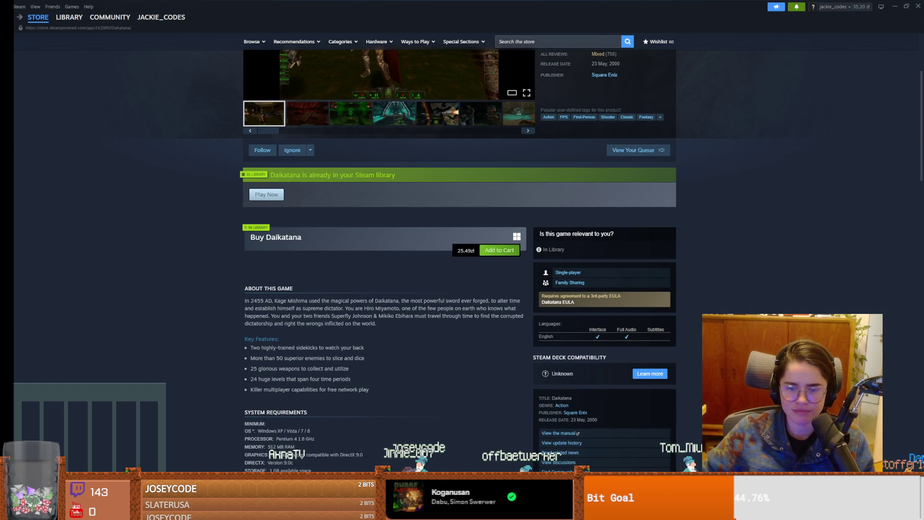
{"action": "scroll", "coordinate": [399, 377], "scroll_direction": "down", "scroll_amount": 15}
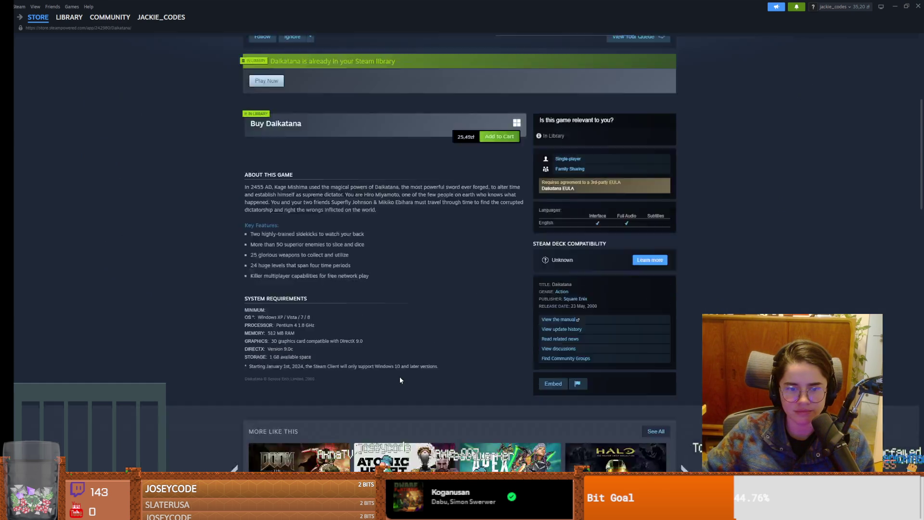
{"action": "left_click_drag", "start_coordinate": [322, 311], "coordinate": [424, 314]}
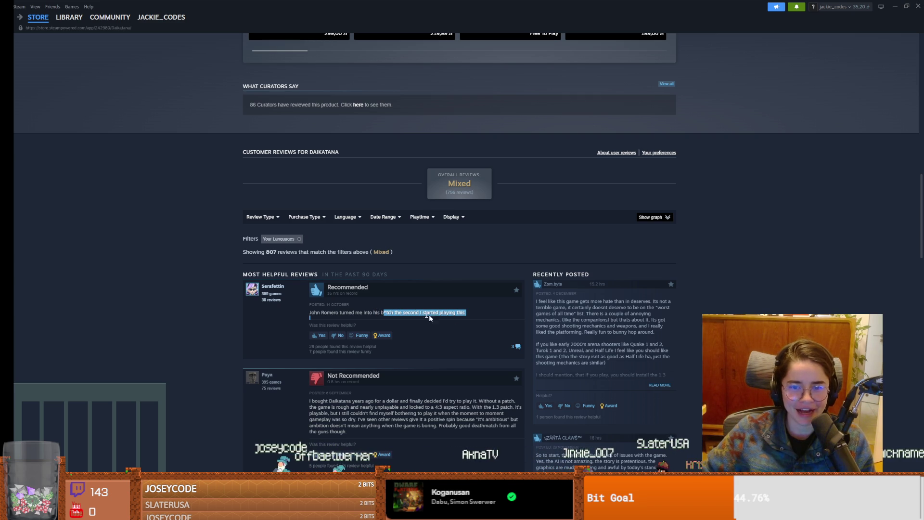
{"action": "left_click", "coordinate": [463, 313]}
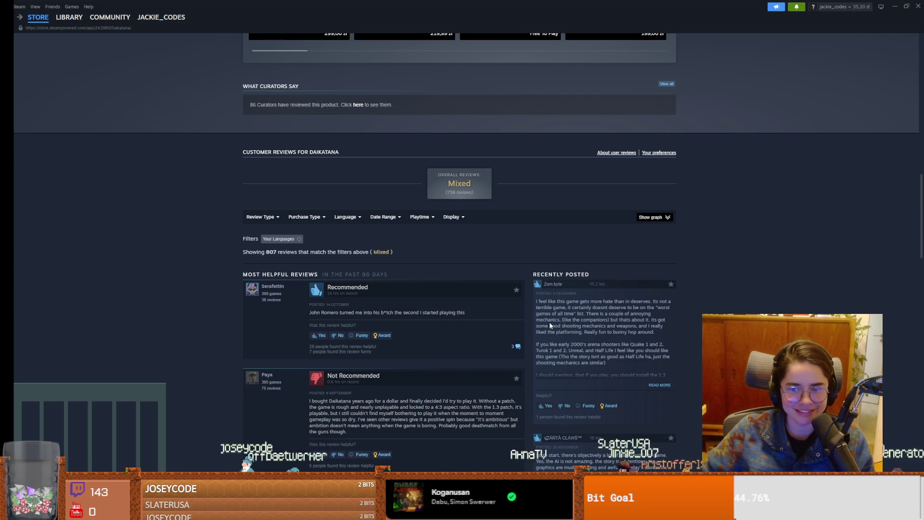
{"action": "left_click_drag", "start_coordinate": [556, 301], "coordinate": [642, 301]}
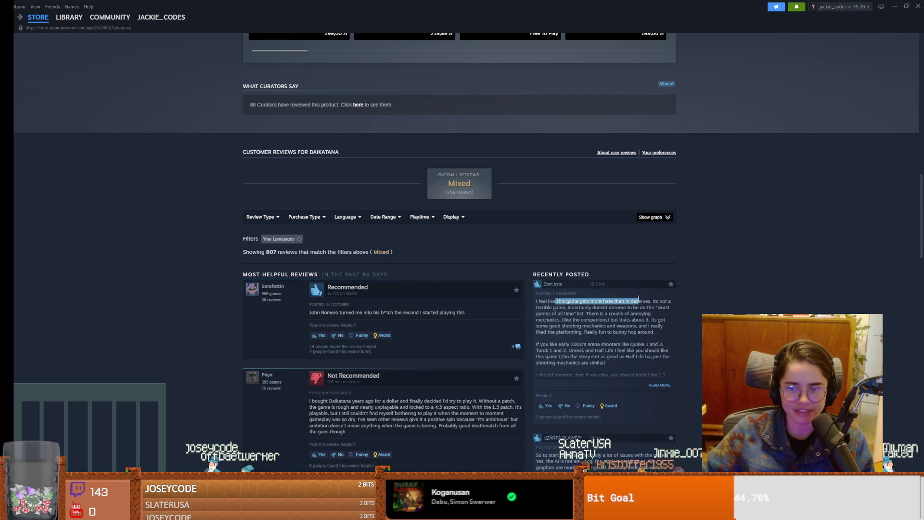
{"action": "mouse_move", "coordinate": [543, 307]}
{"action": "left_mouse_down"}
{"action": "mouse_move", "coordinate": [669, 308]}
{"action": "mouse_move", "coordinate": [575, 317]}
{"action": "mouse_move", "coordinate": [591, 319]}
{"action": "left_mouse_up"}
{"action": "left_click", "coordinate": [595, 313]}
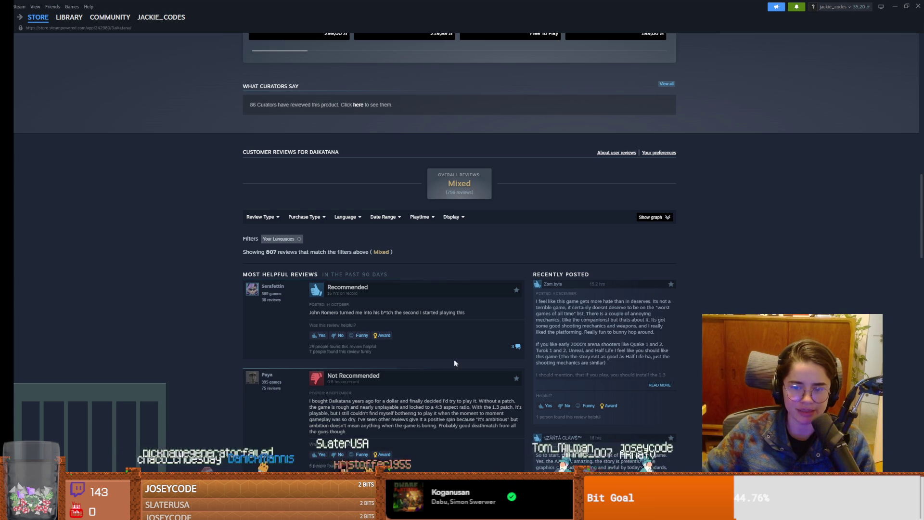
{"action": "scroll", "coordinate": [465, 361], "scroll_direction": "down", "scroll_amount": 2}
{"action": "left_click_drag", "start_coordinate": [312, 329], "coordinate": [367, 334]}
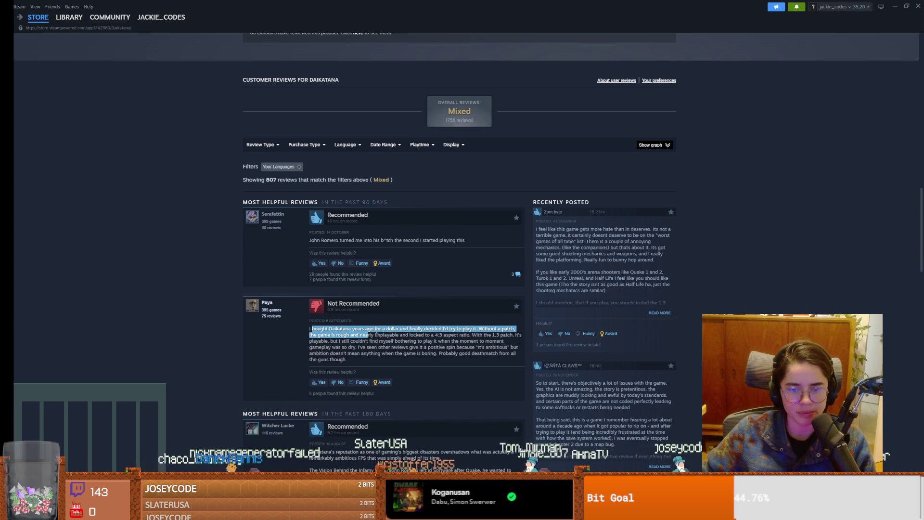
{"action": "left_click", "coordinate": [385, 330]}
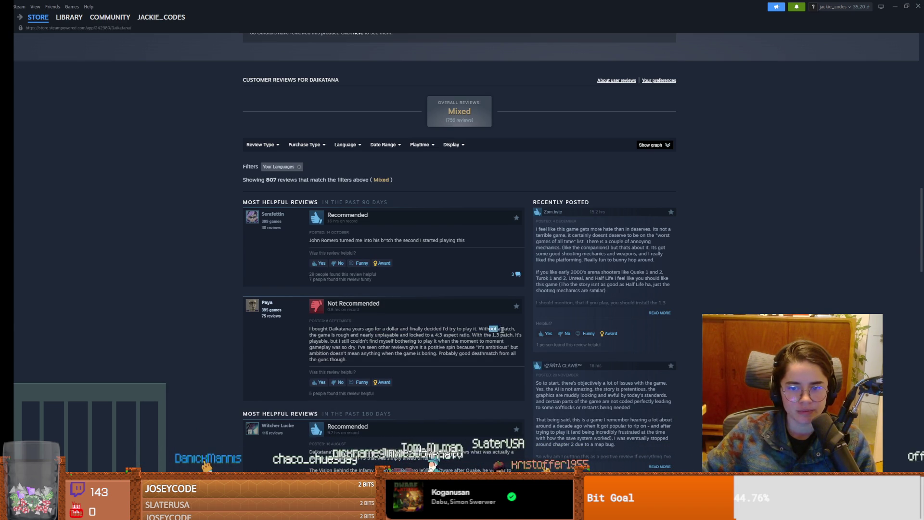
{"action": "left_click_drag", "start_coordinate": [389, 334], "coordinate": [421, 334]}
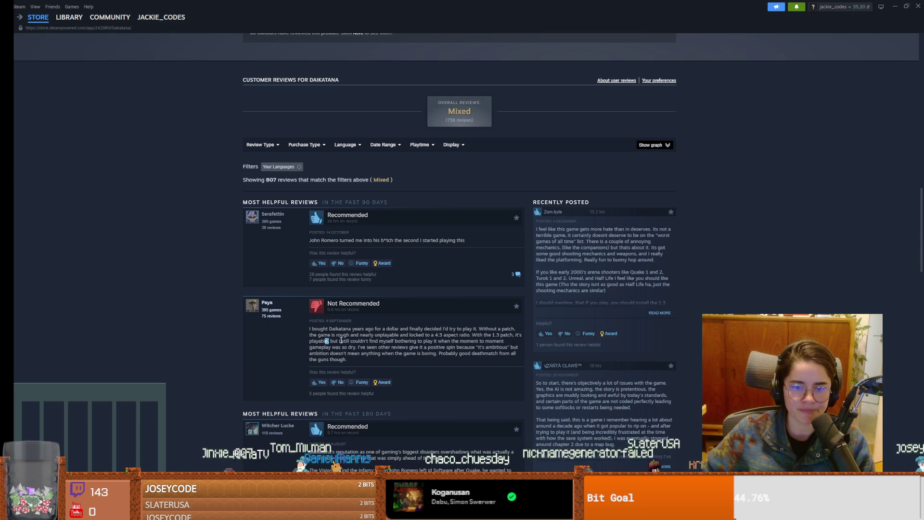
{"action": "left_click_drag", "start_coordinate": [339, 340], "coordinate": [396, 340]}
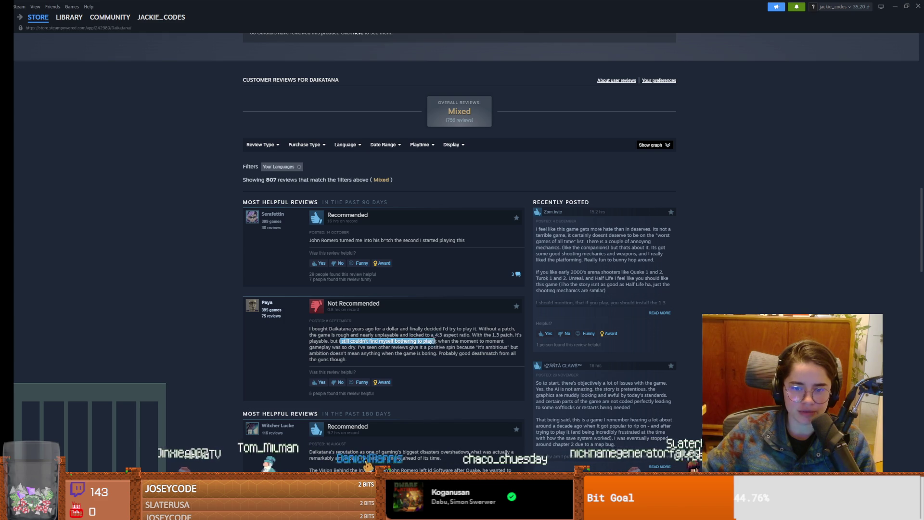
{"action": "mouse_move", "coordinate": [457, 340]}
{"action": "left_mouse_down"}
{"action": "mouse_move", "coordinate": [476, 341]}
{"action": "mouse_move", "coordinate": [357, 347]}
{"action": "left_mouse_up"}
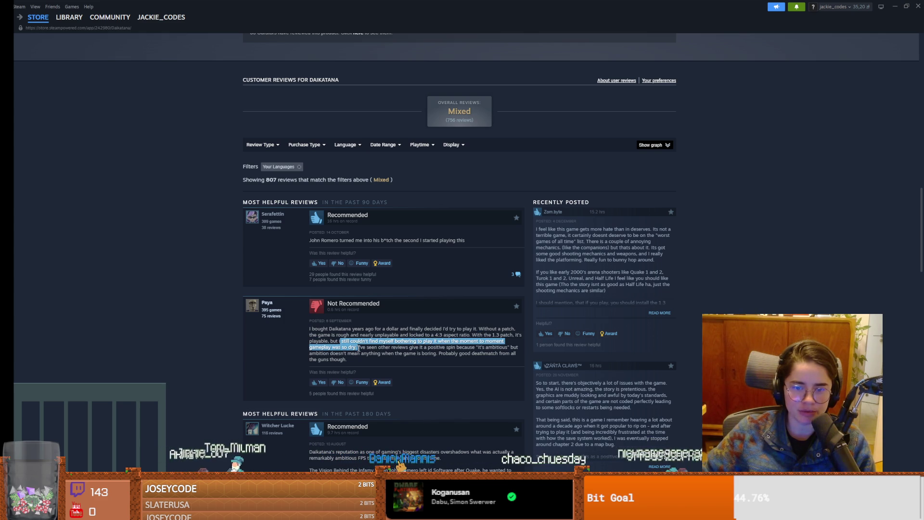
{"action": "left_click", "coordinate": [366, 348]}
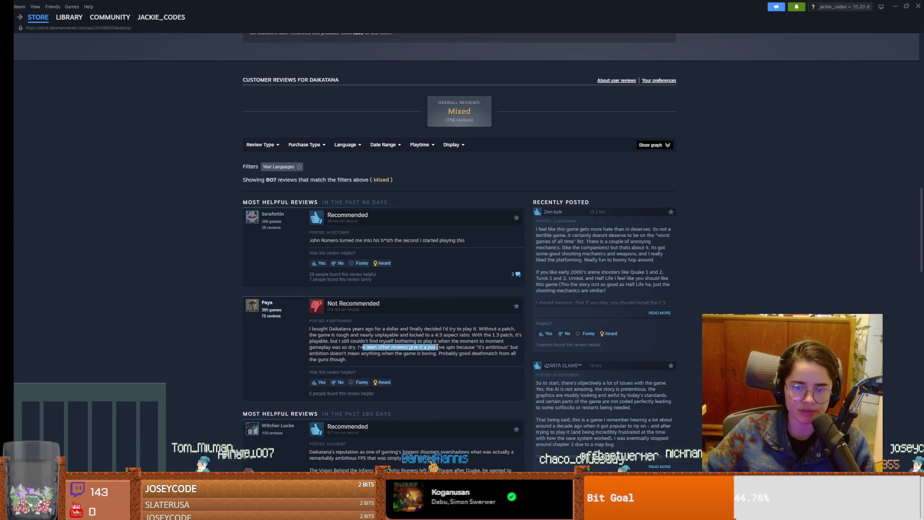
{"action": "mouse_move", "coordinate": [457, 347]}
{"action": "left_mouse_down"}
{"action": "mouse_move", "coordinate": [487, 348]}
{"action": "mouse_move", "coordinate": [343, 359]}
{"action": "left_mouse_up"}
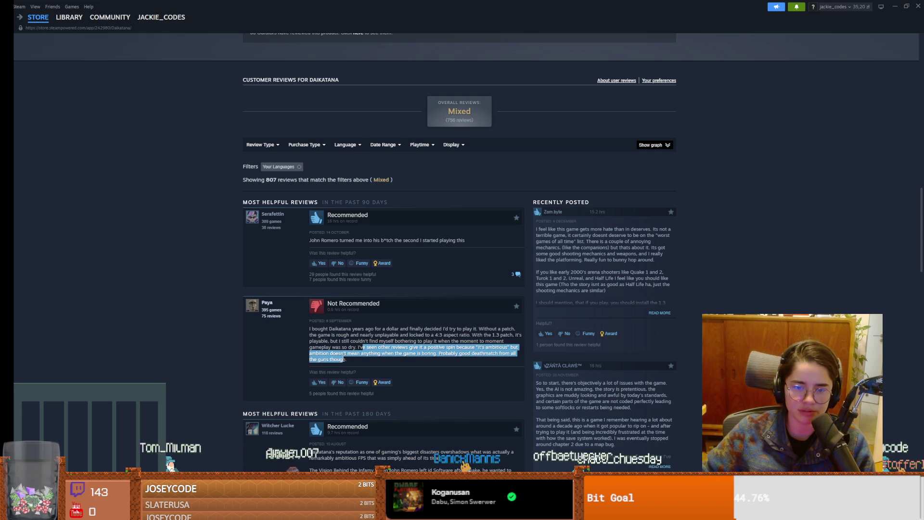
{"action": "left_click", "coordinate": [343, 359]}
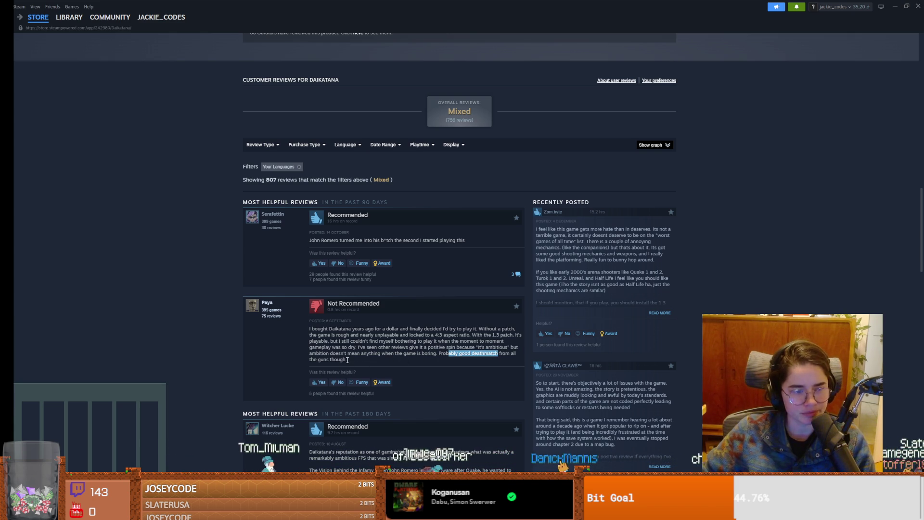
{"action": "mouse_move", "coordinate": [362, 302]}
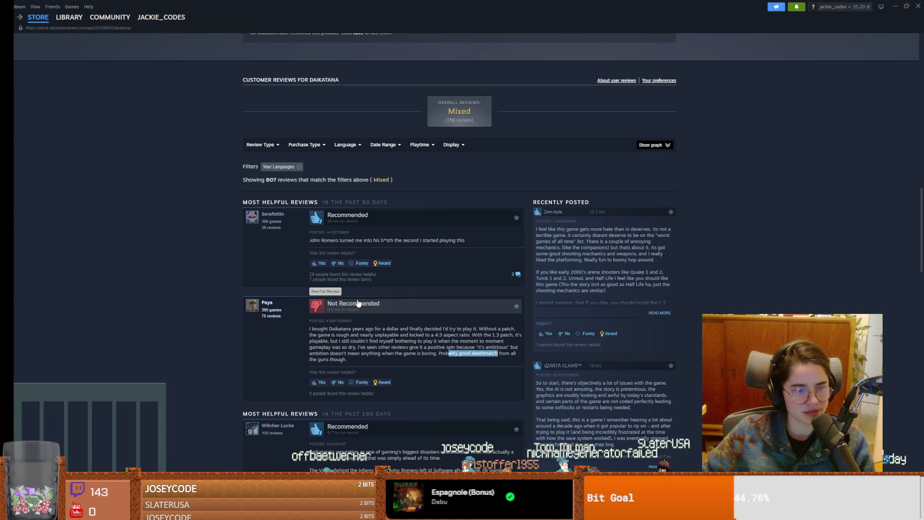
{"action": "scroll", "coordinate": [275, 335], "scroll_direction": "down", "scroll_amount": 1}
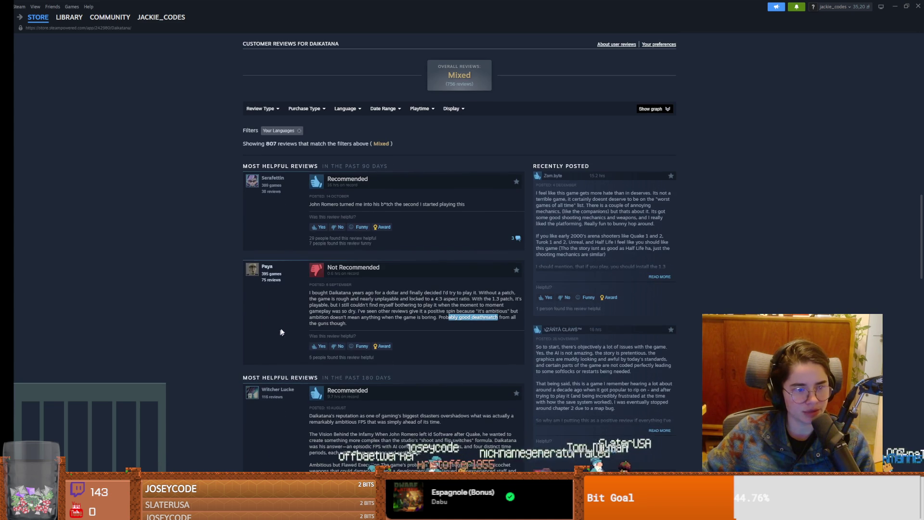
- Scroll back to the top of the Daikatana store page, then switch to the Masters of Doom results
{"action": "scroll", "coordinate": [244, 189], "scroll_direction": "up", "scroll_amount": 10}
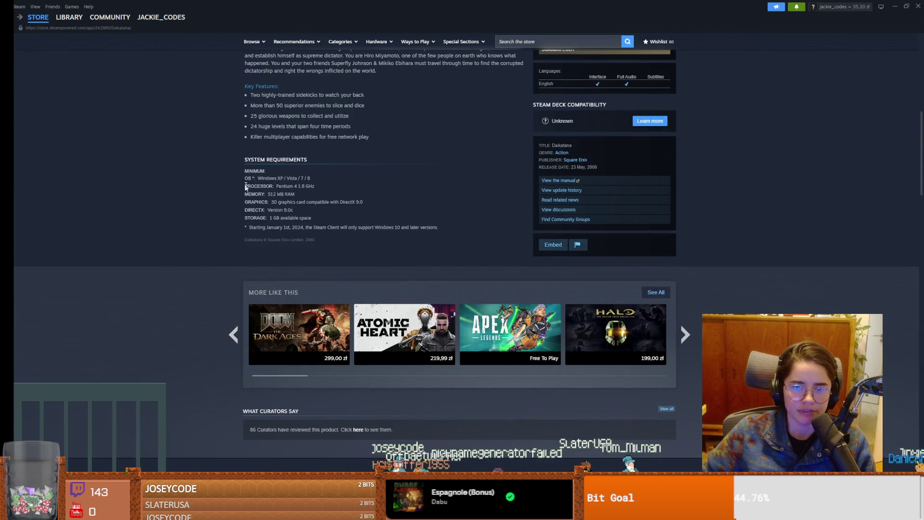
{"action": "scroll", "coordinate": [334, 206], "scroll_direction": "up", "scroll_amount": 10}
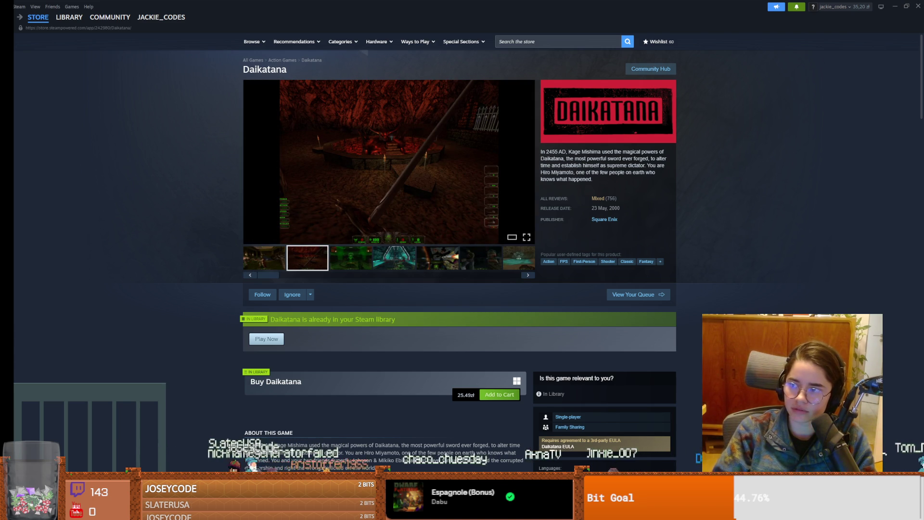
{"action": "key", "text": "alt+Tab"}
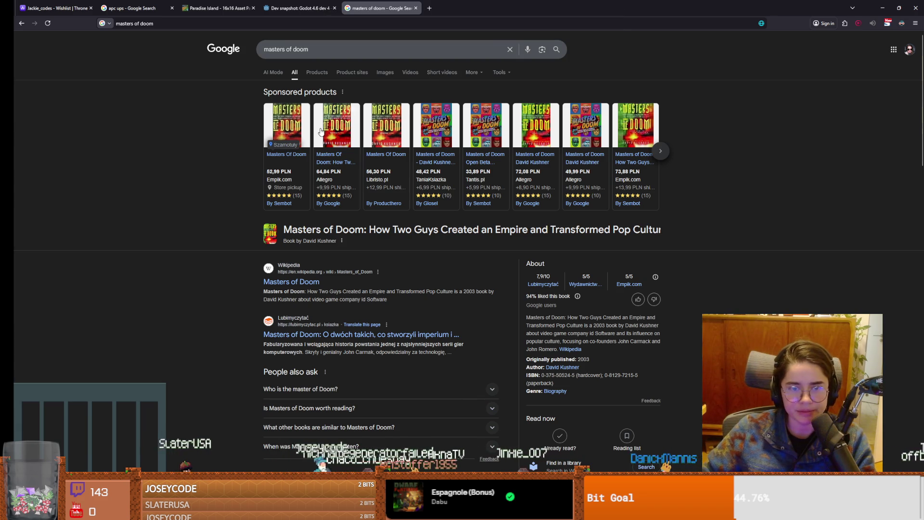
{"action": "mouse_move", "coordinate": [321, 132]}
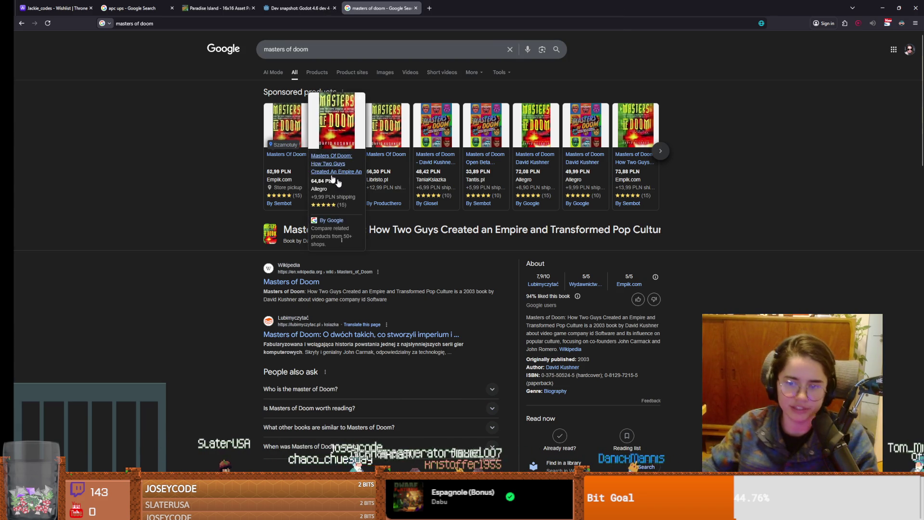
{"action": "mouse_move", "coordinate": [585, 108]}
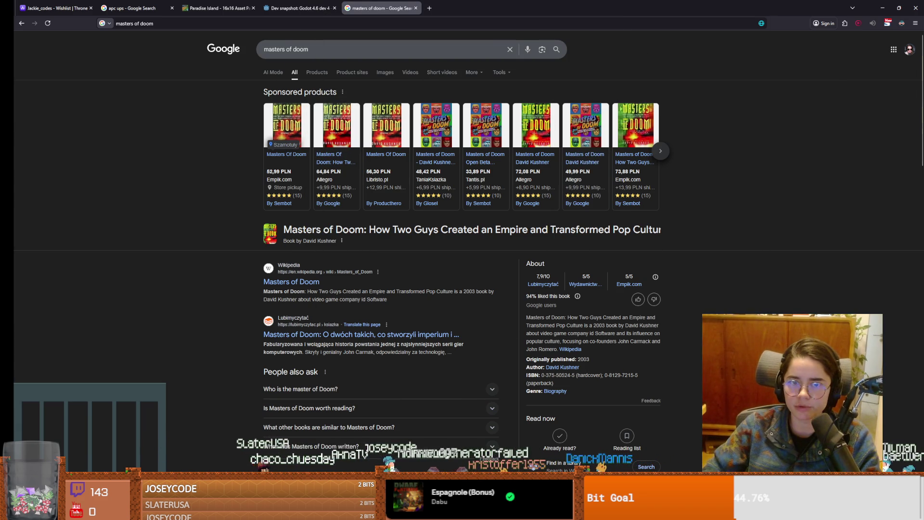
{"action": "key", "text": "alt+Tab"}
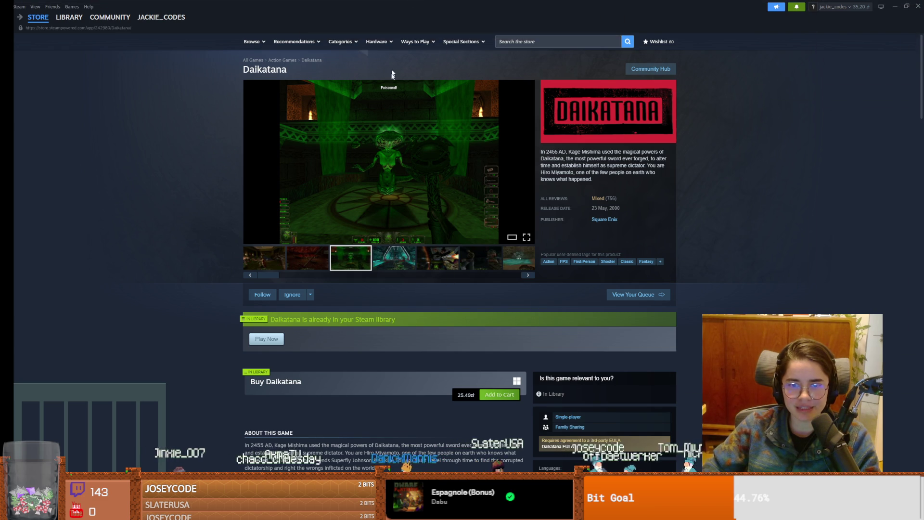
- Read later Daikatana reviews, highlighting the blue-screening and other negative ones, then return to Godot
{"action": "scroll", "coordinate": [424, 223], "scroll_direction": "down", "scroll_amount": 12}
{"action": "scroll", "coordinate": [434, 227], "scroll_direction": "down", "scroll_amount": 10}
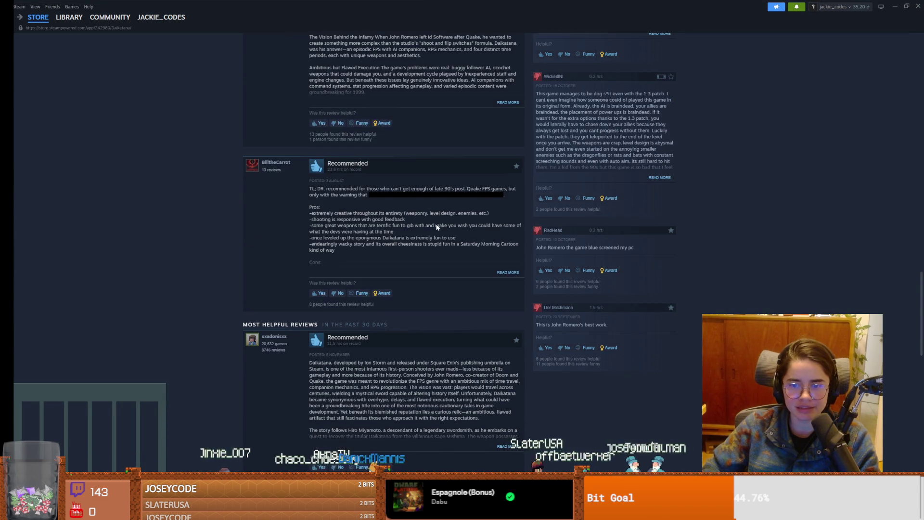
{"action": "left_click_drag", "start_coordinate": [543, 247], "coordinate": [625, 249]}
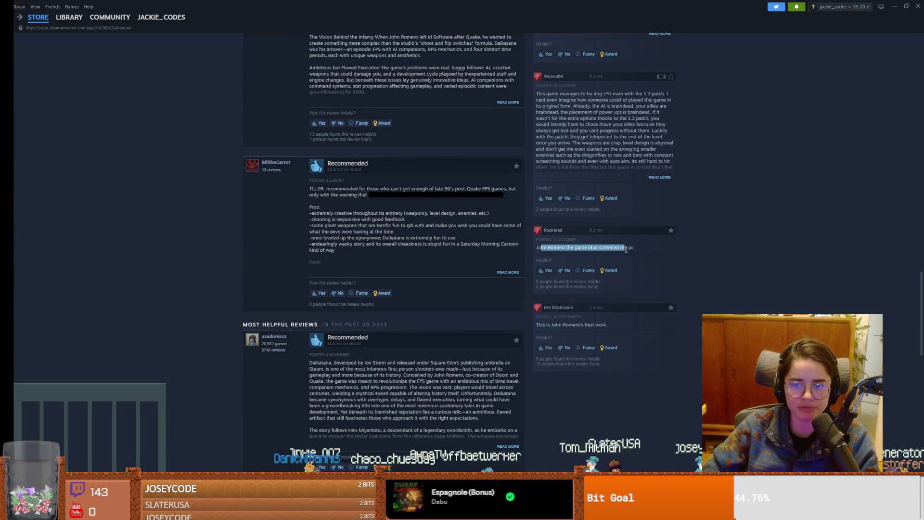
{"action": "left_click_drag", "start_coordinate": [542, 322], "coordinate": [614, 325]}
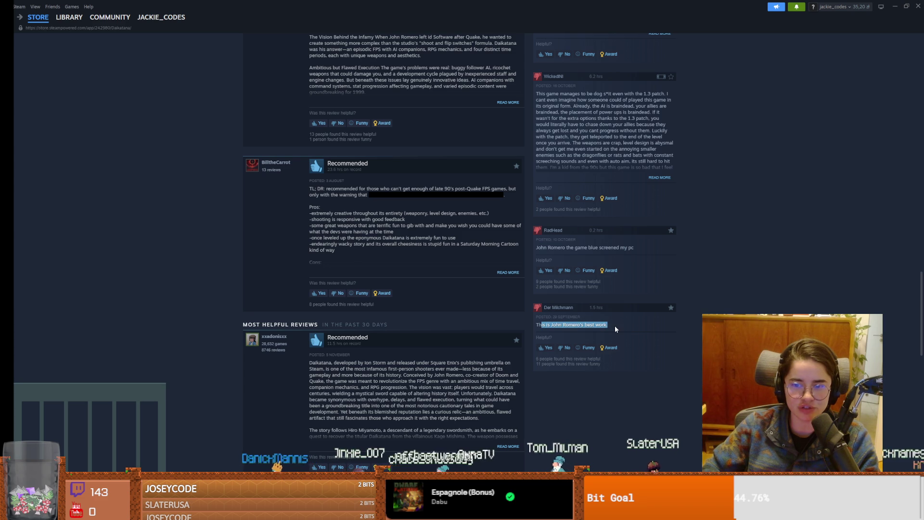
{"action": "scroll", "coordinate": [614, 326], "scroll_direction": "up", "scroll_amount": 2}
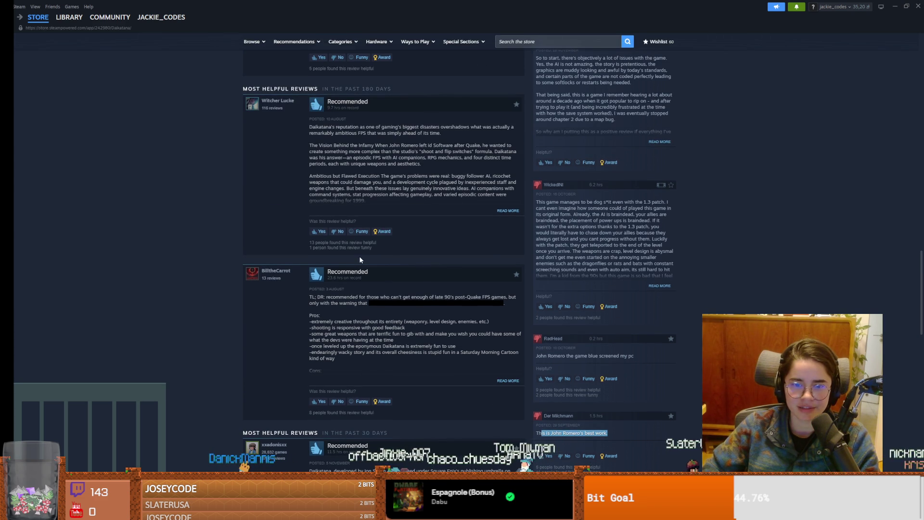
{"action": "left_click_drag", "start_coordinate": [543, 202], "coordinate": [631, 202]}
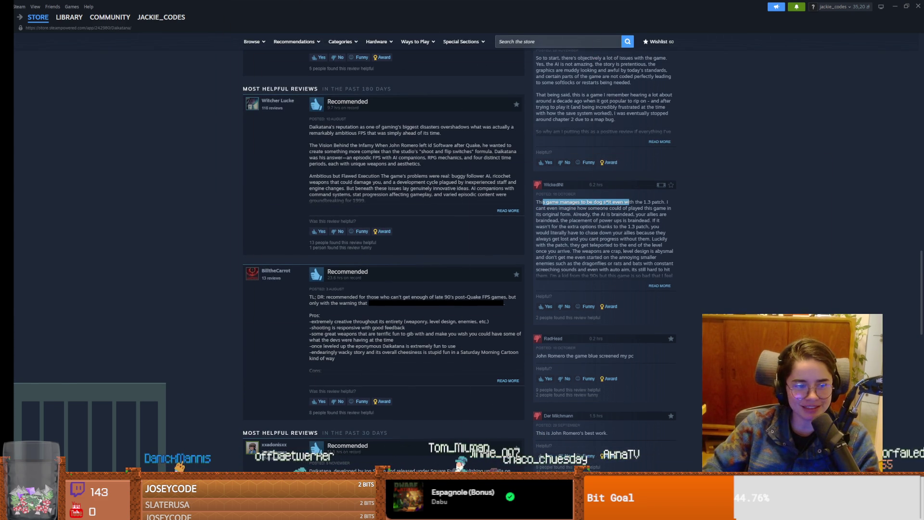
{"action": "key", "text": "alt+Tab"}
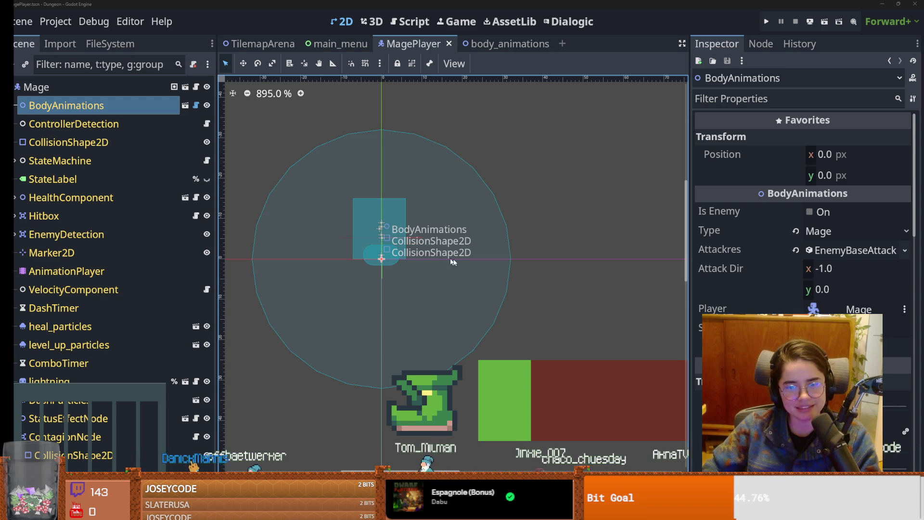
- Inspect the Mage's enemy detection shape and open the BodyAnimations script at swing_animated_sprite
{"action": "left_click", "coordinate": [445, 262]}
{"action": "left_click_drag", "start_coordinate": [527, 261], "coordinate": [569, 244]}
{"action": "left_click", "coordinate": [76, 95]}
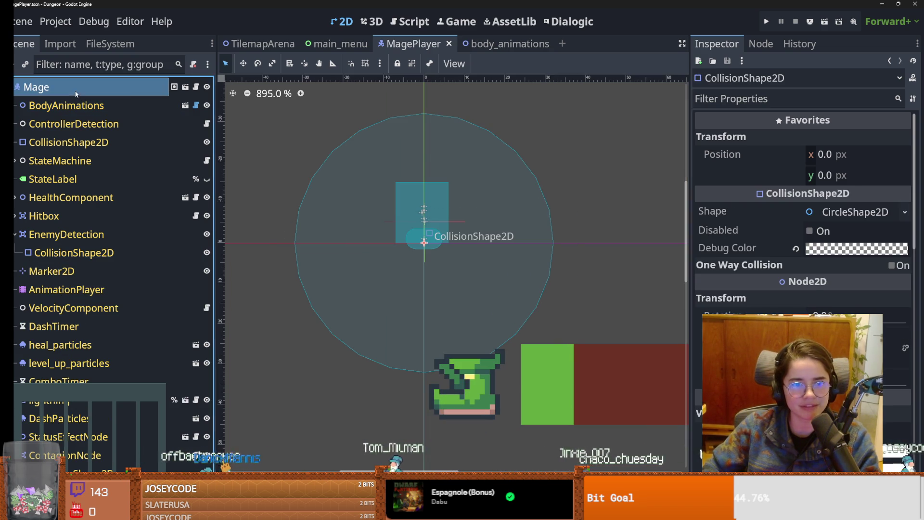
{"action": "left_click", "coordinate": [196, 106]}
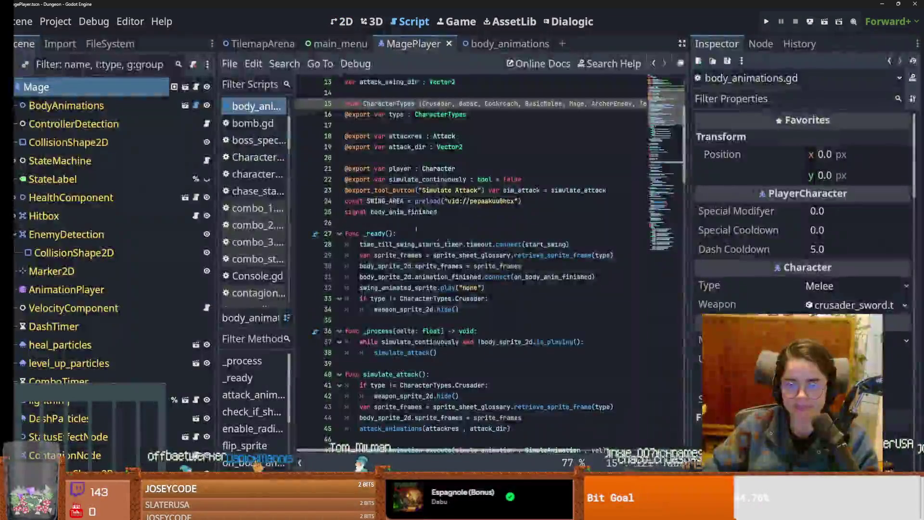
{"action": "scroll", "coordinate": [414, 222], "scroll_direction": "down", "scroll_amount": 2}
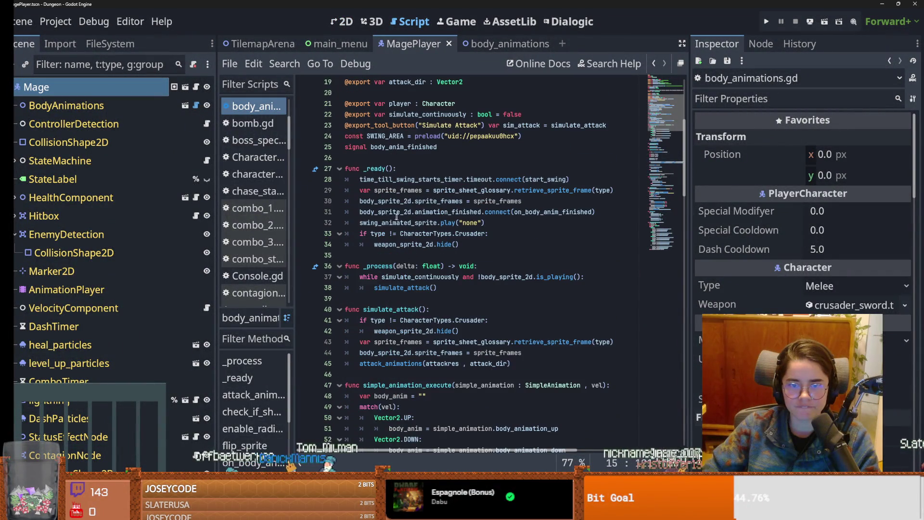
{"action": "double_click", "coordinate": [419, 223]}
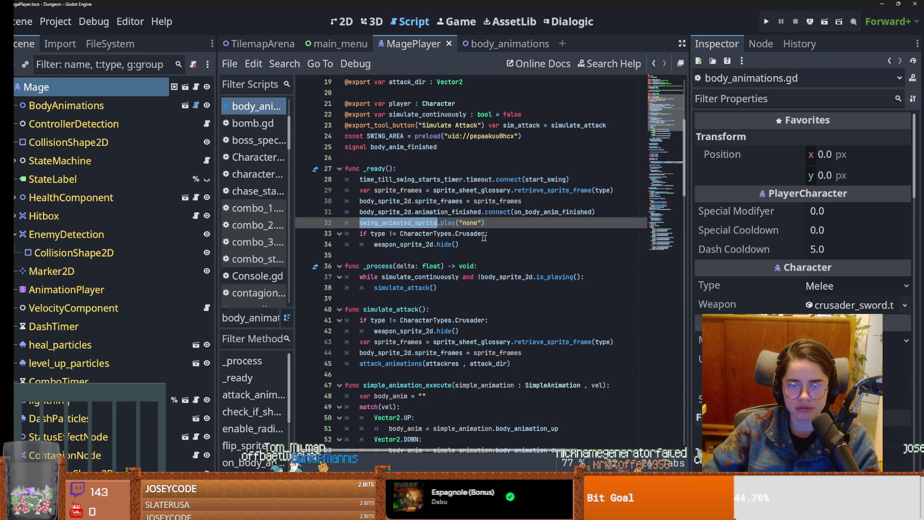
- Open the BodyAnimations scene, check BodySprite2D, and find sprite_frames in body_animations.gd
{"action": "left_click", "coordinate": [185, 106]}
{"action": "left_click", "coordinate": [101, 106]}
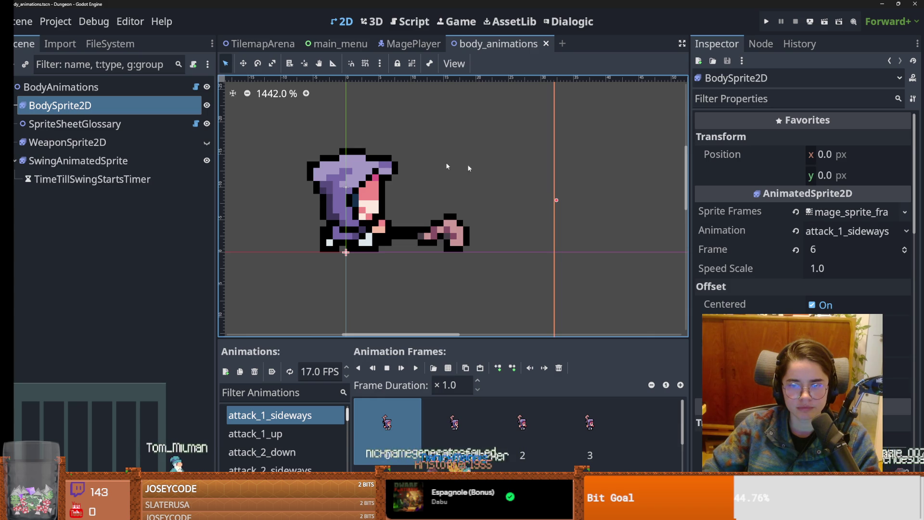
{"action": "left_click", "coordinate": [196, 86]}
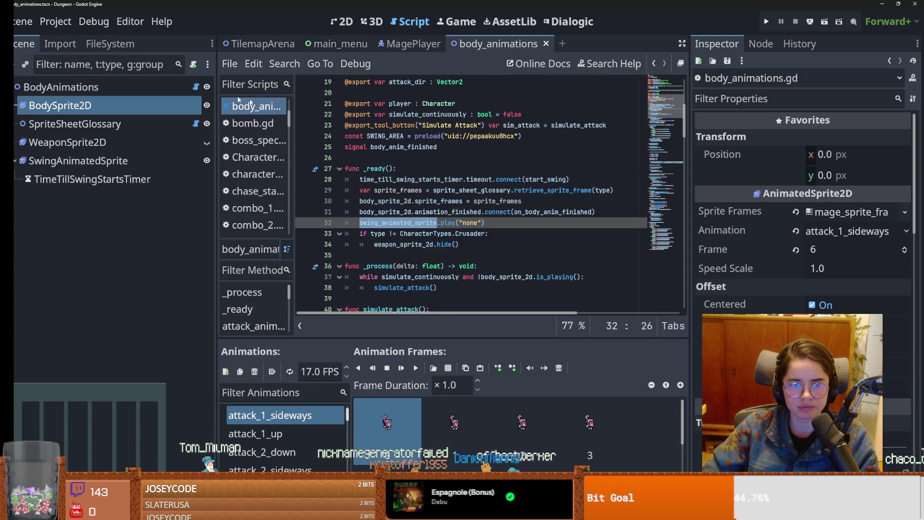
{"action": "scroll", "coordinate": [383, 220], "scroll_direction": "up", "scroll_amount": 1}
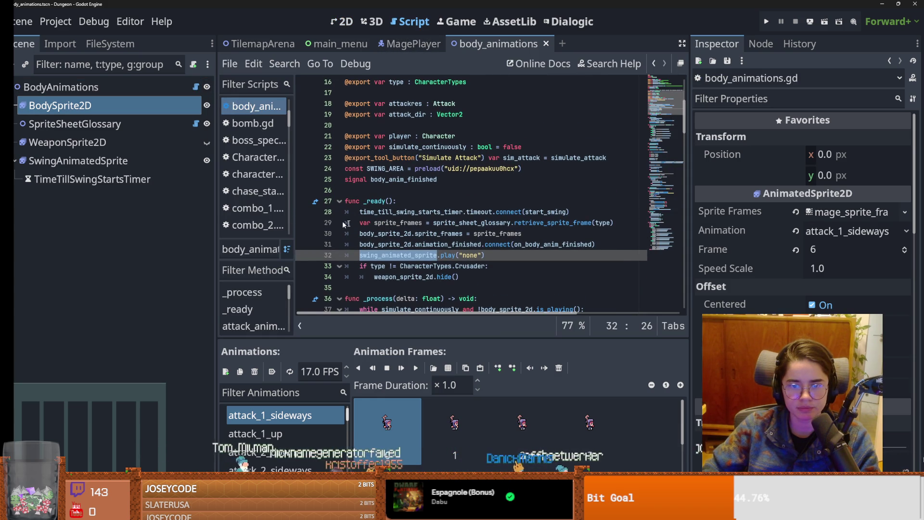
{"action": "double_click", "coordinate": [387, 223]}
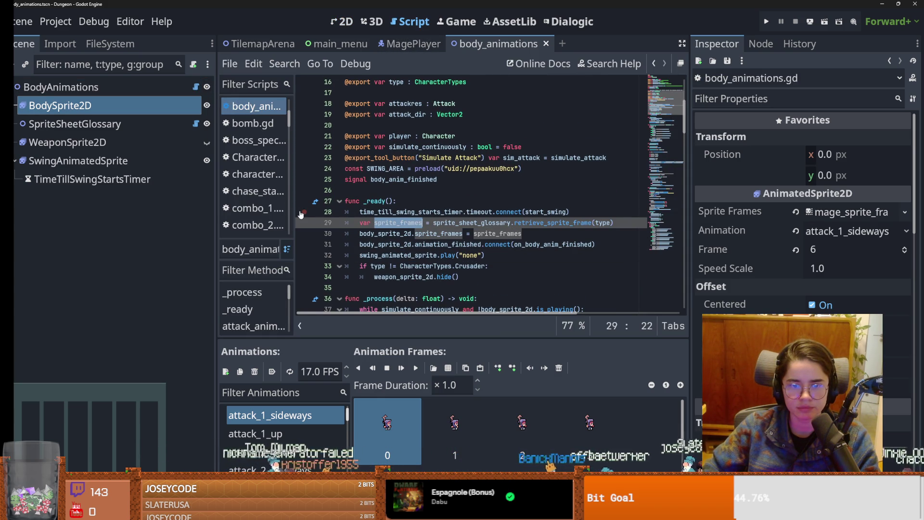
- Run the project, start a game, and pick a character to hit the breakpoint
{"action": "left_click", "coordinate": [766, 22]}
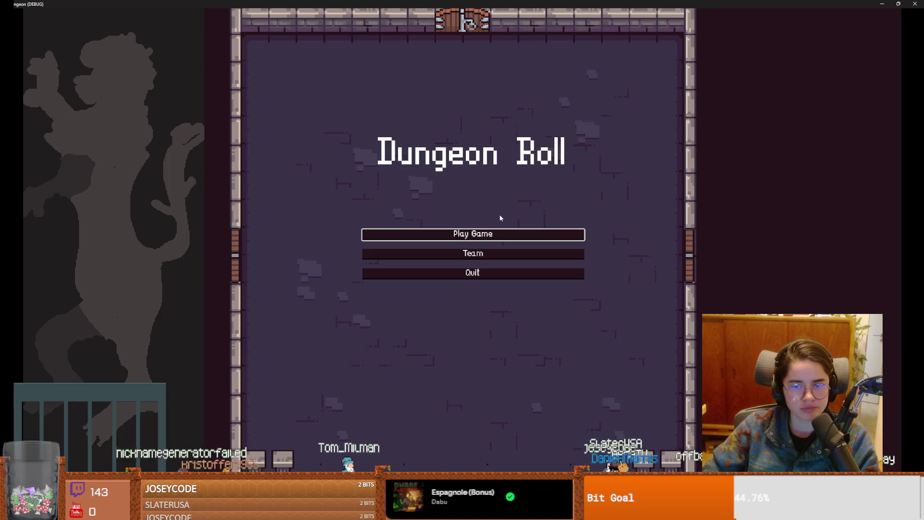
{"action": "left_click", "coordinate": [470, 233]}
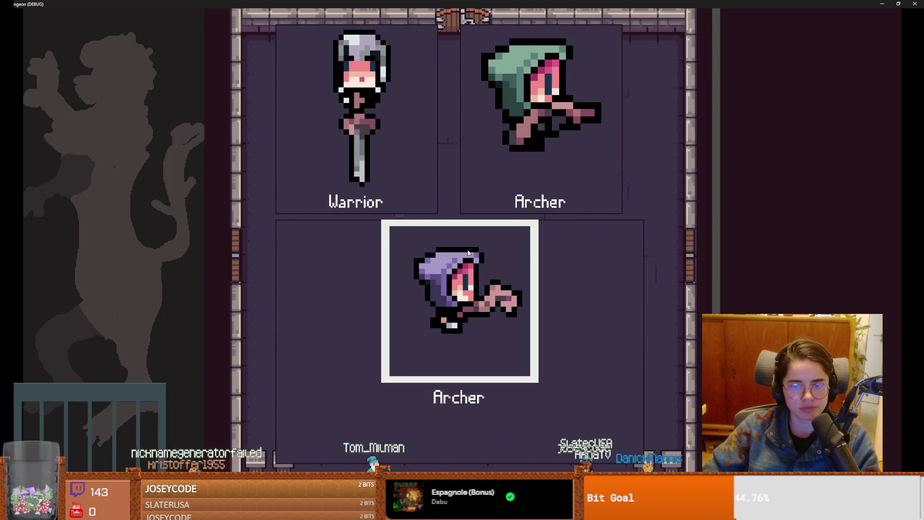
{"action": "left_click", "coordinate": [468, 253]}
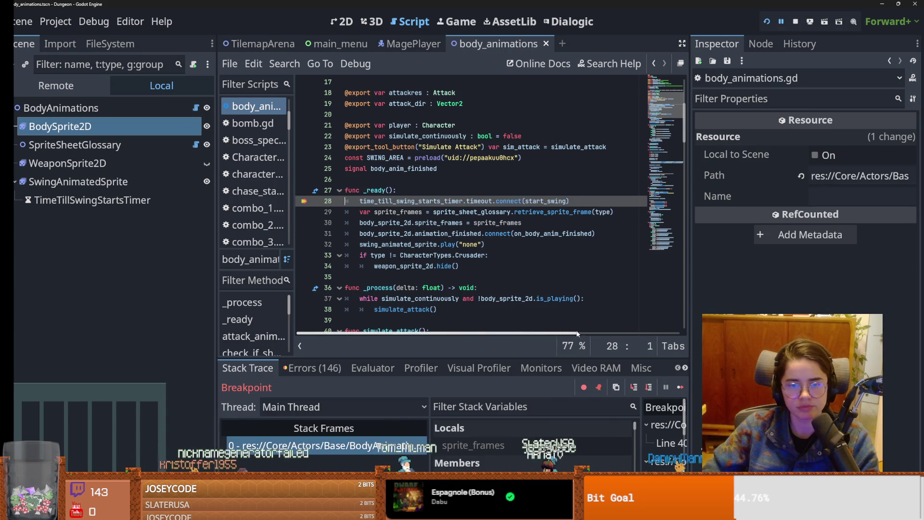
- Step into retrieve_sprite_frame to the match statement, then inspect BodyAnimations' properties
{"action": "left_click", "coordinate": [634, 387]}
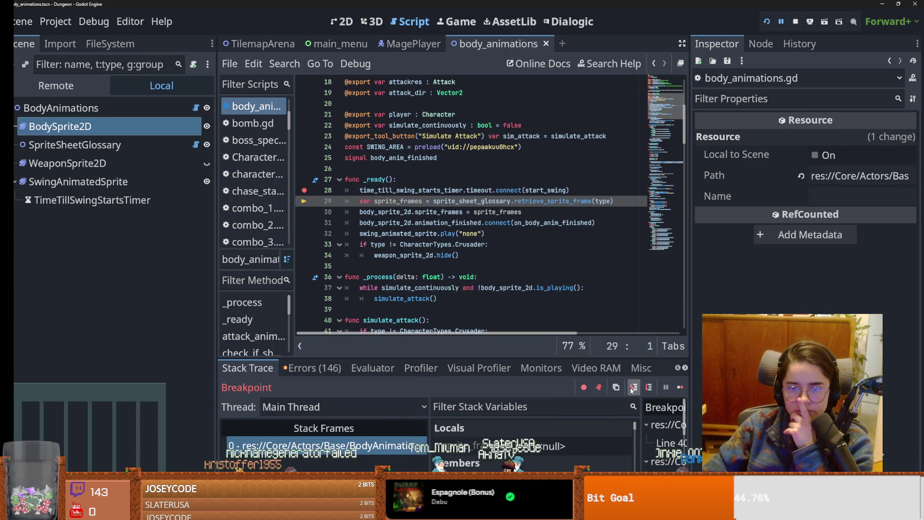
{"action": "left_click", "coordinate": [634, 387]}
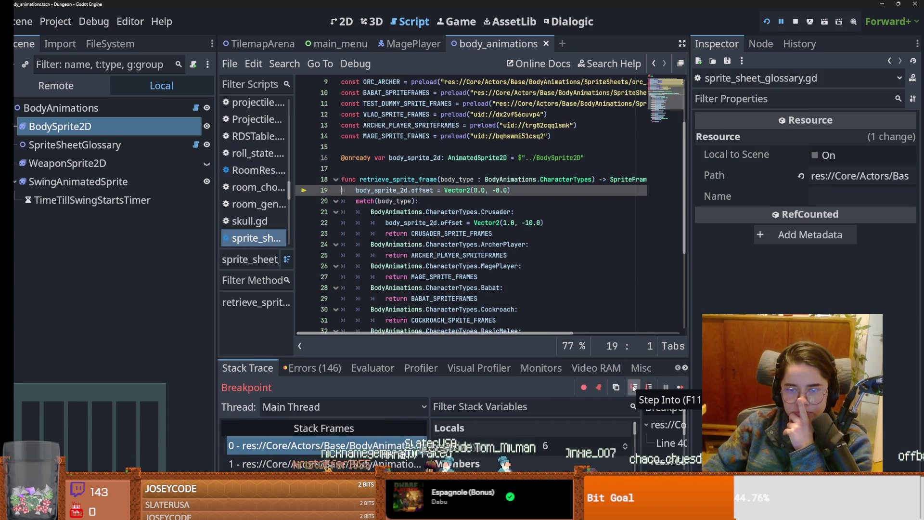
{"action": "left_click", "coordinate": [634, 387]}
{"action": "scroll", "coordinate": [476, 272], "scroll_direction": "up", "scroll_amount": 1}
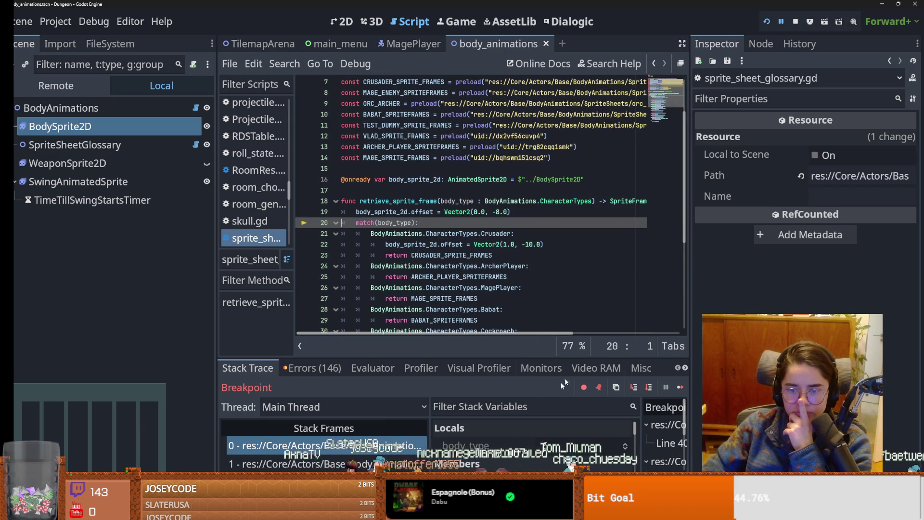
{"action": "left_click", "coordinate": [61, 108]}
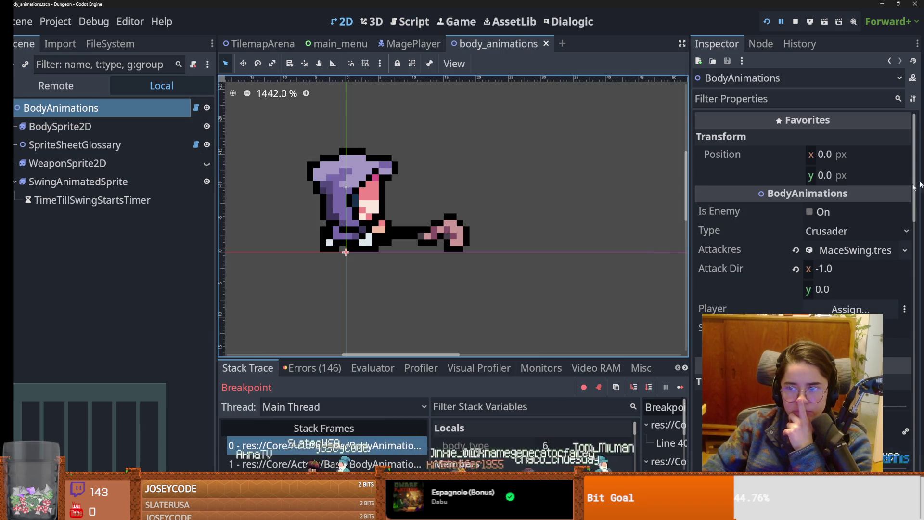
- Leave BodyAnimations' type as Crusader and step the debugger to line 24, the ArcherPlayer case
{"action": "left_click", "coordinate": [840, 230]}
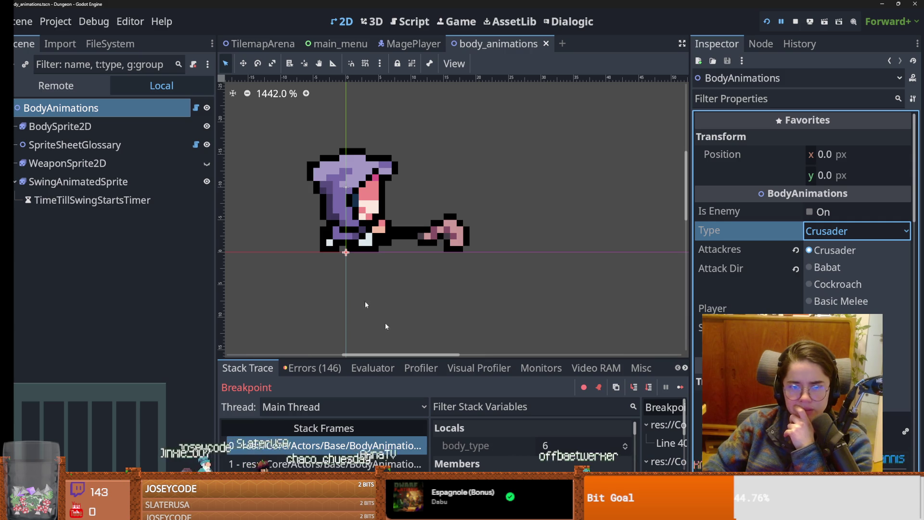
{"action": "left_click", "coordinate": [634, 388]}
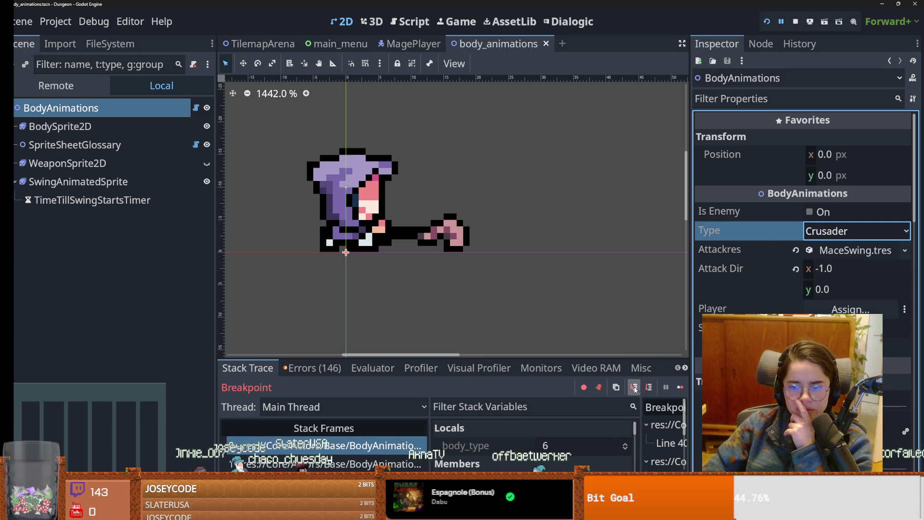
{"action": "left_click", "coordinate": [634, 388]}
{"action": "left_click", "coordinate": [635, 388]}
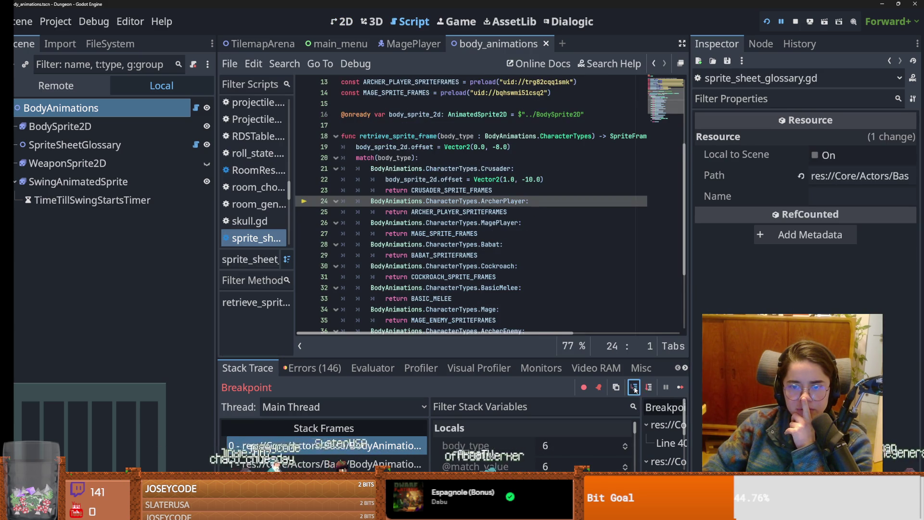
- Step through the remaining match cases of retrieve_sprite_frame down to the TestDummy return line
{"action": "left_click", "coordinate": [634, 388]}
{"action": "left_click", "coordinate": [634, 388]}
{"action": "left_click", "coordinate": [635, 388]}
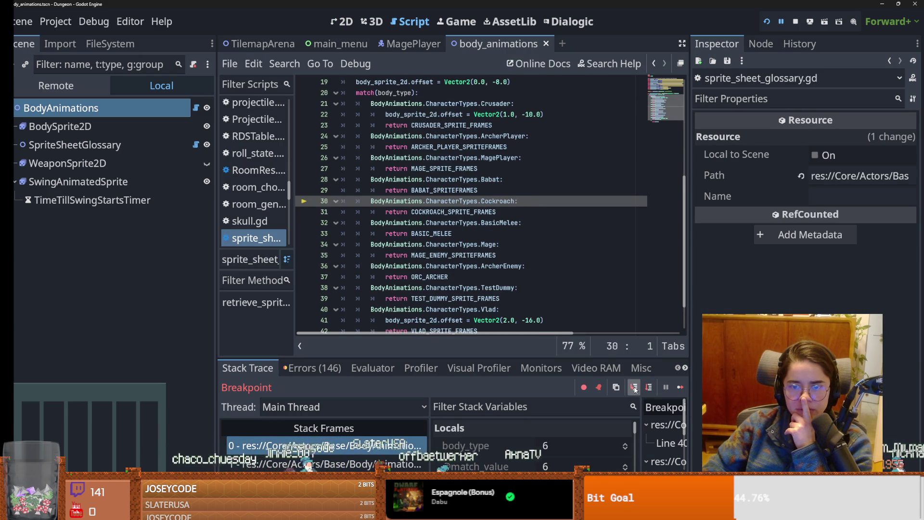
{"action": "left_click", "coordinate": [634, 388]}
{"action": "left_click", "coordinate": [635, 388]}
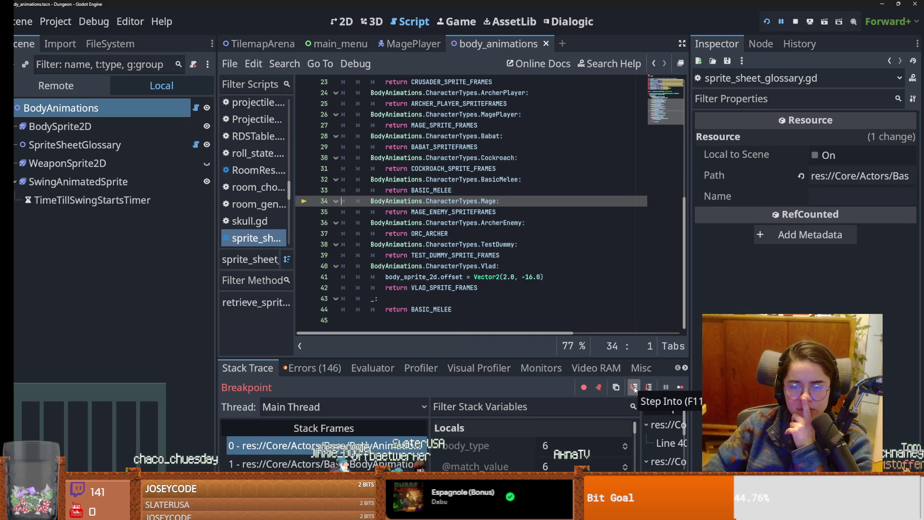
{"action": "left_click", "coordinate": [635, 388]}
{"action": "left_click", "coordinate": [635, 388]}
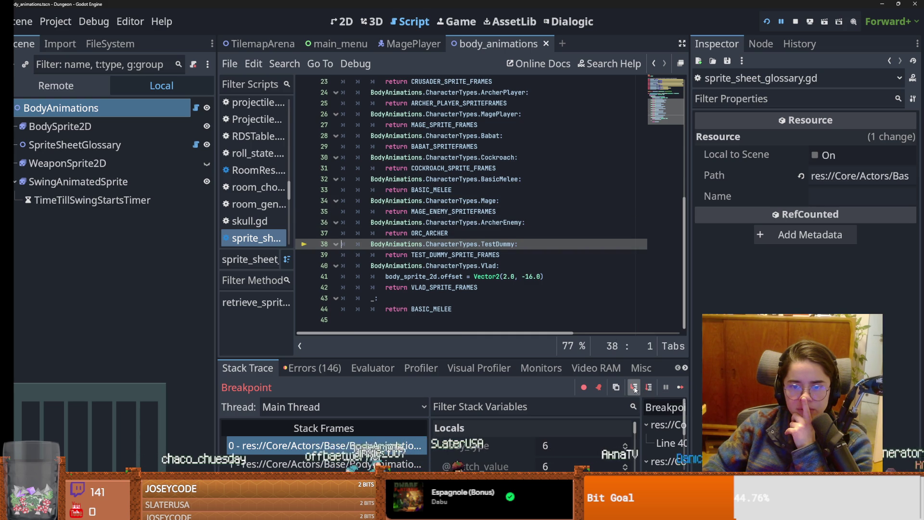
{"action": "left_click", "coordinate": [635, 388]}
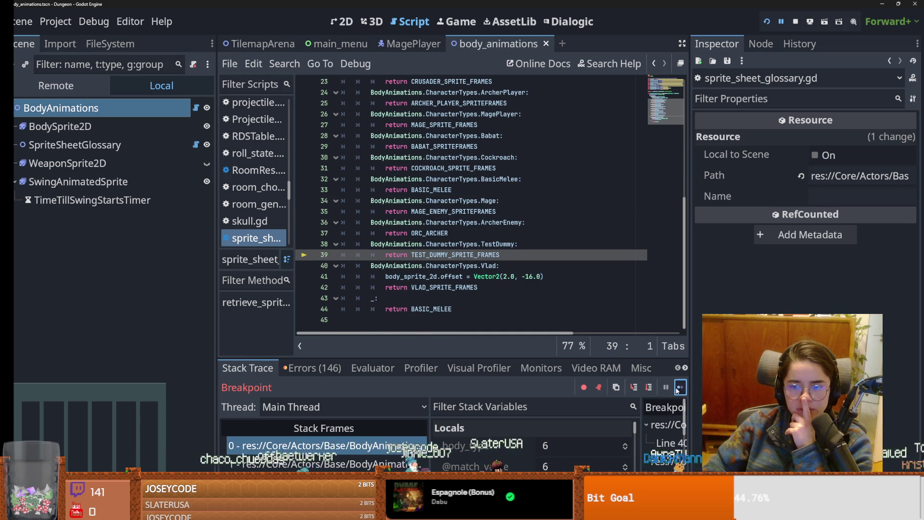
- Continue to the _ready breakpoint, step into retrieve_sprite_frame again down to the Mage case, and step back out
{"action": "left_click", "coordinate": [649, 387]}
{"action": "left_click", "coordinate": [649, 387]}
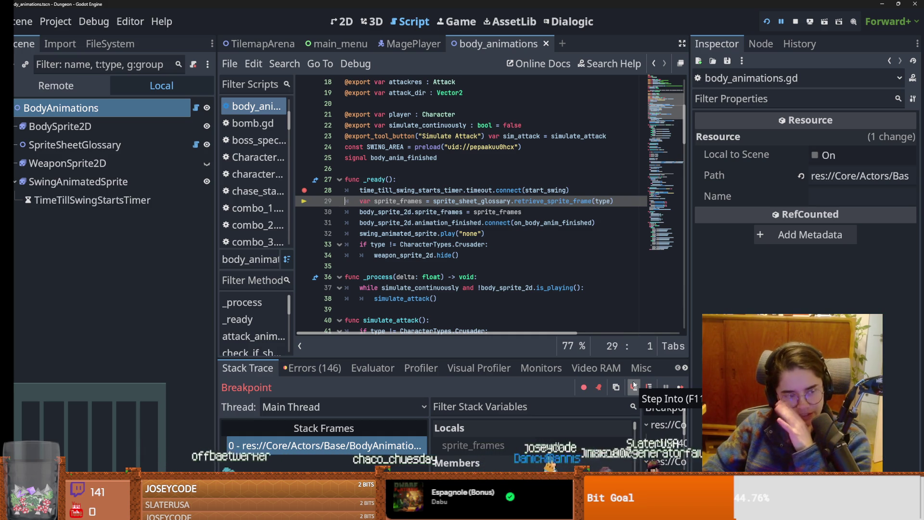
{"action": "left_click", "coordinate": [634, 385]}
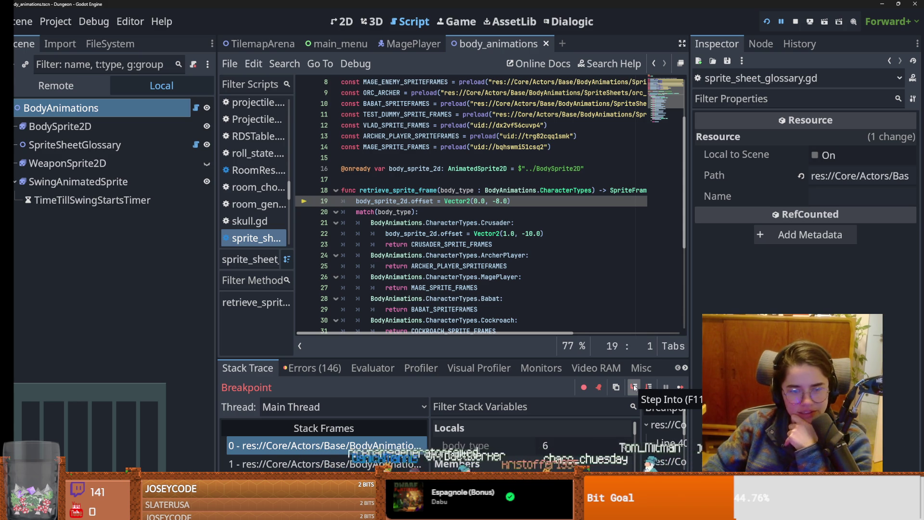
{"action": "left_click", "coordinate": [633, 386]}
{"action": "left_click", "coordinate": [634, 386]}
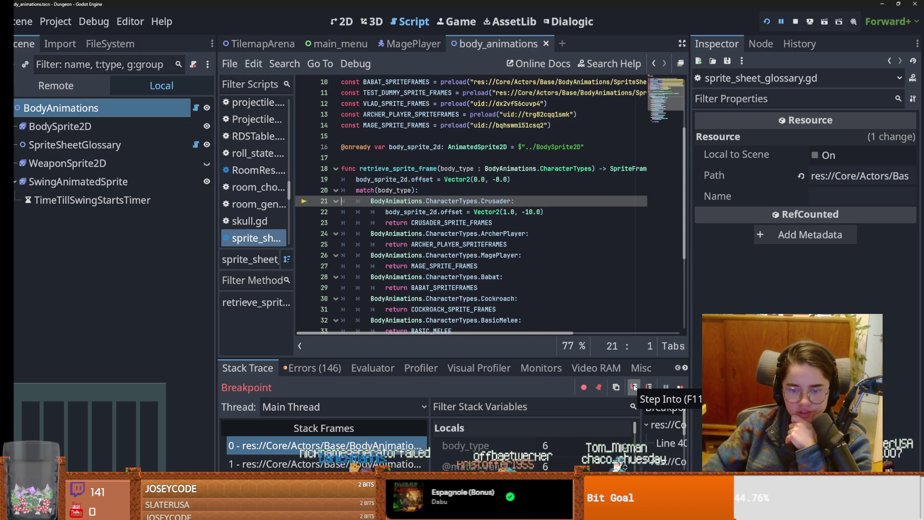
{"action": "left_click", "coordinate": [633, 387]}
{"action": "left_click", "coordinate": [634, 386]}
{"action": "left_click", "coordinate": [634, 387]}
{"action": "left_click", "coordinate": [635, 386]}
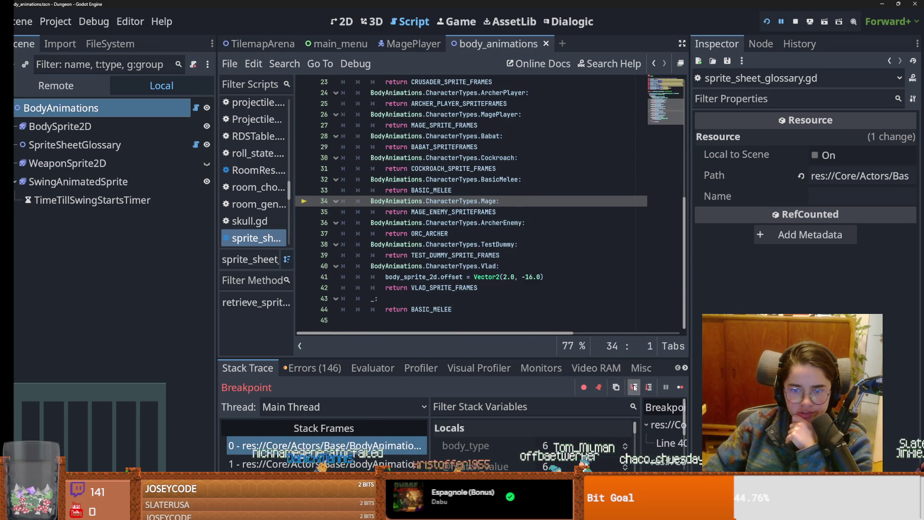
{"action": "left_click", "coordinate": [634, 386]}
{"action": "left_click", "coordinate": [634, 386]}
{"action": "left_click", "coordinate": [635, 386]}
{"action": "left_click", "coordinate": [634, 387]}
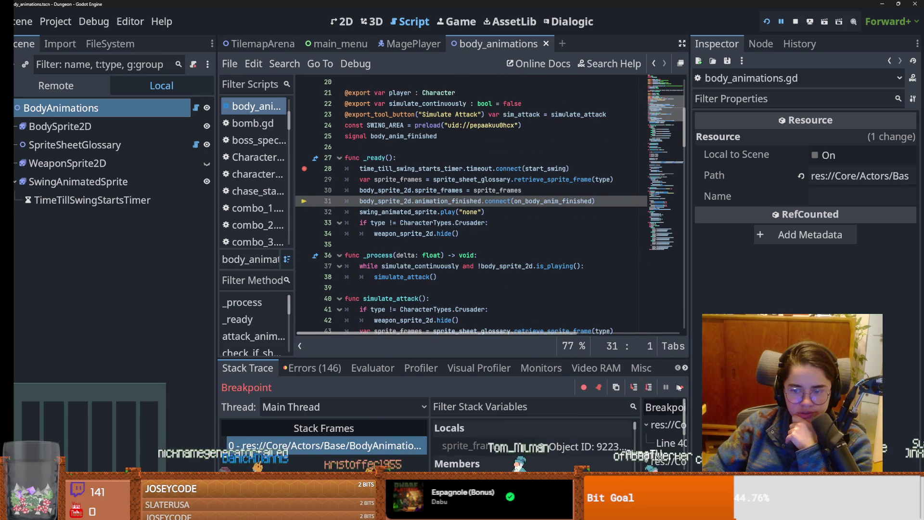
- Rerun to the _ready breakpoint, step to line 35's Mage case, then return to the 2D scene view
{"action": "left_click", "coordinate": [650, 386]}
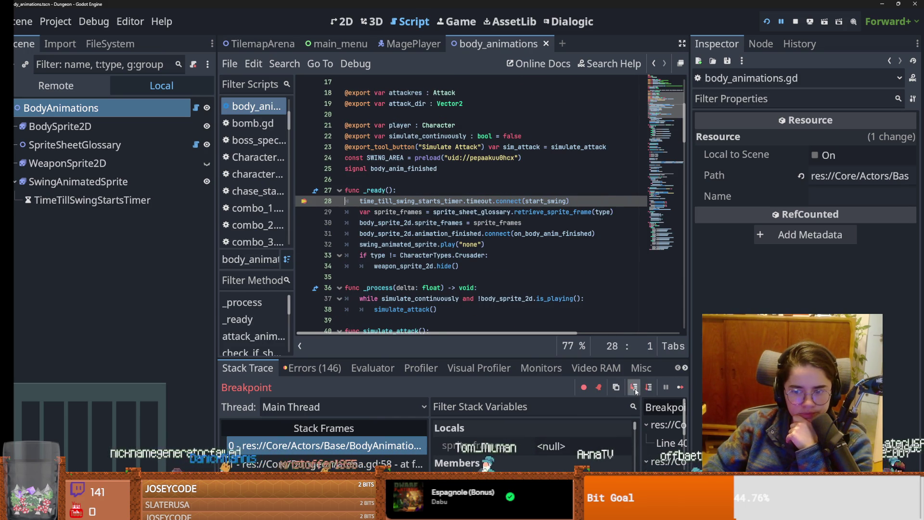
{"action": "left_click", "coordinate": [635, 389]}
{"action": "left_click", "coordinate": [635, 388]}
{"action": "left_click", "coordinate": [635, 387]}
{"action": "left_click", "coordinate": [634, 388]}
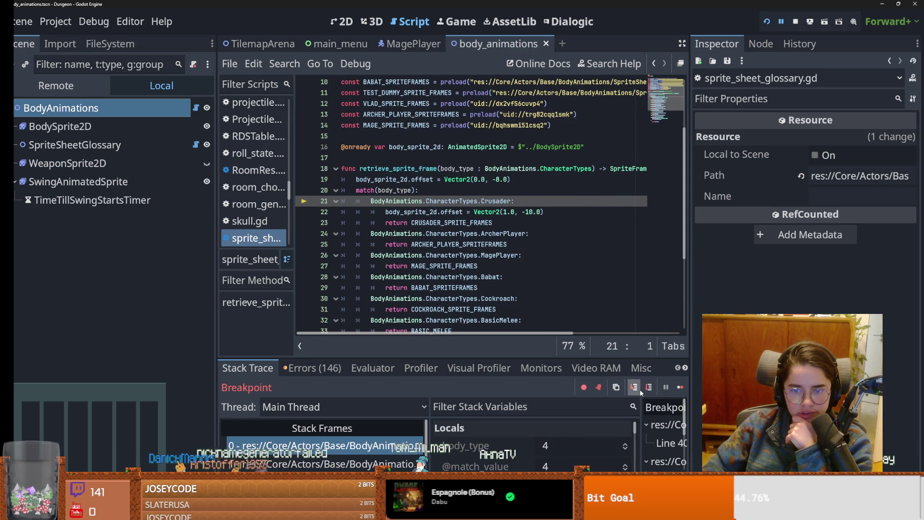
{"action": "left_click", "coordinate": [635, 388]}
{"action": "left_click", "coordinate": [634, 388]}
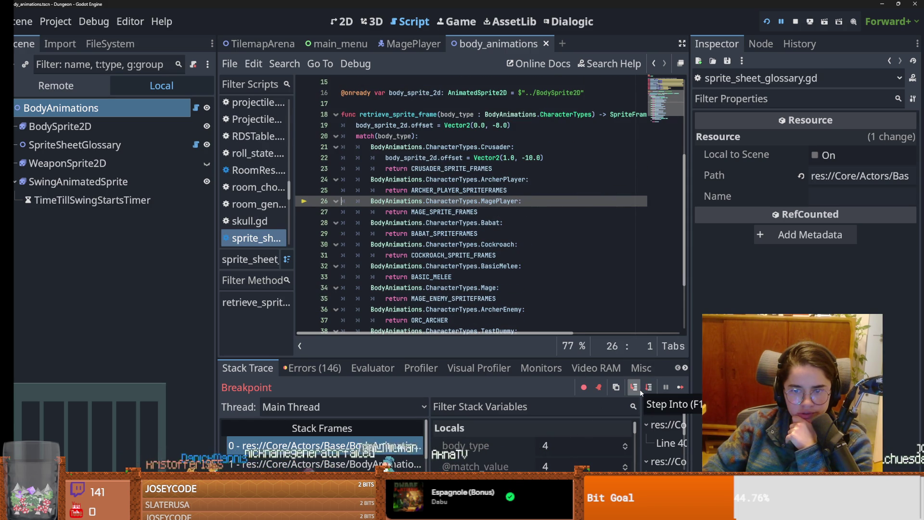
{"action": "left_click", "coordinate": [634, 388]}
{"action": "left_click", "coordinate": [634, 387]}
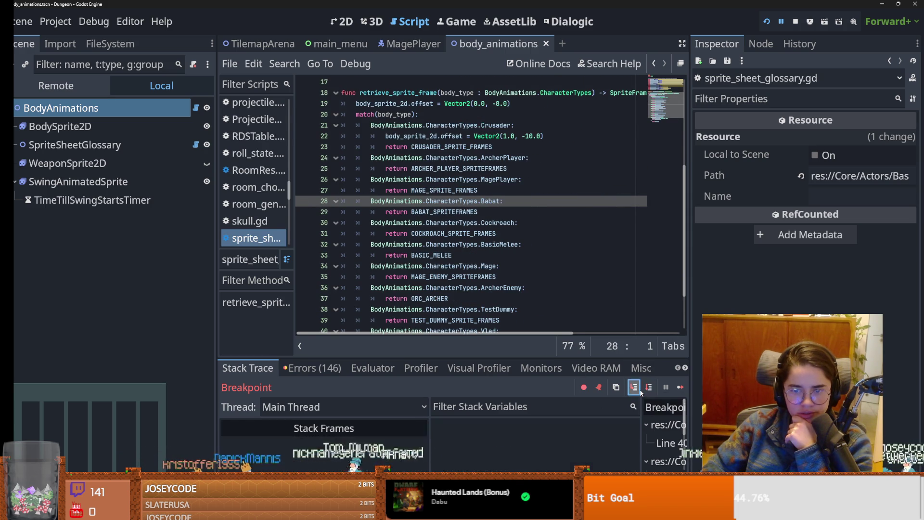
{"action": "left_click", "coordinate": [634, 387]}
{"action": "left_click", "coordinate": [634, 387]}
{"action": "left_click", "coordinate": [640, 391]}
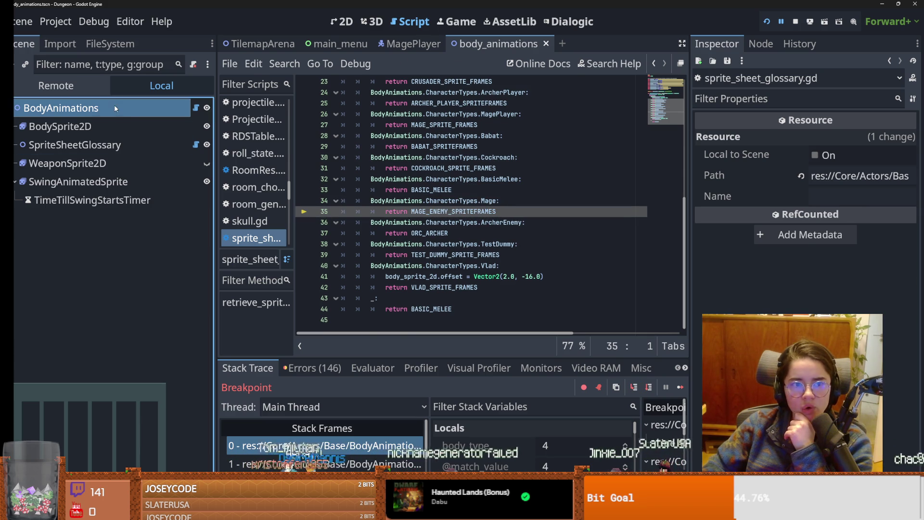
{"action": "key", "text": "ctrl+F1"}
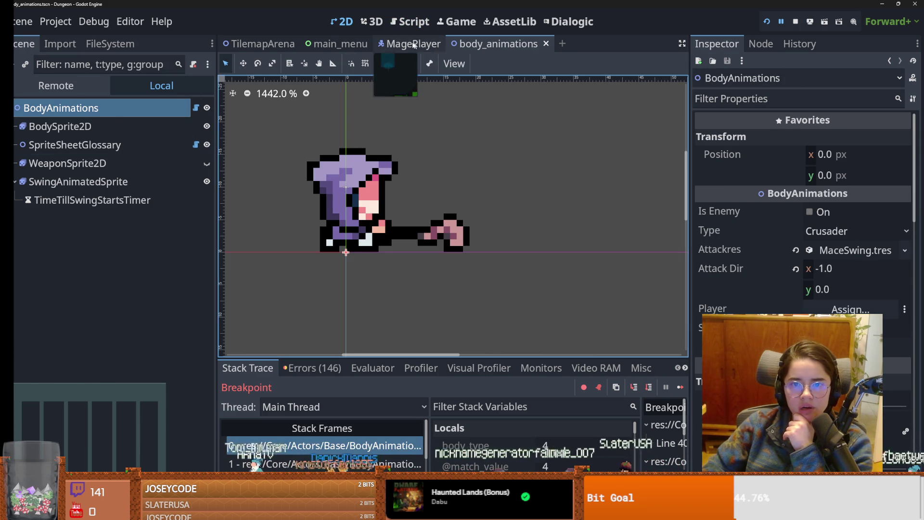
- In MagePlayer, set BodyAnimations' type to Mage Player, save, and reopen body_animations.gd
{"action": "left_click", "coordinate": [409, 44]}
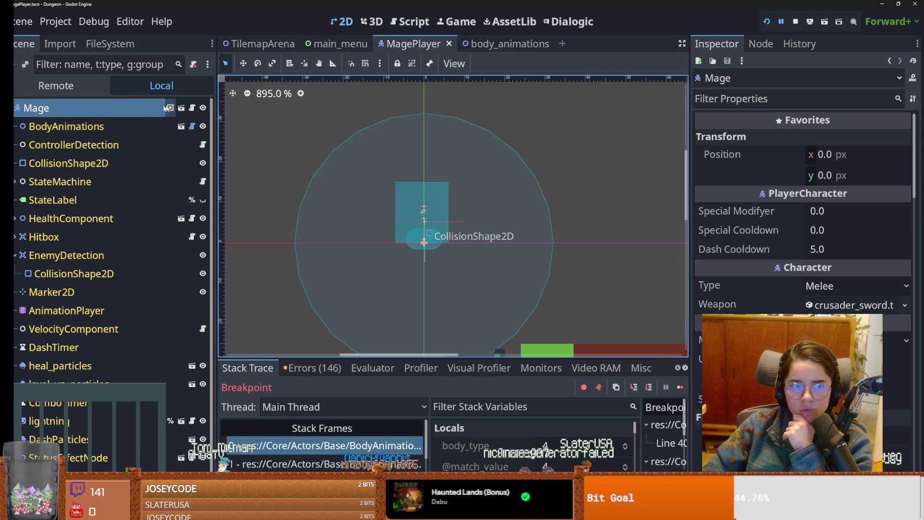
{"action": "left_click", "coordinate": [144, 126]}
{"action": "left_click", "coordinate": [829, 239]}
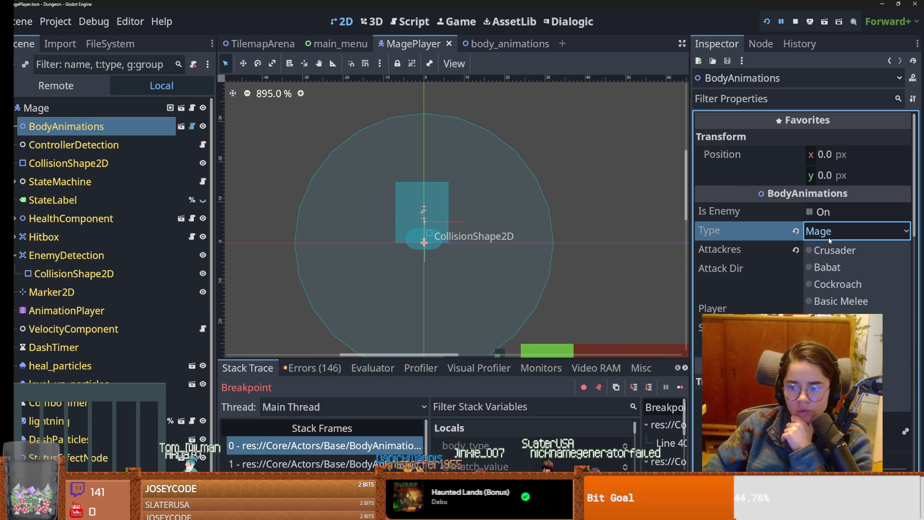
{"action": "left_click", "coordinate": [843, 337]}
{"action": "key", "text": "ctrl+s"}
{"action": "key", "text": "ctrl+Tab"}
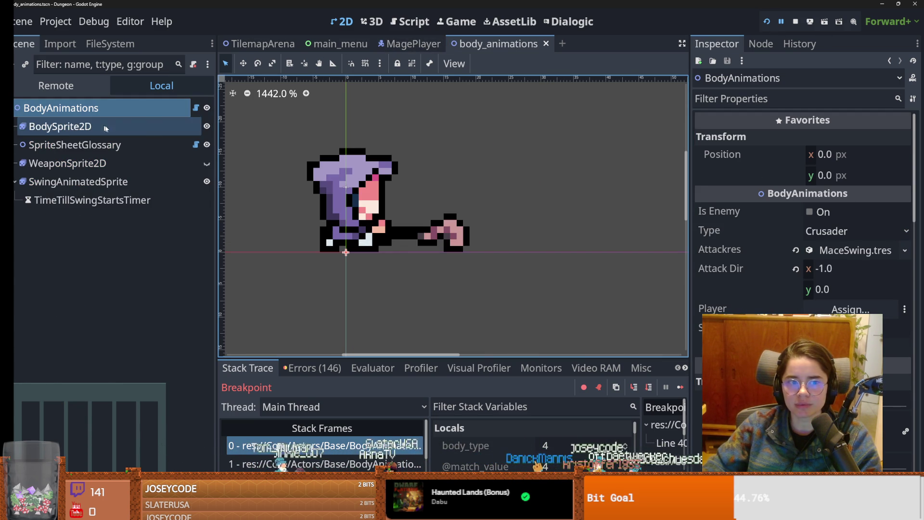
{"action": "left_click", "coordinate": [196, 108]}
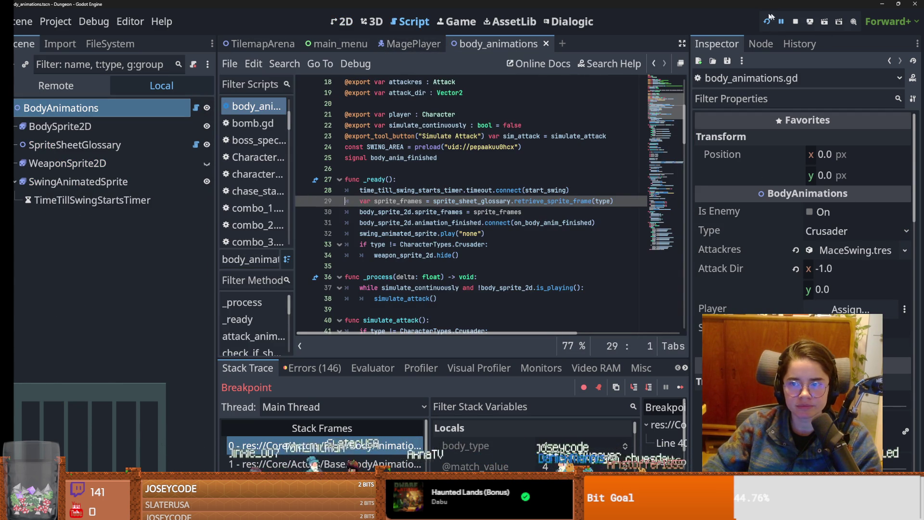
- Run the project with F5, start a new game, pick a character and walk around the arena
{"action": "key", "text": "F5"}
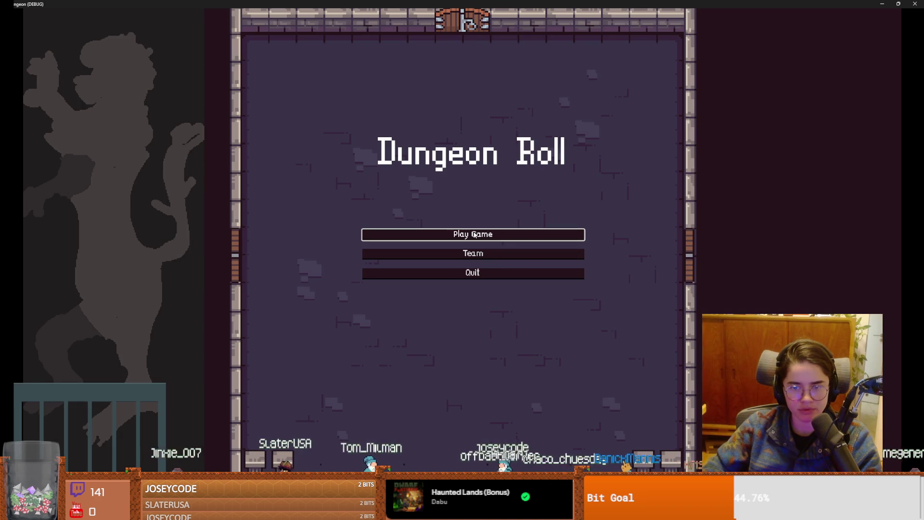
{"action": "left_click", "coordinate": [474, 235]}
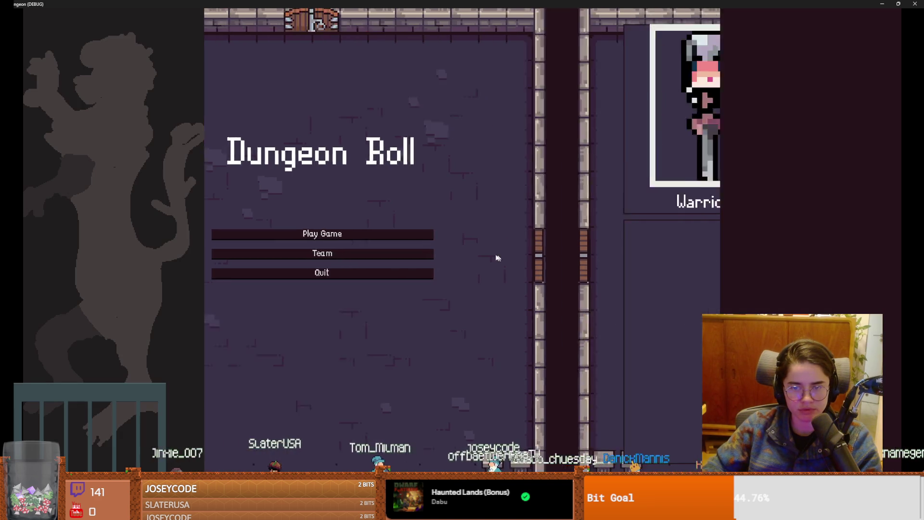
{"action": "left_click", "coordinate": [442, 249]}
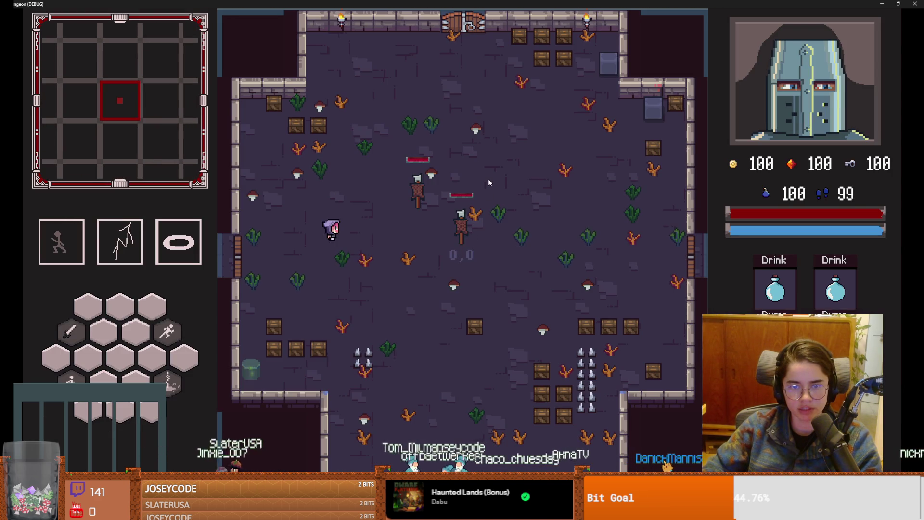
{"action": "key", "text": "d"}
{"action": "key", "text": "w"}
{"action": "key", "text": "s"}
{"action": "key", "text": "a"}
- Try the spin attack and lightning ability, attack the training dummies, and dash right and left
{"action": "key", "text": "3"}
{"action": "key", "text": "s"}
{"action": "key", "text": "2"}
{"action": "key", "text": "d"}
{"action": "key", "text": "w"}
{"action": "left_click", "coordinate": [471, 242]}
{"action": "key", "text": "a"}
{"action": "key", "text": "s"}
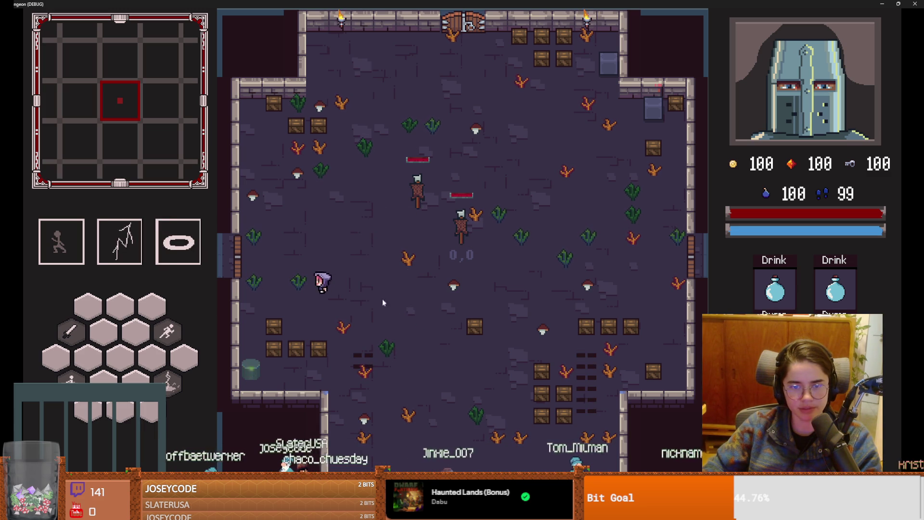
{"action": "key", "text": "1"}
{"action": "key", "text": "d"}
{"action": "key", "text": "w"}
{"action": "key", "text": "a"}
{"action": "key", "text": "1"}
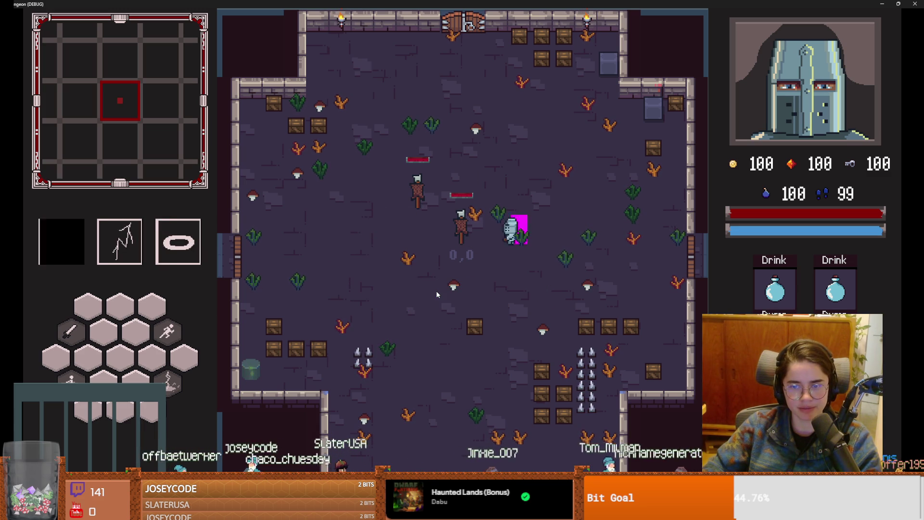
- Walk up to the dummy, swing more attacks, then walk out through the left door
{"action": "key", "text": "s"}
{"action": "key", "text": "a"}
{"action": "key", "text": "s"}
{"action": "key", "text": "w"}
{"action": "key", "text": "d"}
{"action": "left_click", "coordinate": [490, 241]}
{"action": "key", "text": "a"}
{"action": "key", "text": "w"}
{"action": "key", "text": "a"}
{"action": "key", "text": "s"}
{"action": "left_click", "coordinate": [374, 171]}
{"action": "key", "text": "s"}
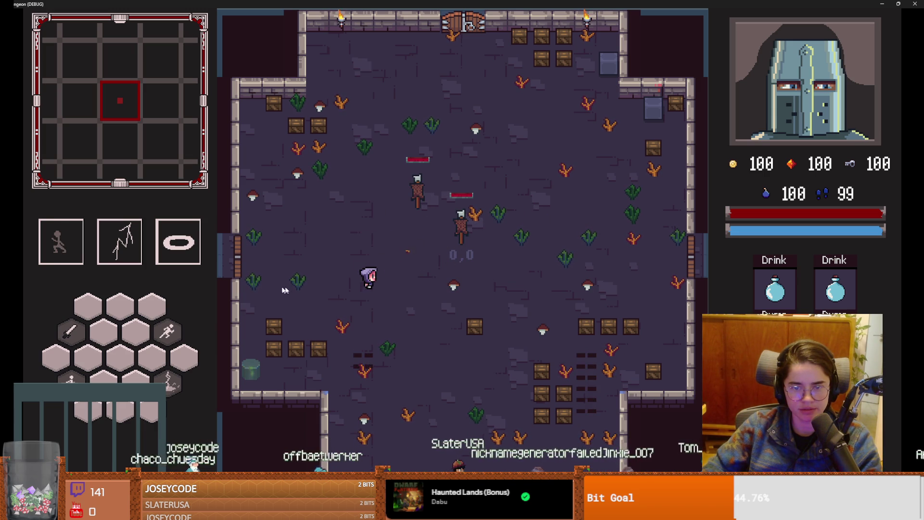
{"action": "key", "text": "a"}
{"action": "key", "text": "w"}
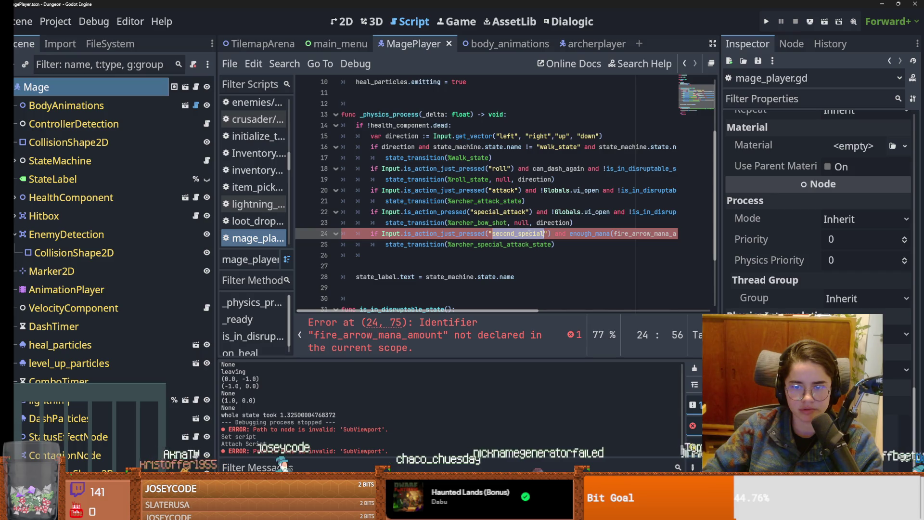
- Review the attack state transition lines in mage_player.gd down to line 24
{"action": "left_click", "coordinate": [479, 169]}
{"action": "key", "text": "Down"}
{"action": "key", "text": "Down"}
{"action": "key", "text": "Down"}
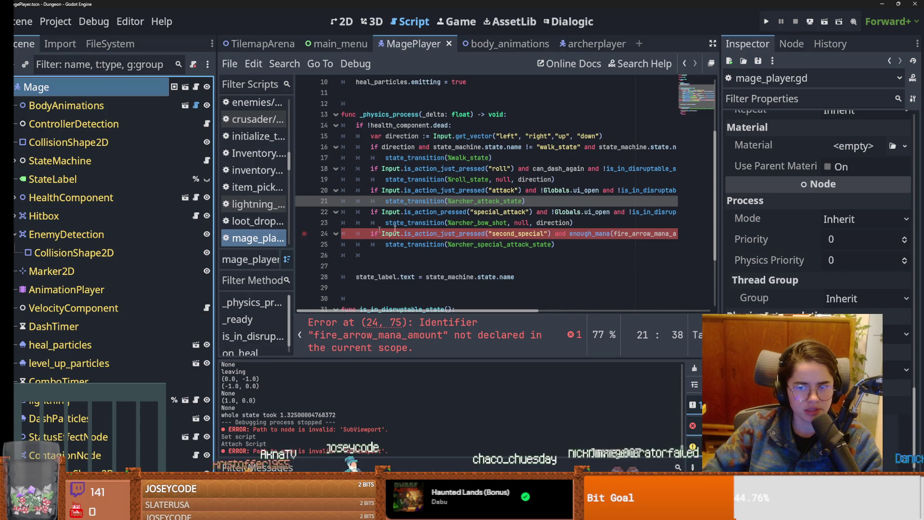
{"action": "double_click", "coordinate": [475, 201]}
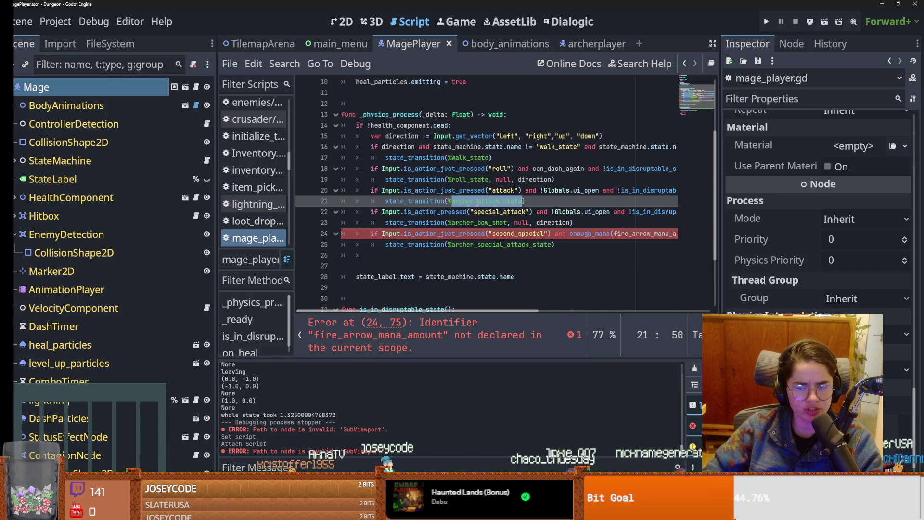
{"action": "left_click", "coordinate": [486, 233]}
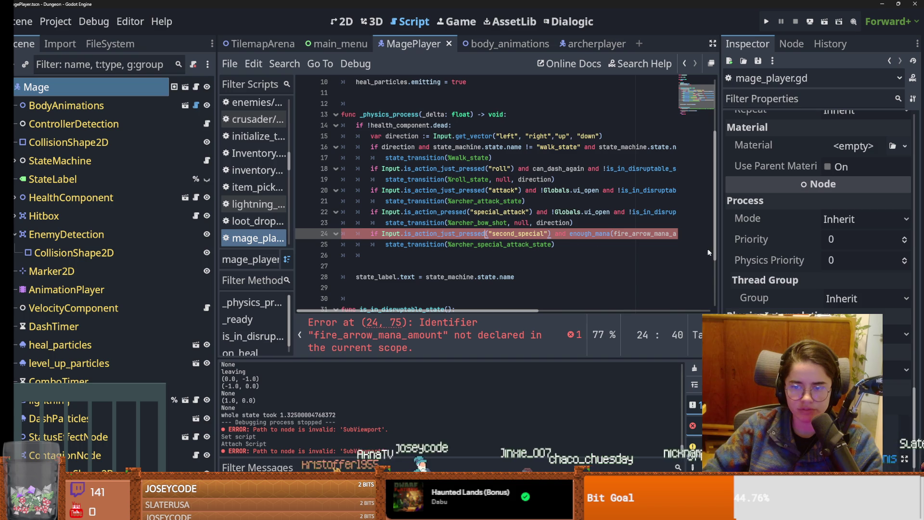
- Delete 'and enough_mana(fire_arrow_mana_amount)' from line 24 and save the script
{"action": "left_click_drag", "start_coordinate": [719, 250], "coordinate": [803, 250]}
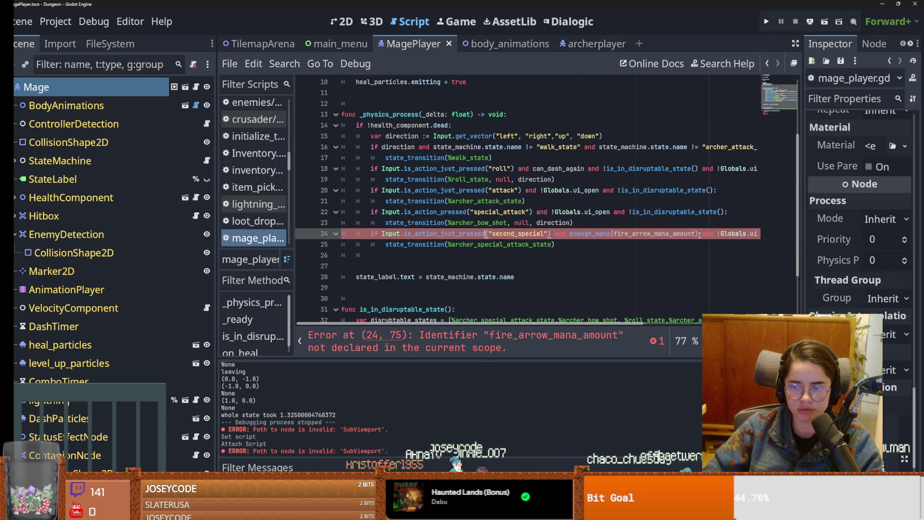
{"action": "left_click_drag", "start_coordinate": [699, 235], "coordinate": [554, 233]}
{"action": "key", "text": "BackSpace"}
{"action": "key", "text": "ctrl+s"}
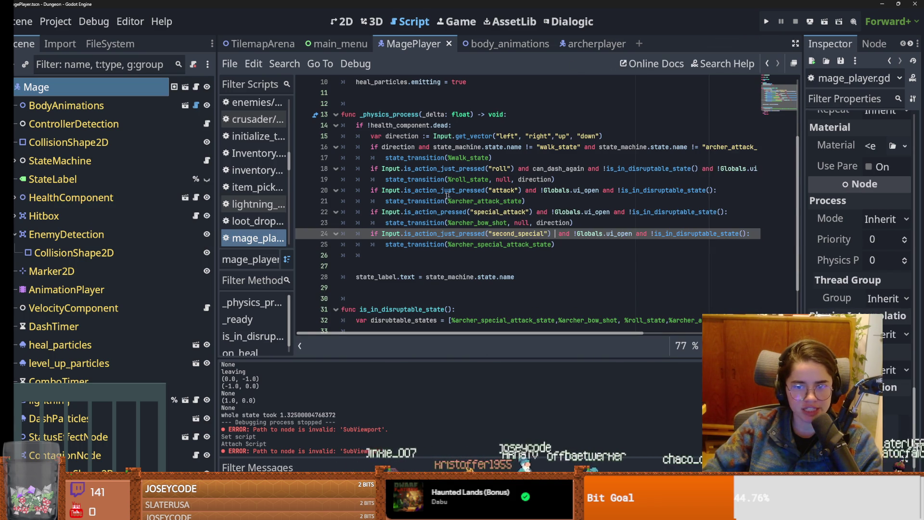
{"action": "mouse_move", "coordinate": [428, 217]}
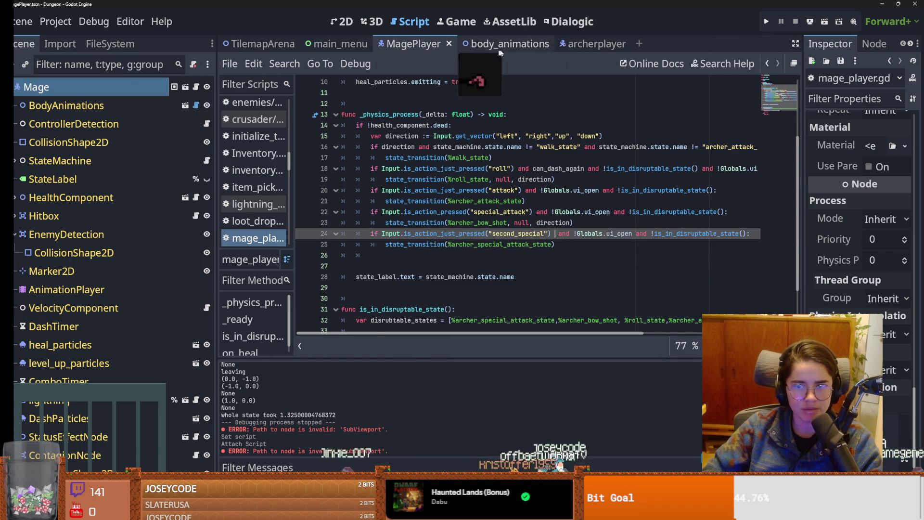
{"action": "left_click", "coordinate": [591, 44]}
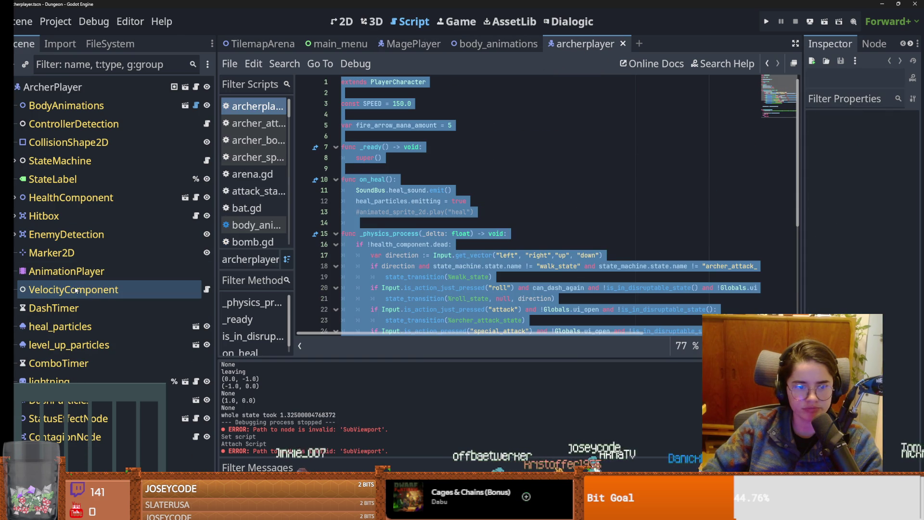
- Copy the archer's state nodes from archer_attack_state through Super Shot Progress
{"action": "left_click", "coordinate": [15, 161]}
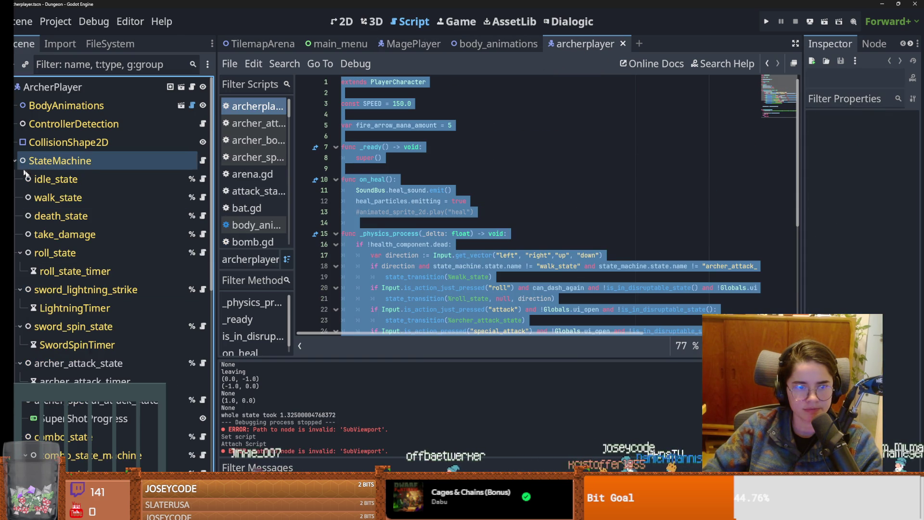
{"action": "left_click", "coordinate": [98, 364]}
{"action": "left_click", "coordinate": [97, 419], "text": "shift"}
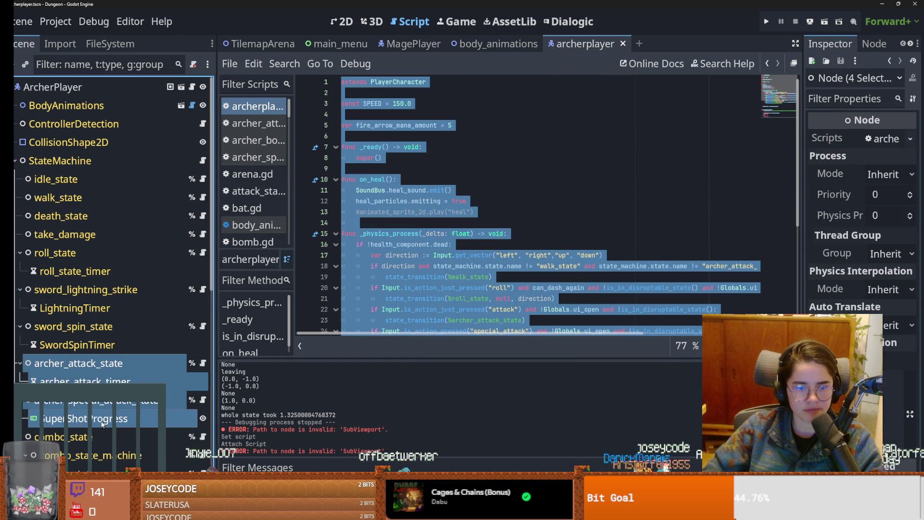
{"action": "right_click", "coordinate": [99, 364]}
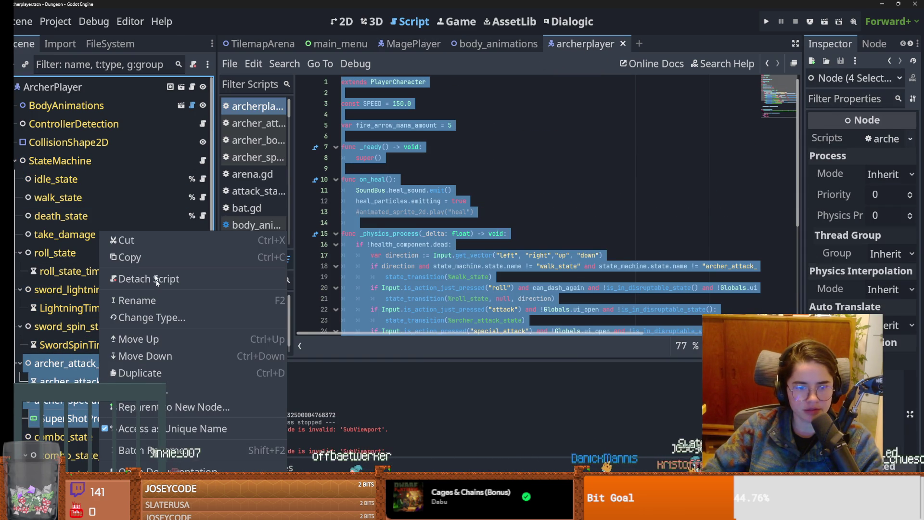
{"action": "left_click", "coordinate": [151, 257]}
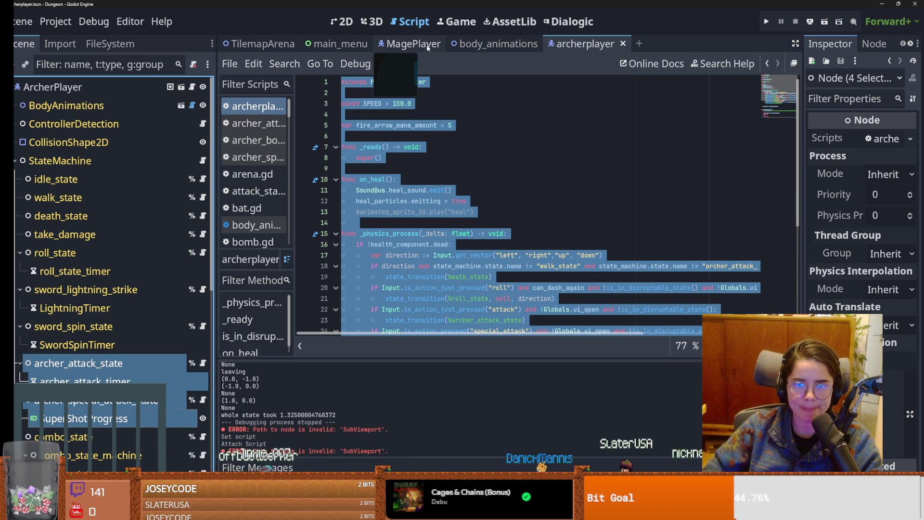
- Paste the copied archer states under the Mage's StateMachine
{"action": "left_click", "coordinate": [426, 45]}
{"action": "right_click", "coordinate": [53, 160]}
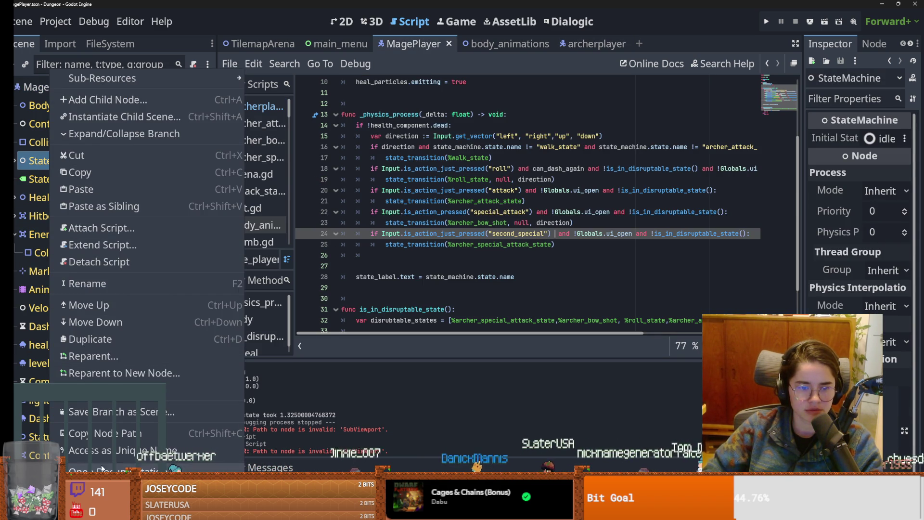
{"action": "left_click", "coordinate": [81, 189]}
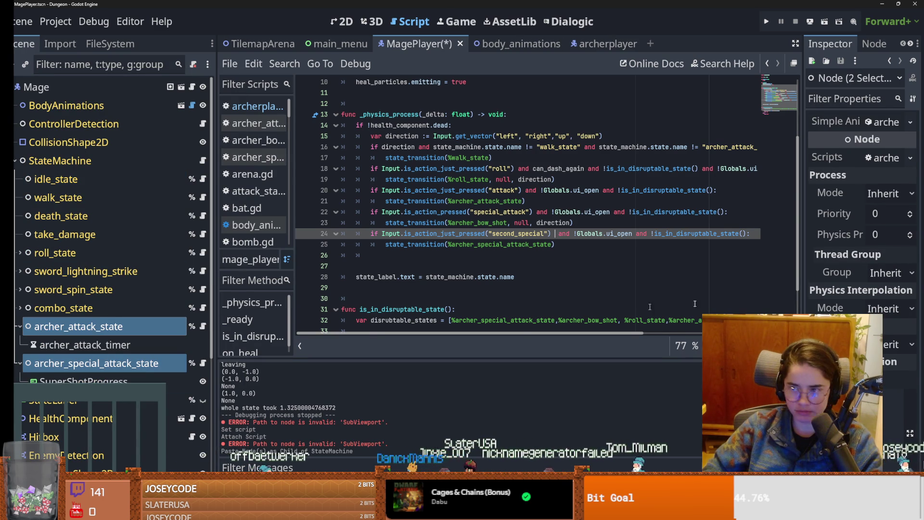
{"action": "left_click_drag", "start_coordinate": [802, 236], "coordinate": [586, 232]}
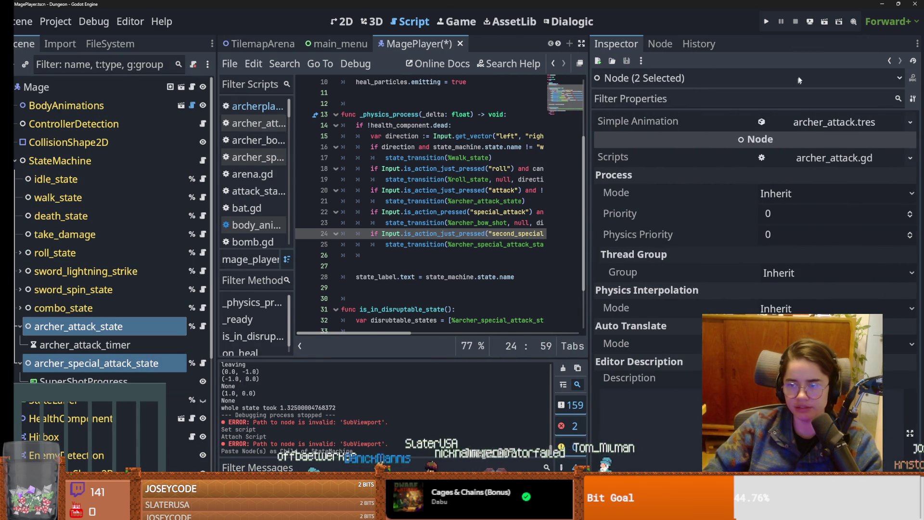
- Load fireball_1.tres as the Projectile of the Mage's archer_attack_state and save the scene
{"action": "left_click", "coordinate": [116, 327]}
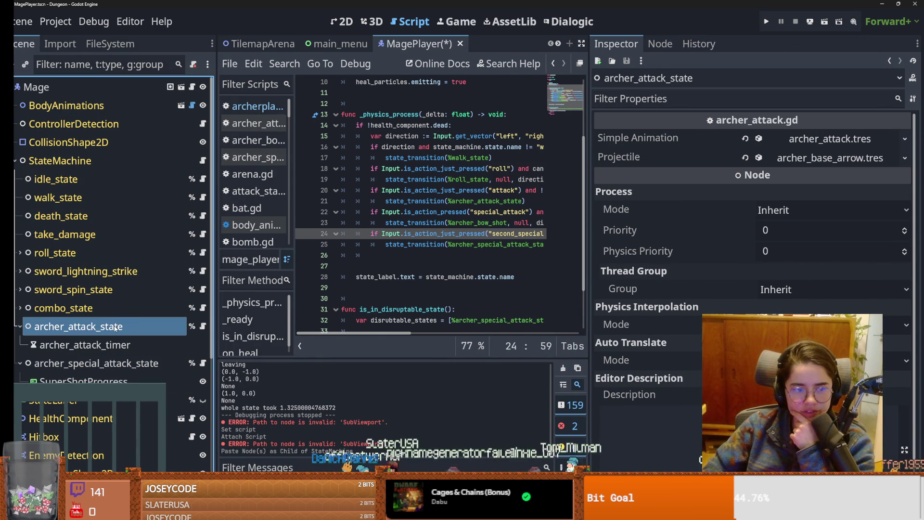
{"action": "left_click", "coordinate": [804, 138]}
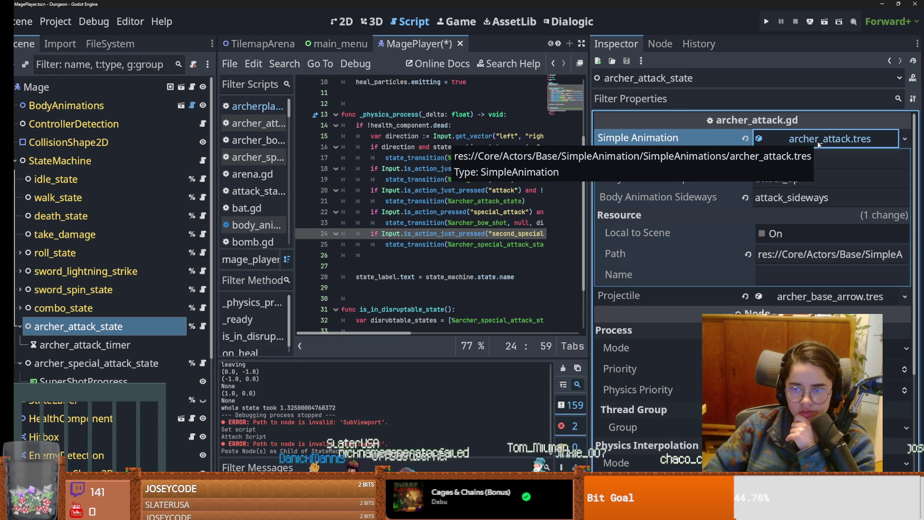
{"action": "left_click", "coordinate": [804, 139]}
{"action": "left_click", "coordinate": [812, 162]}
{"action": "left_click", "coordinate": [812, 162]}
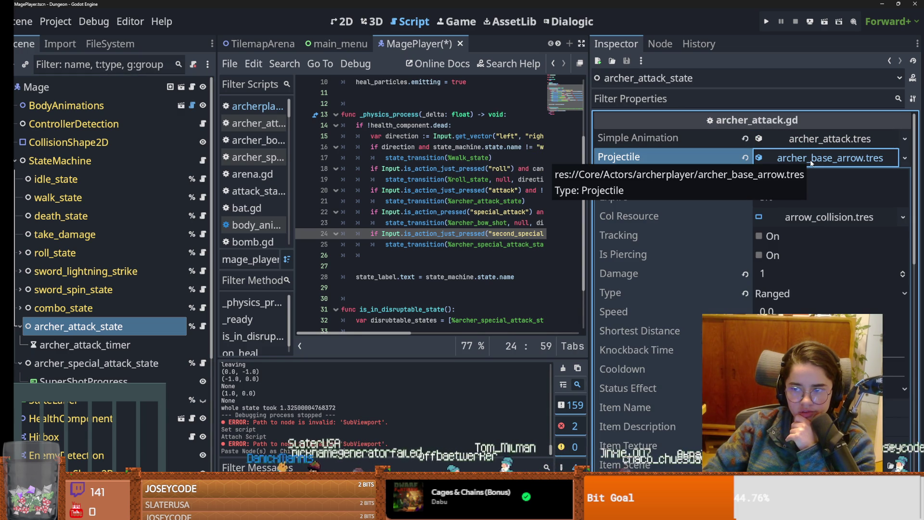
{"action": "left_click", "coordinate": [905, 158]}
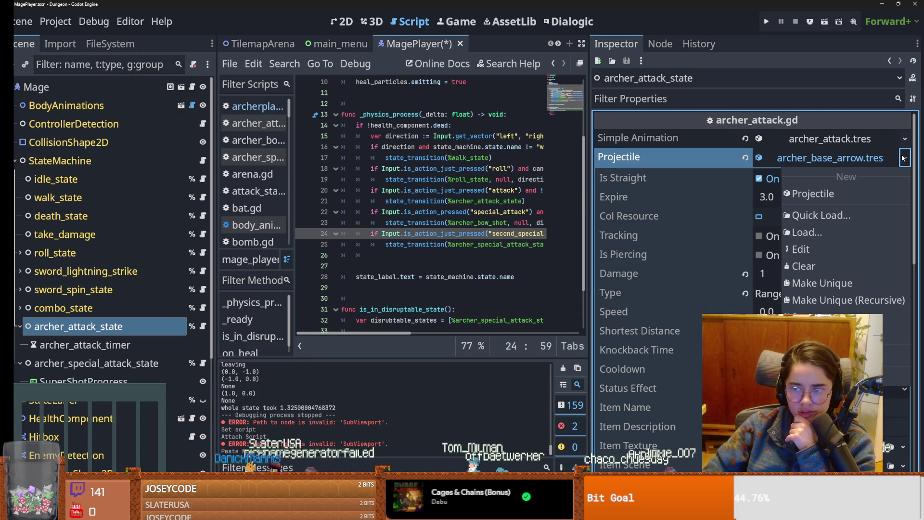
{"action": "left_click", "coordinate": [829, 215]}
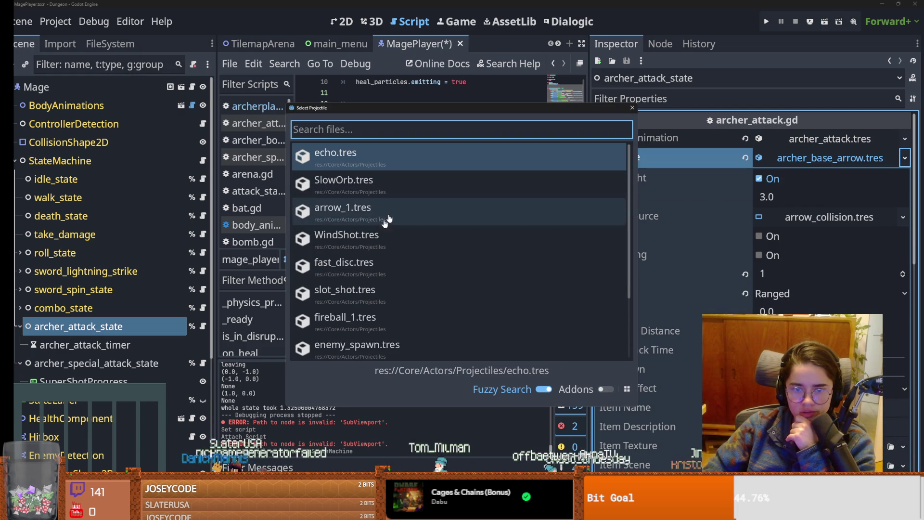
{"action": "scroll", "coordinate": [373, 265], "scroll_direction": "down", "scroll_amount": 1}
{"action": "scroll", "coordinate": [373, 264], "scroll_direction": "down", "scroll_amount": 1}
{"action": "left_click", "coordinate": [373, 263]}
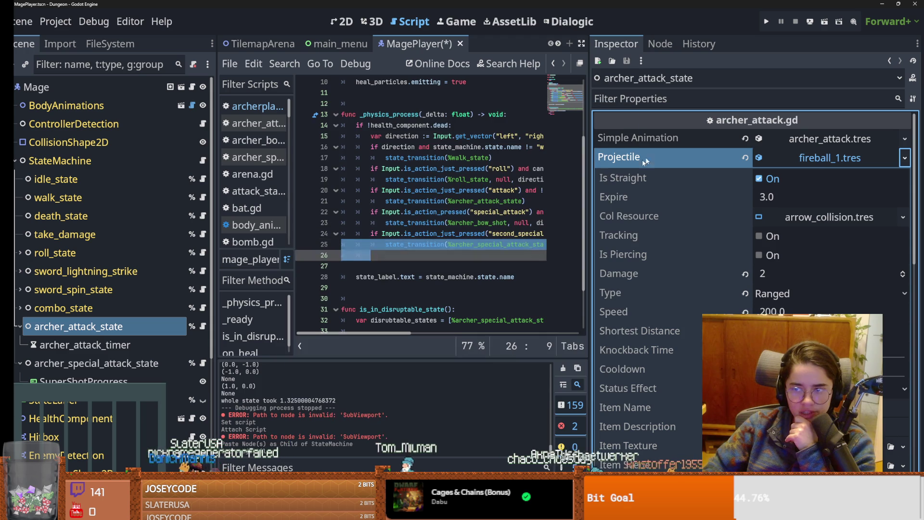
{"action": "left_click", "coordinate": [842, 158]}
{"action": "key", "text": "ctrl+s"}
- Tidy the editor view and run the game with F5
{"action": "left_click", "coordinate": [438, 244]}
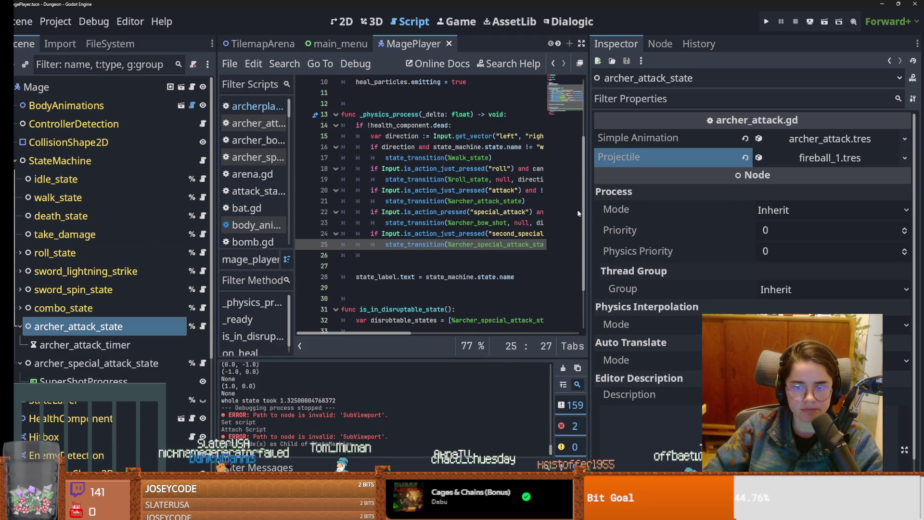
{"action": "left_click_drag", "start_coordinate": [588, 209], "coordinate": [755, 209]}
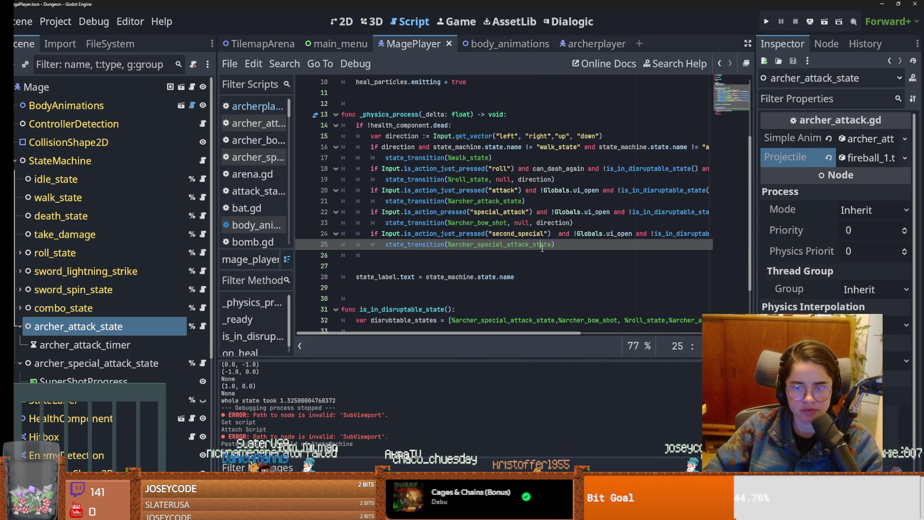
{"action": "scroll", "coordinate": [535, 258], "scroll_direction": "up", "scroll_amount": 1}
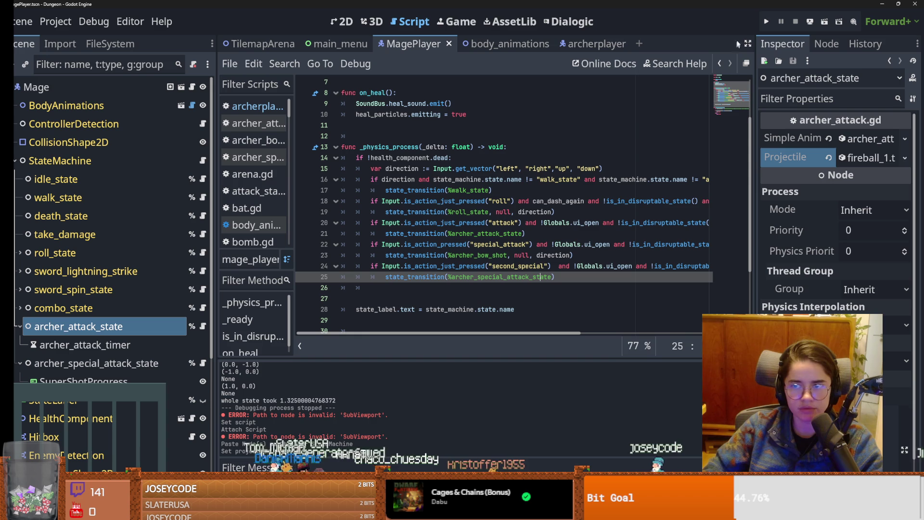
{"action": "key", "text": "F5"}
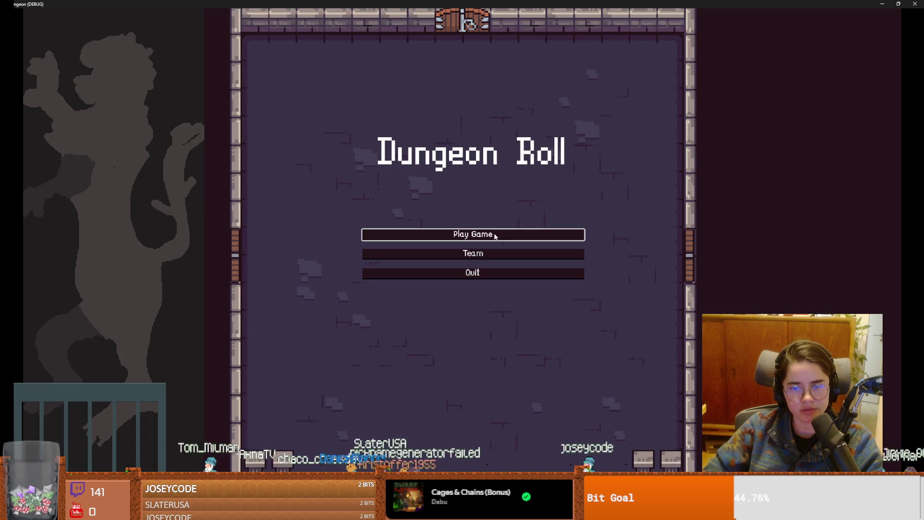
- Start a new game, pick a character, and inspect the crashing weapon.stats() error line
{"action": "left_click", "coordinate": [496, 235]}
{"action": "left_click", "coordinate": [500, 246]}
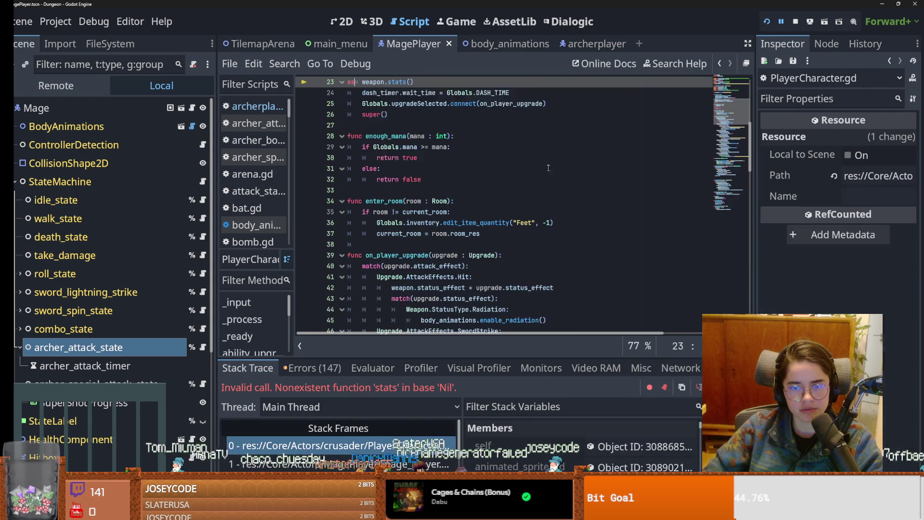
{"action": "left_click", "coordinate": [394, 447]}
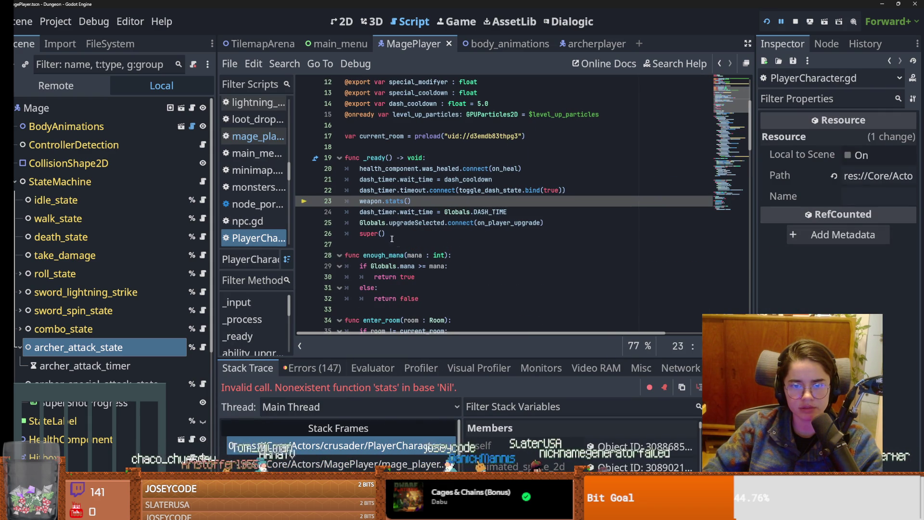
{"action": "scroll", "coordinate": [374, 204], "scroll_direction": "up", "scroll_amount": 4}
- Assign default_sword.tres to the Mage's Weapon slot, save, and relaunch the game
{"action": "left_click", "coordinate": [36, 108]}
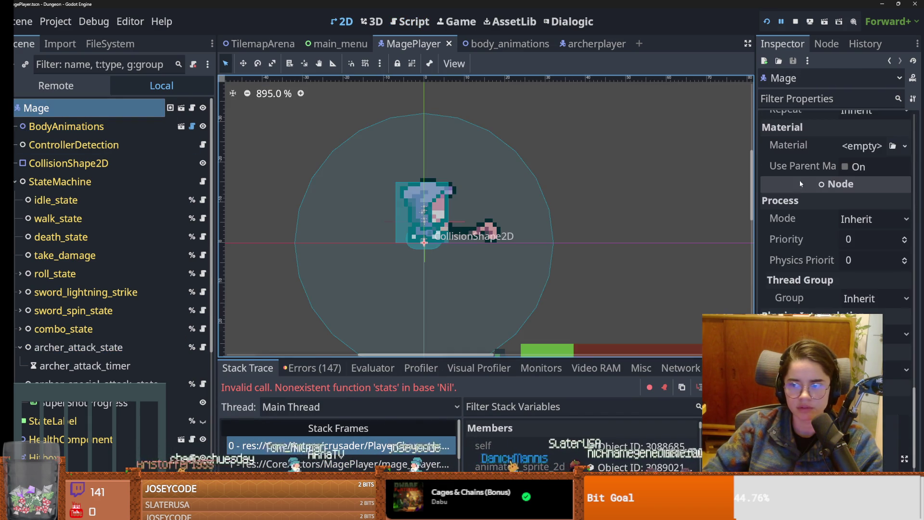
{"action": "scroll", "coordinate": [837, 260], "scroll_direction": "up", "scroll_amount": 15}
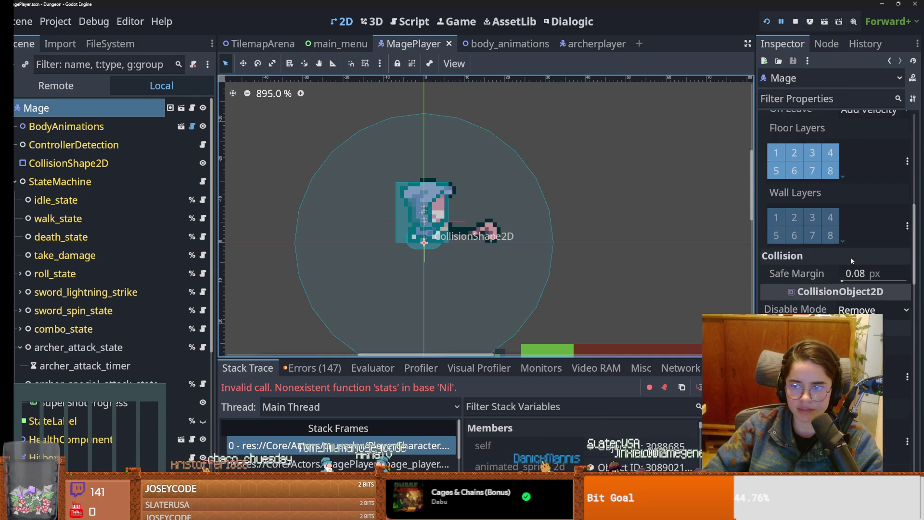
{"action": "scroll", "coordinate": [855, 259], "scroll_direction": "up", "scroll_amount": 5}
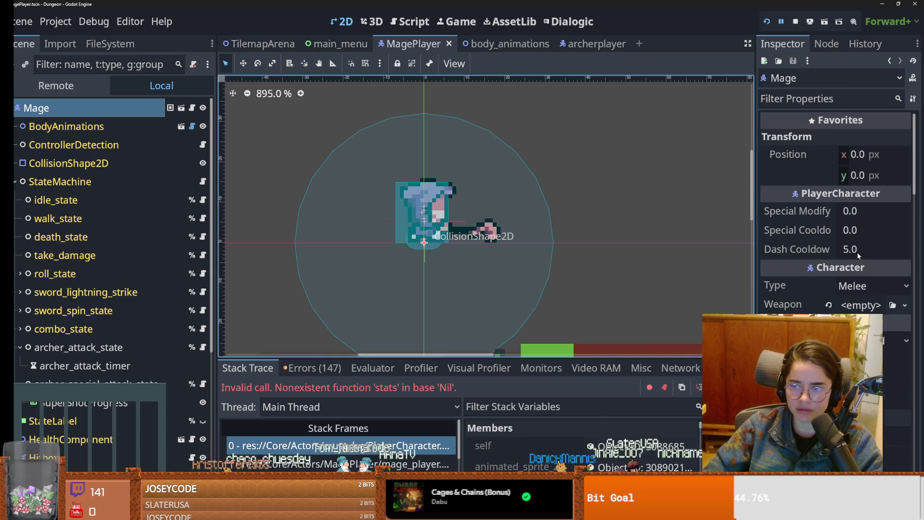
{"action": "left_click", "coordinate": [905, 305]}
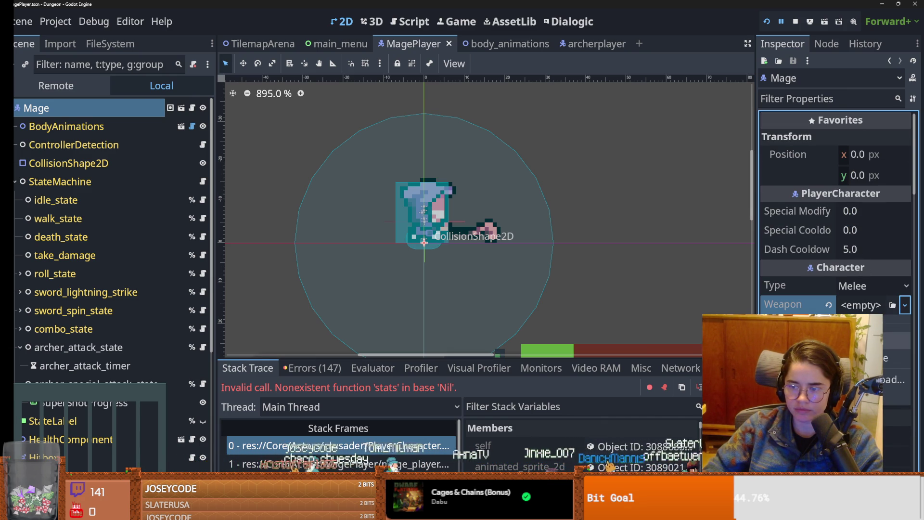
{"action": "left_click", "coordinate": [895, 340]}
{"action": "left_click", "coordinate": [905, 304]}
{"action": "left_click", "coordinate": [895, 387]}
{"action": "double_click", "coordinate": [392, 161]}
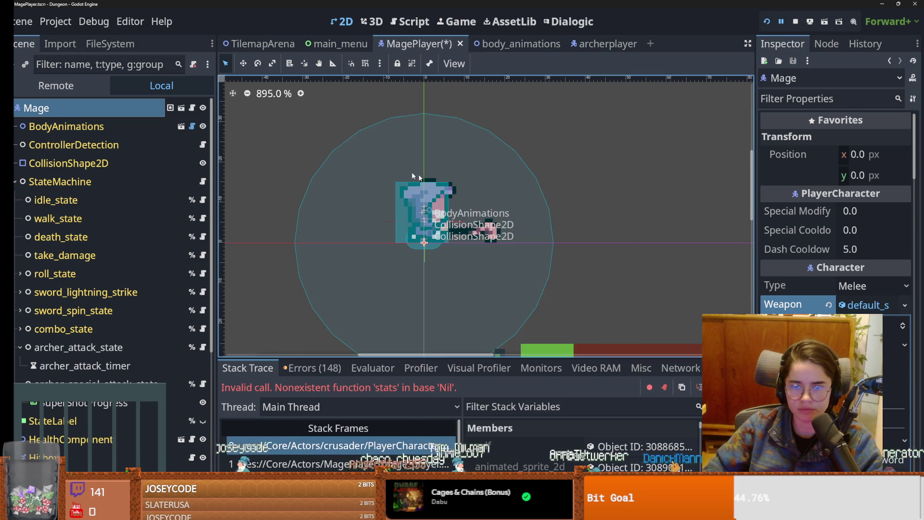
{"action": "key", "text": "F5"}
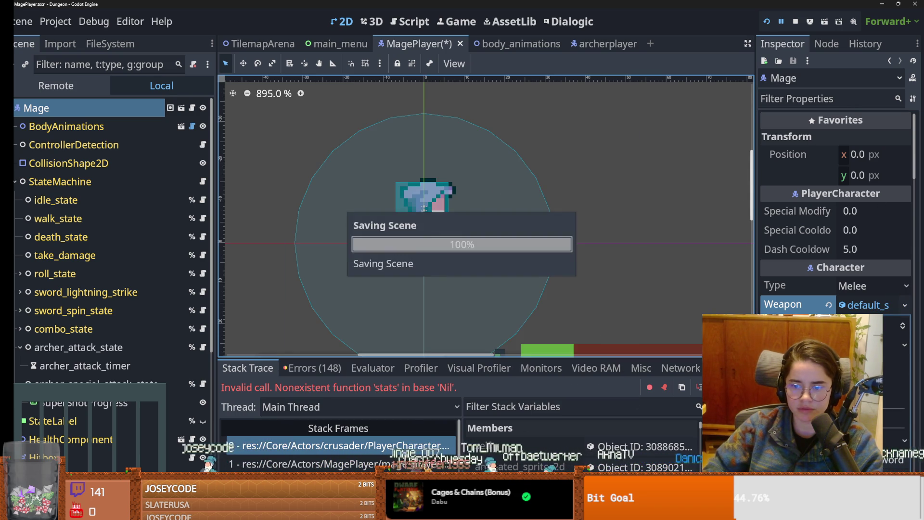
{"action": "key", "text": "s"}
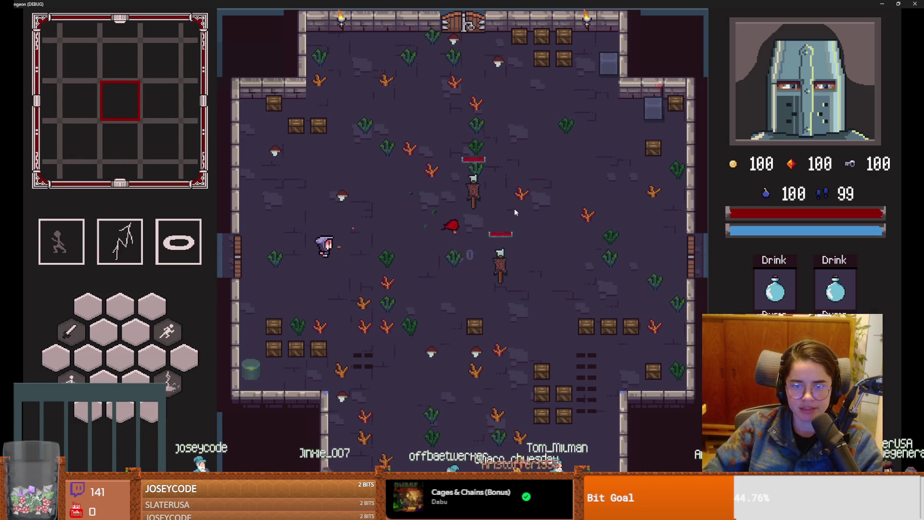
- Shoot red fireballs at the training dummies while moving, then close the game with Alt+F4
{"action": "left_click", "coordinate": [521, 264]}
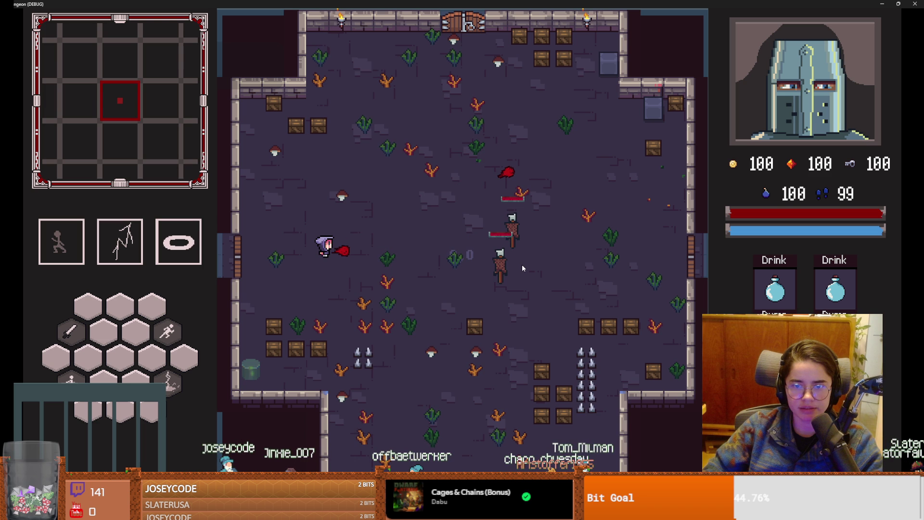
{"action": "key", "text": "w"}
{"action": "left_click", "coordinate": [563, 289]}
{"action": "left_click", "coordinate": [616, 313]}
{"action": "left_click", "coordinate": [645, 334]}
{"action": "left_click", "coordinate": [654, 337]}
{"action": "left_click", "coordinate": [654, 336]}
{"action": "left_click", "coordinate": [614, 338]}
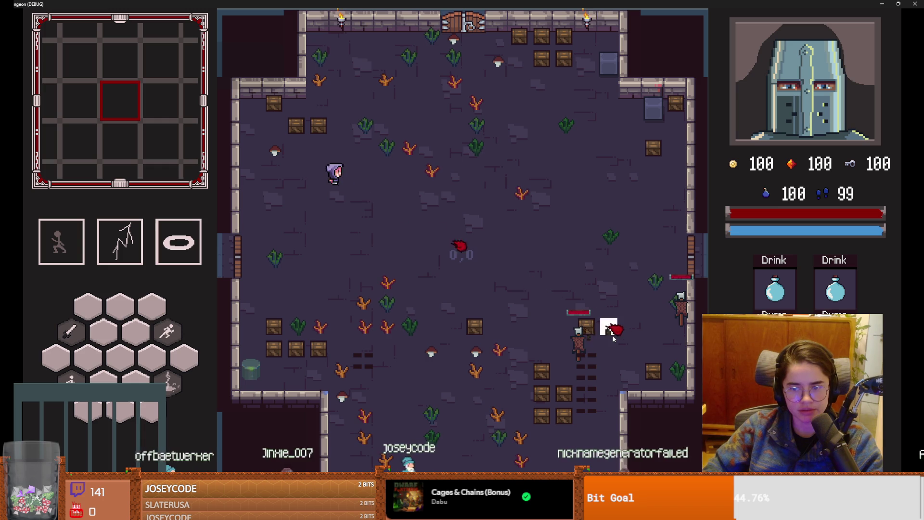
{"action": "left_click", "coordinate": [608, 340]}
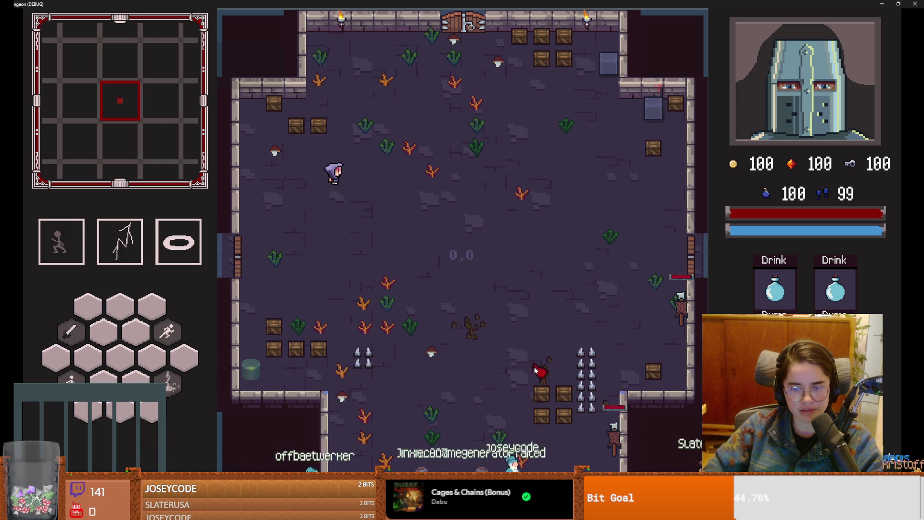
{"action": "key", "text": "alt+F4"}
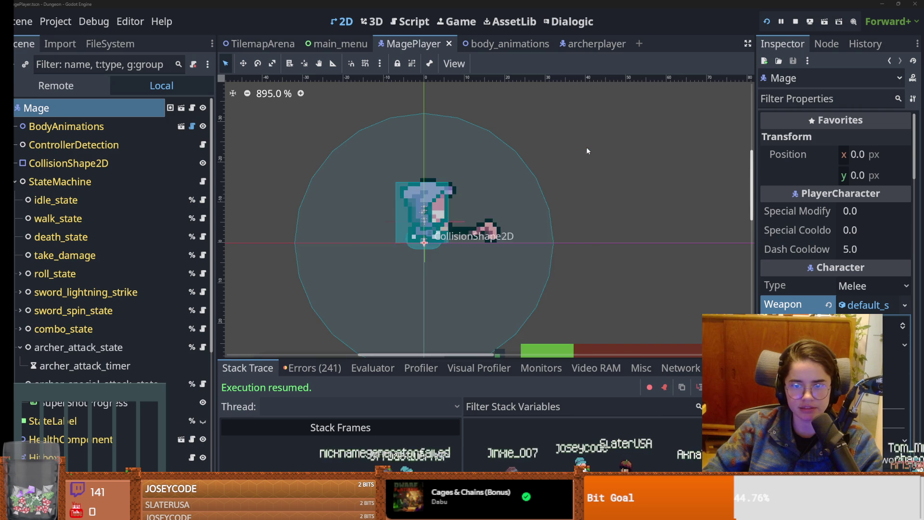
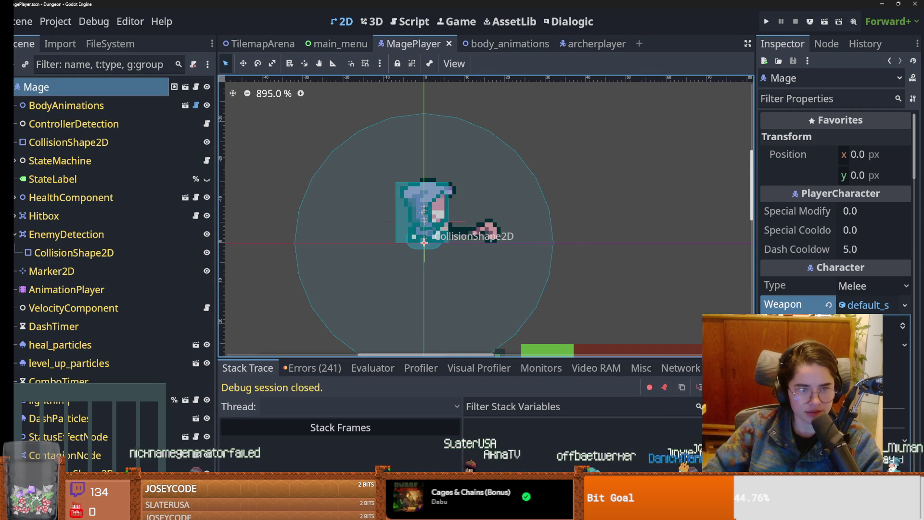
- Select the mage's archer_attack_state and expand its Simple Animation settings in the Inspector
{"action": "left_click", "coordinate": [15, 160]}
{"action": "scroll", "coordinate": [72, 193], "scroll_direction": "down", "scroll_amount": 3}
{"action": "left_click", "coordinate": [92, 220]}
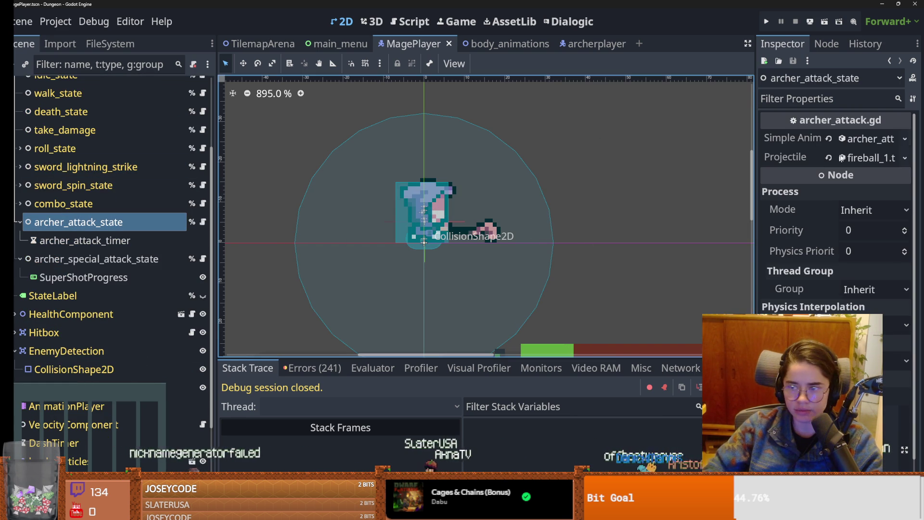
{"action": "left_click", "coordinate": [864, 158]}
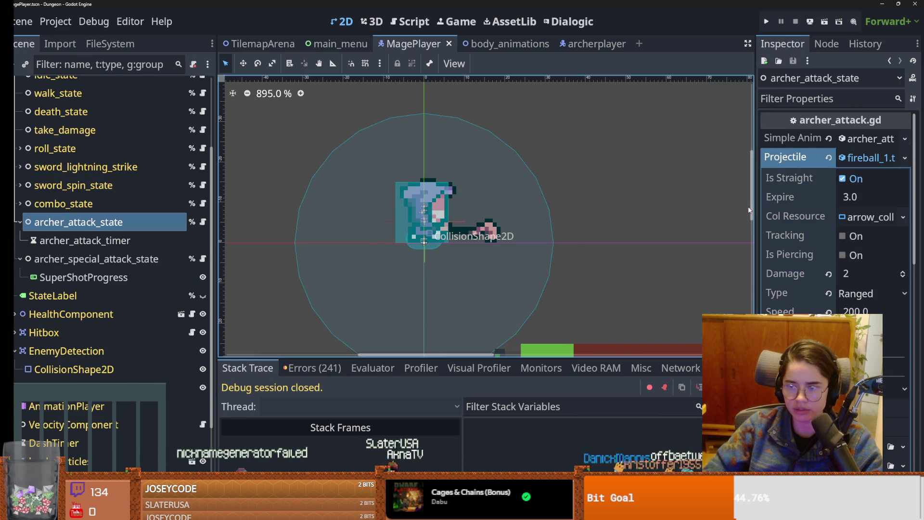
{"action": "left_click_drag", "start_coordinate": [756, 206], "coordinate": [568, 185]}
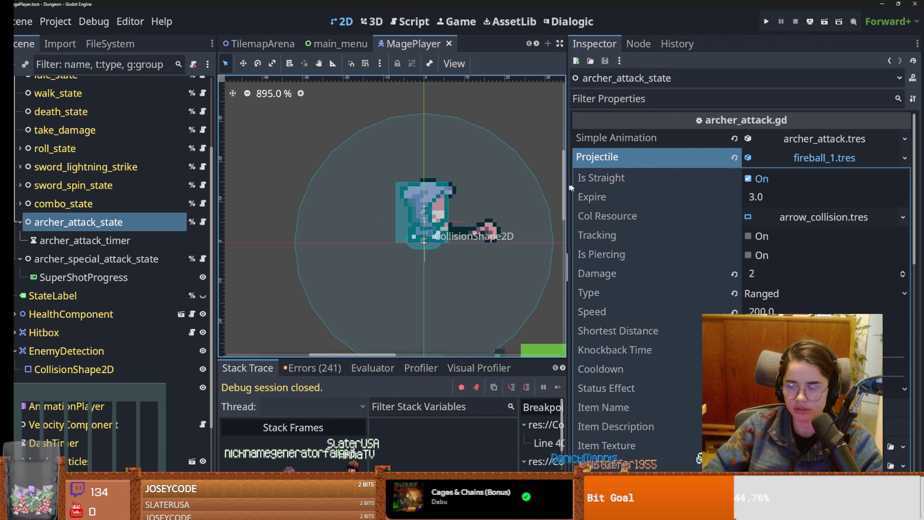
{"action": "left_click", "coordinate": [807, 160]}
{"action": "left_click", "coordinate": [804, 139]}
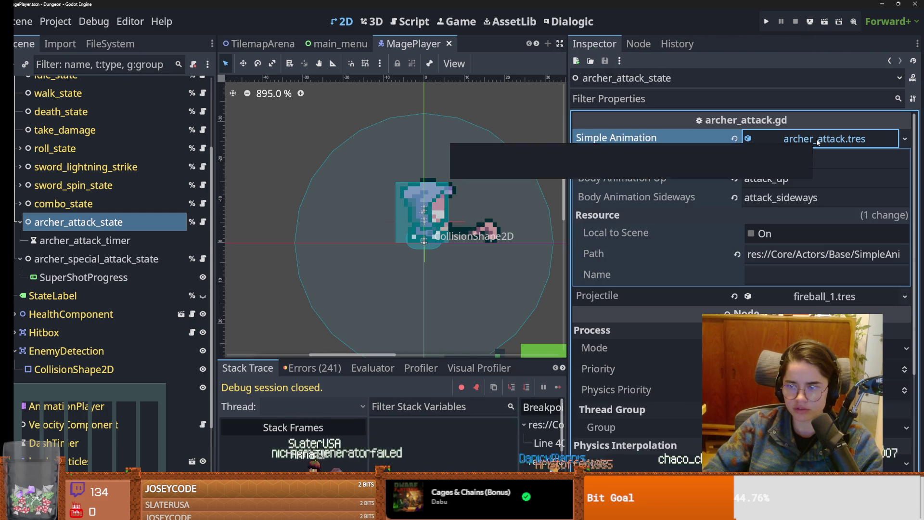
{"action": "scroll", "coordinate": [159, 156], "scroll_direction": "up", "scroll_amount": 5}
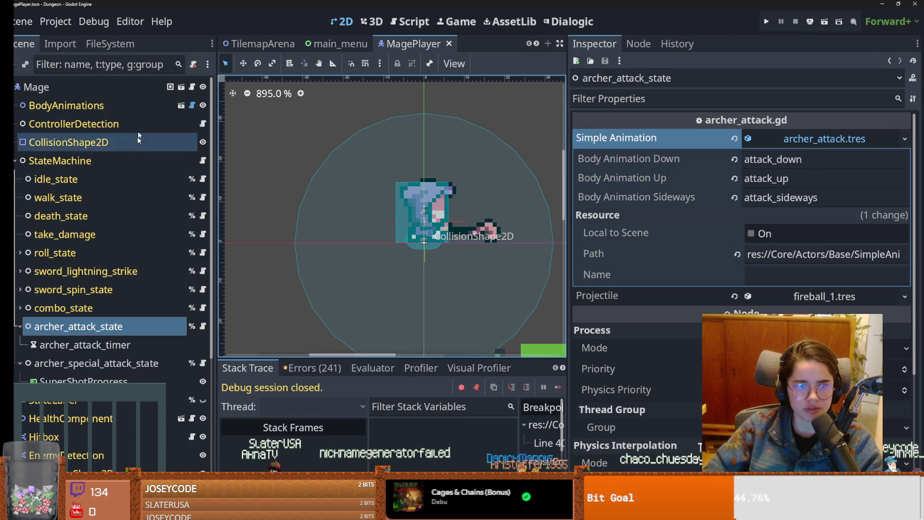
- Check the body sprite's animation names in body_animations, then reselect archer_attack_state in MagePlayer
{"action": "left_click", "coordinate": [122, 105]}
{"action": "left_click", "coordinate": [181, 105]}
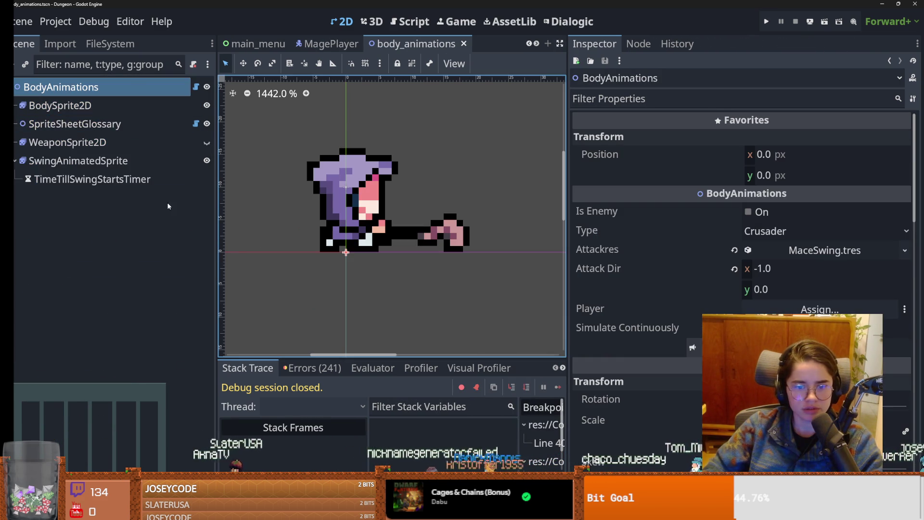
{"action": "left_click", "coordinate": [98, 113]}
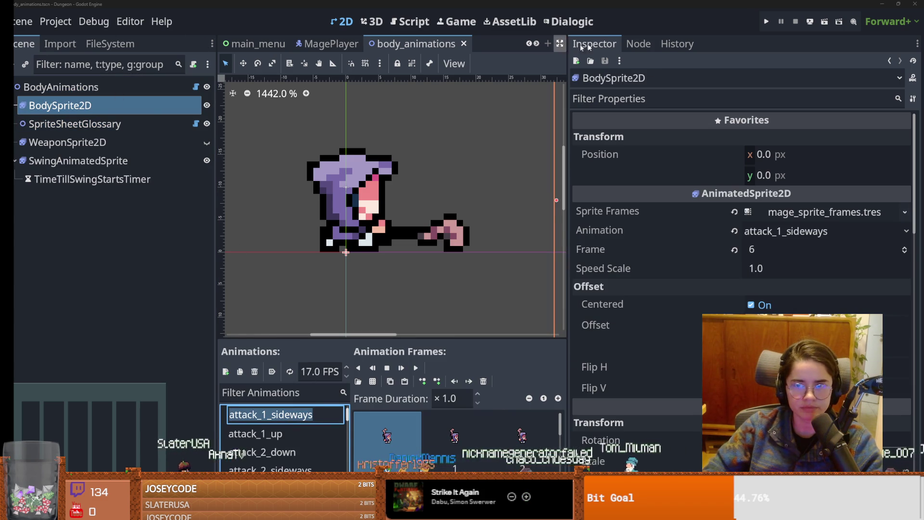
{"action": "left_click", "coordinate": [338, 44]}
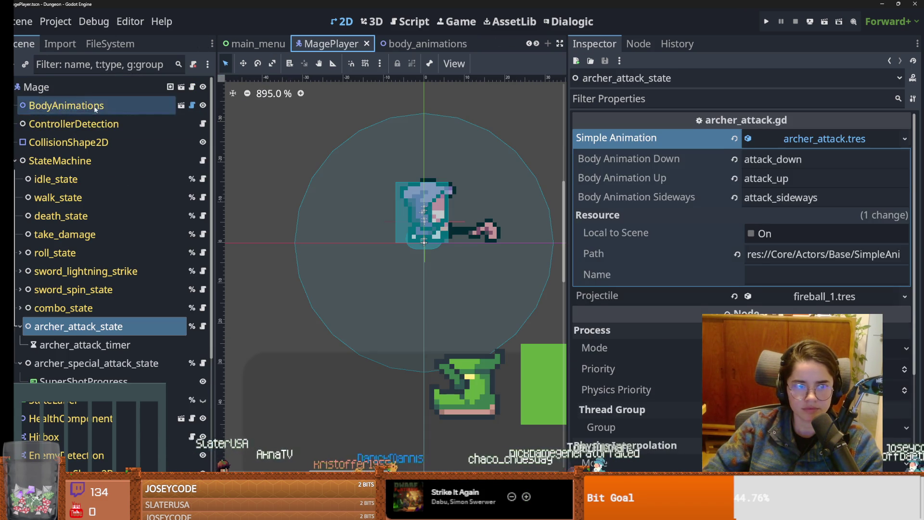
{"action": "left_click", "coordinate": [107, 331]}
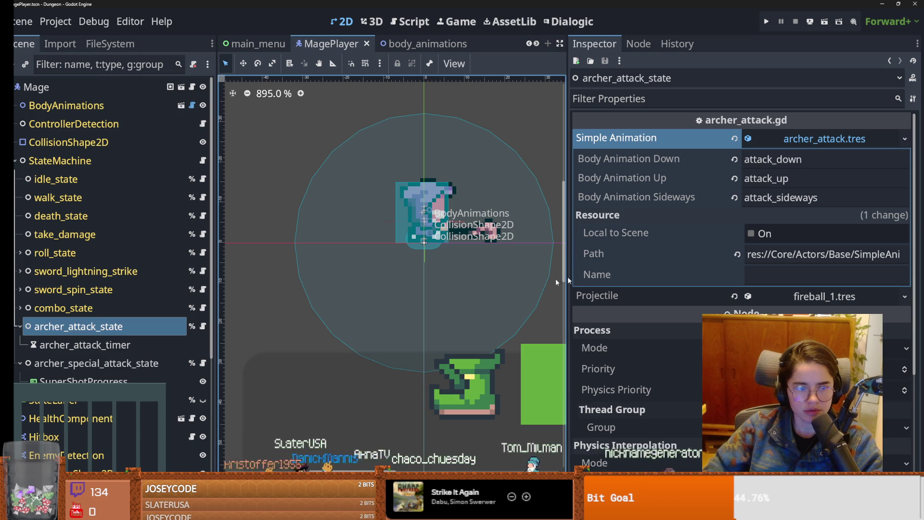
- Set Body Animation Down, Up and Sideways to attack_1_sideways, attack_1_up, attack_1_sideways and run
{"action": "left_click", "coordinate": [750, 160]}
{"action": "key", "text": "ctrl+a"}
{"action": "type", "text": "attack_1_sideways"}
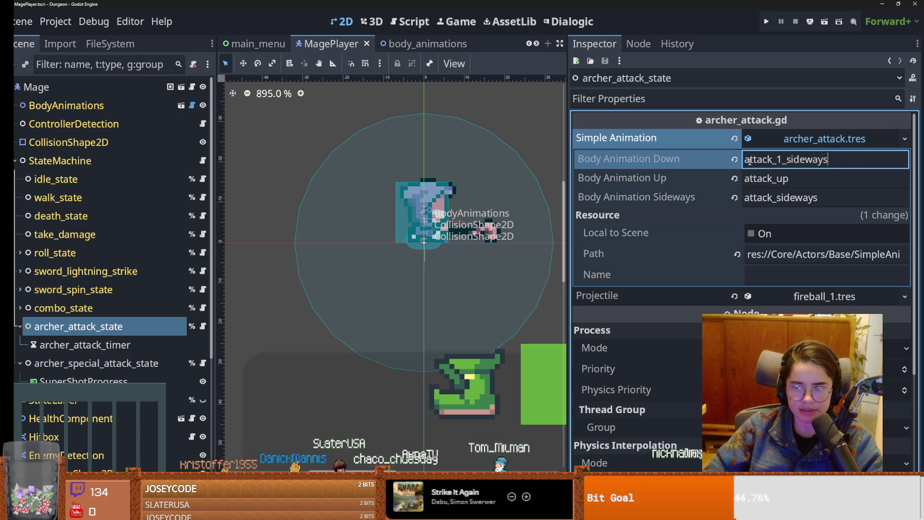
{"action": "left_click", "coordinate": [777, 178]}
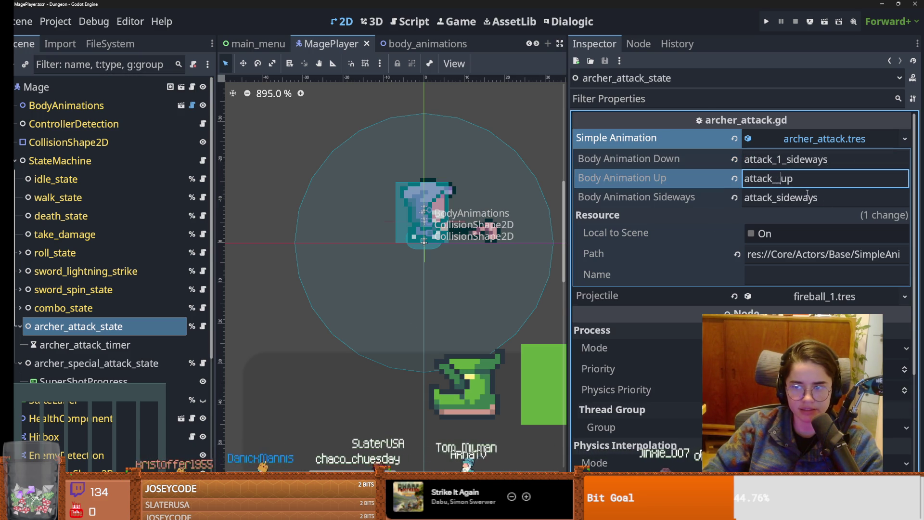
{"action": "left_click", "coordinate": [777, 197]}
{"action": "type", "text": "1_"}
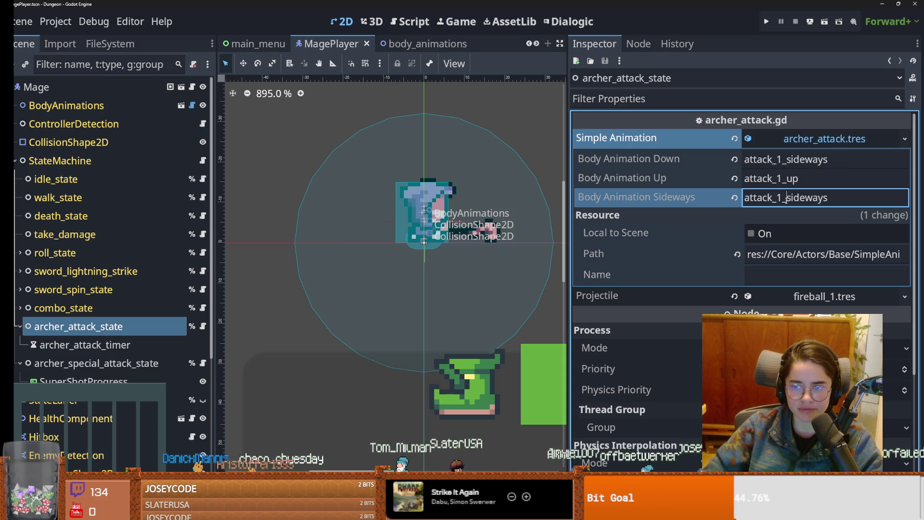
{"action": "left_click", "coordinate": [766, 21]}
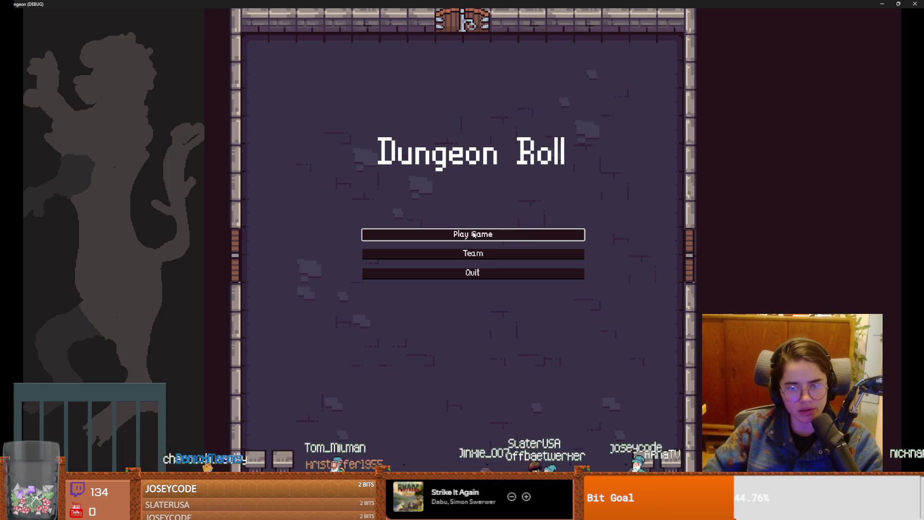
- Start a new game as the purple-hooded character and shoot projectiles at the training dummy
{"action": "left_click", "coordinate": [473, 234]}
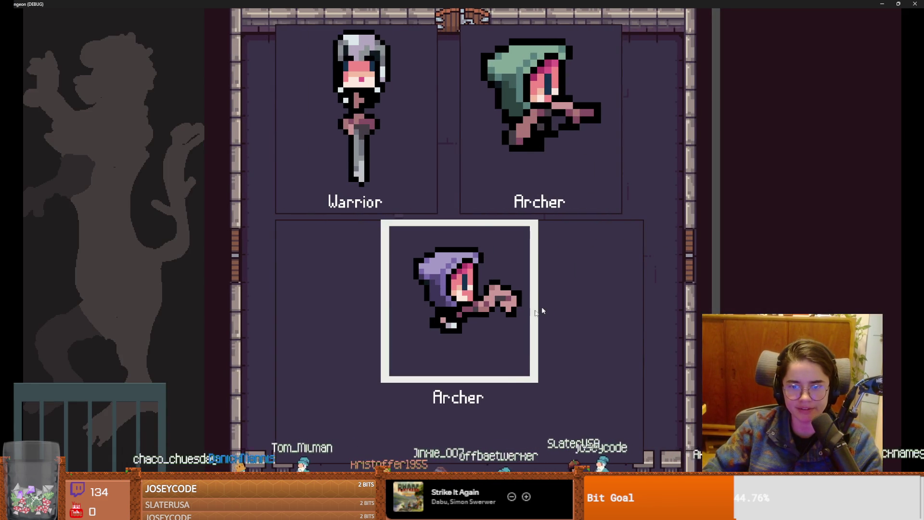
{"action": "left_click", "coordinate": [556, 302]}
{"action": "left_click", "coordinate": [501, 222]}
{"action": "left_click", "coordinate": [491, 212]}
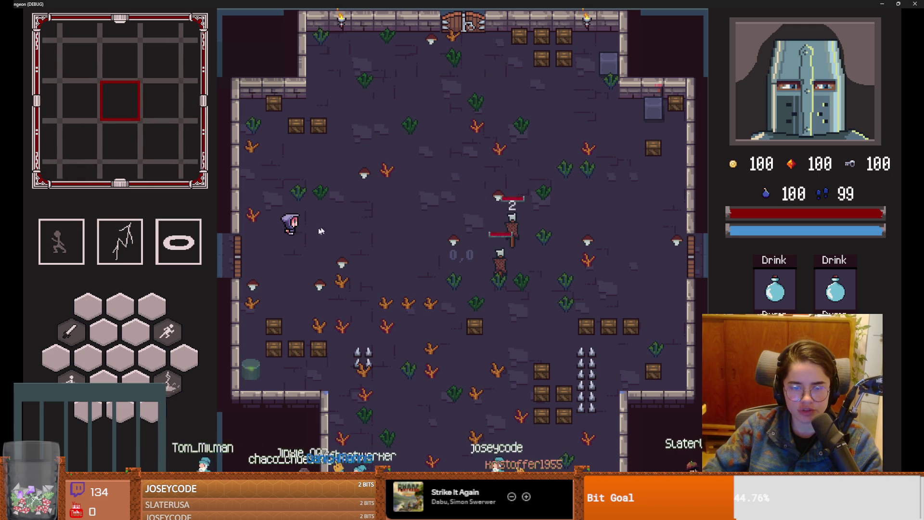
- Close the running game and show the projectile settings instead of the simple animation details
{"action": "key", "text": "super+Down"}
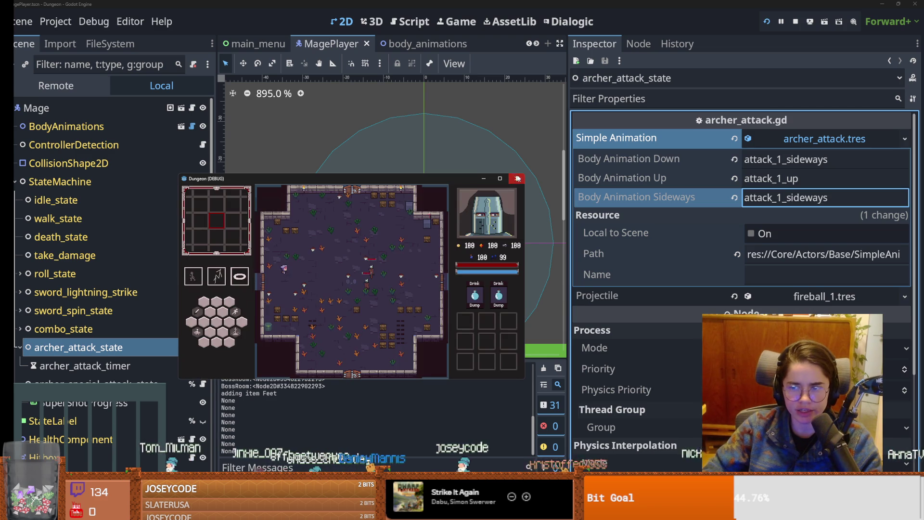
{"action": "left_click", "coordinate": [516, 179]}
{"action": "left_click", "coordinate": [792, 139]}
{"action": "left_click", "coordinate": [803, 158]}
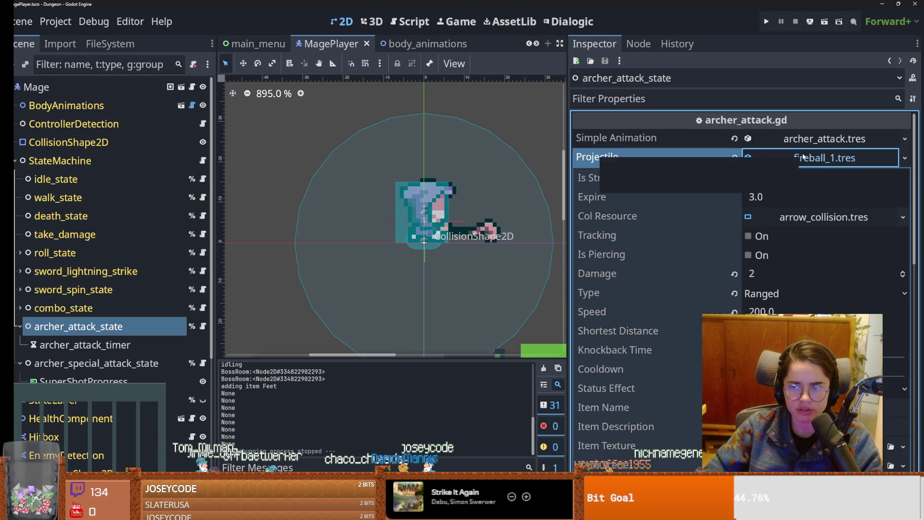
- Open archer_attack.gd from the attack state and widen the code editor
{"action": "left_click", "coordinate": [803, 157]}
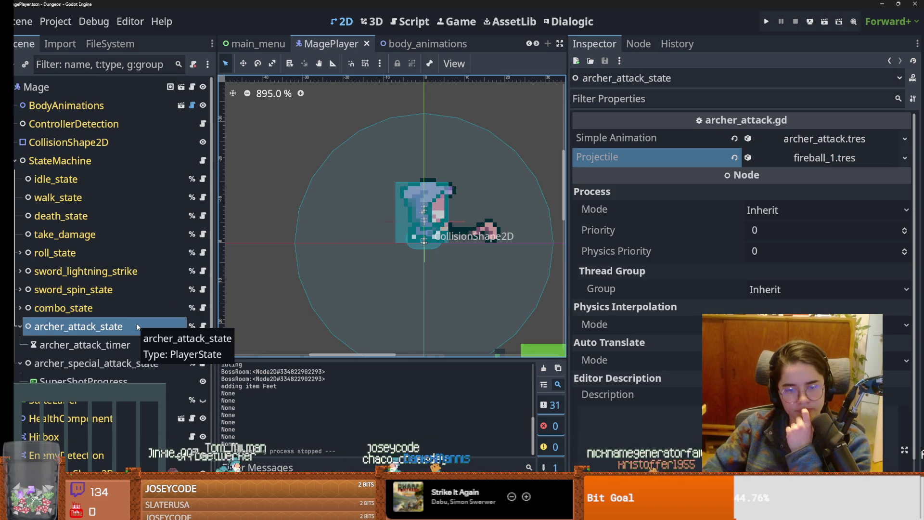
{"action": "left_click", "coordinate": [203, 325]}
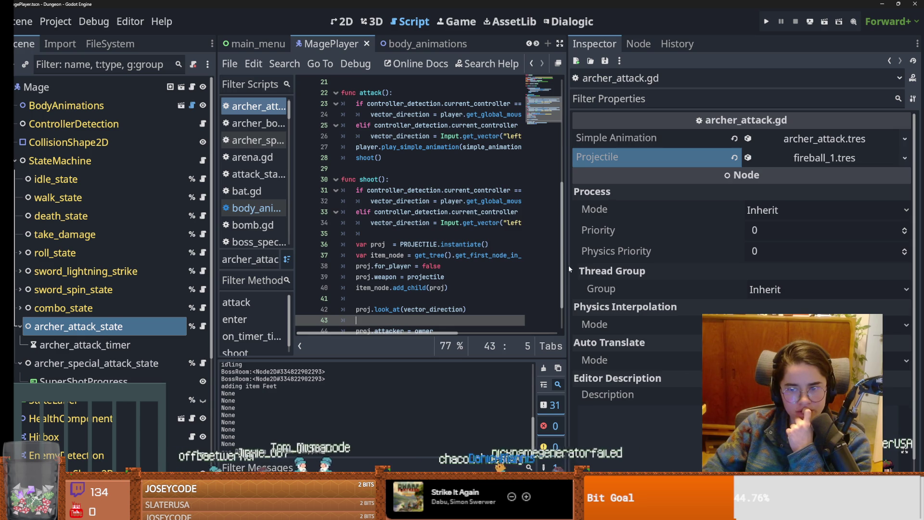
{"action": "left_click_drag", "start_coordinate": [568, 265], "coordinate": [801, 266]}
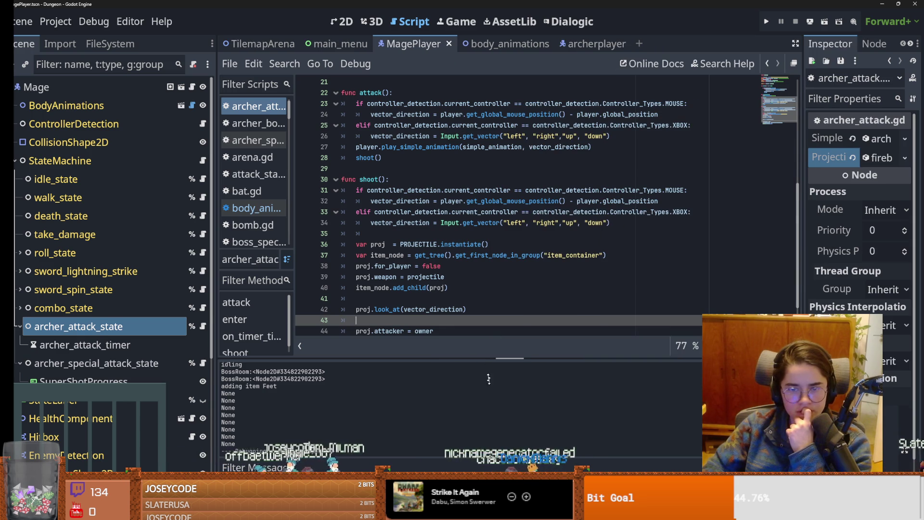
{"action": "double_click", "coordinate": [409, 190]}
{"action": "scroll", "coordinate": [470, 289], "scroll_direction": "up", "scroll_amount": 3}
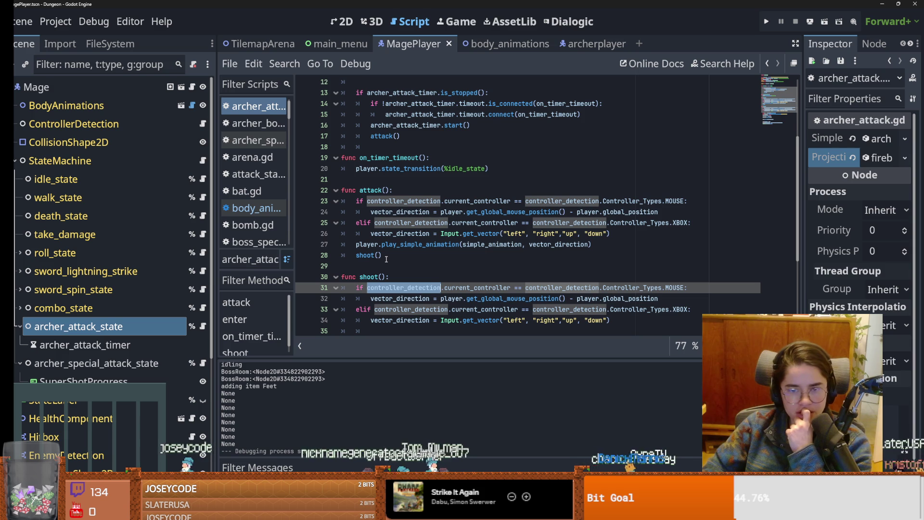
- Review the play_simple_animation and shoot calls and the archer_attack_timer references
{"action": "double_click", "coordinate": [414, 245]}
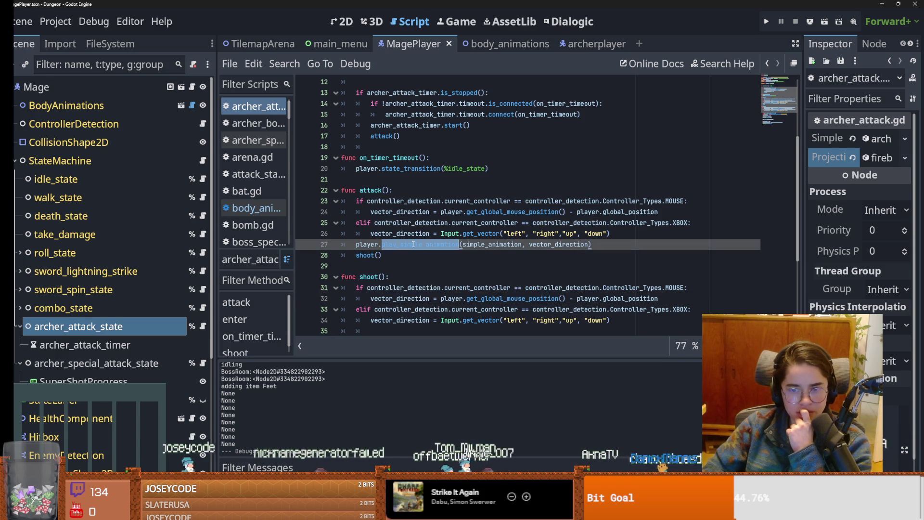
{"action": "double_click", "coordinate": [372, 256]}
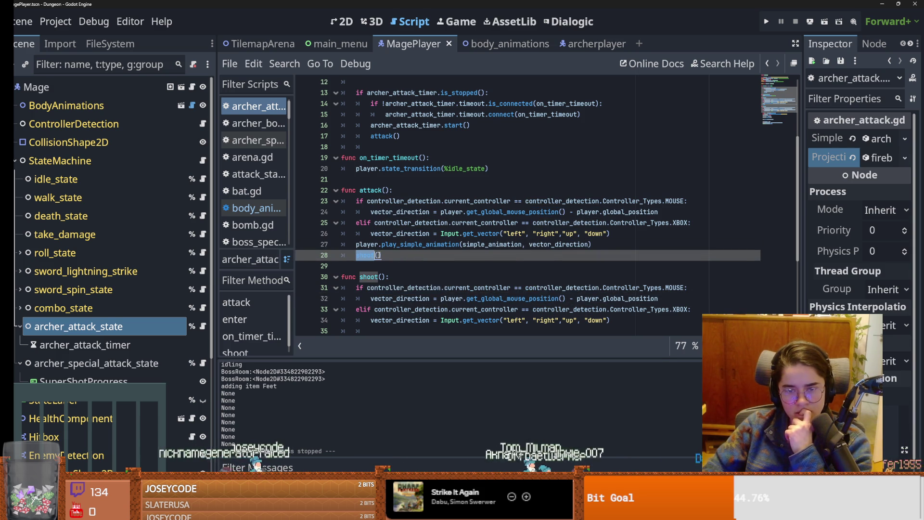
{"action": "left_click", "coordinate": [85, 345]}
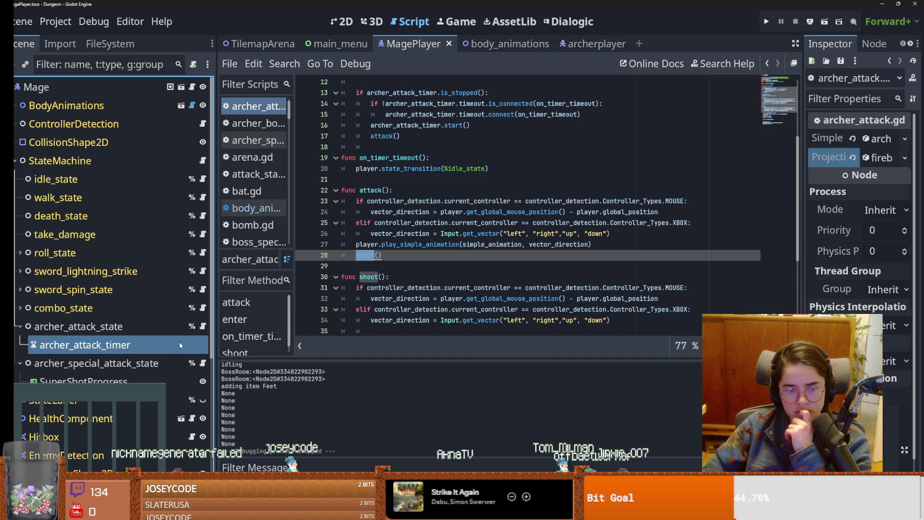
{"action": "scroll", "coordinate": [446, 279], "scroll_direction": "up", "scroll_amount": 4}
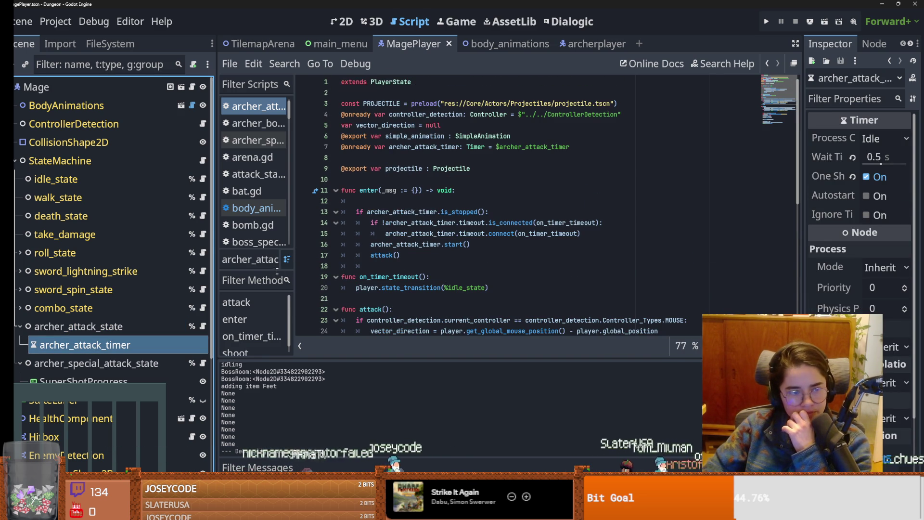
{"action": "double_click", "coordinate": [436, 148]}
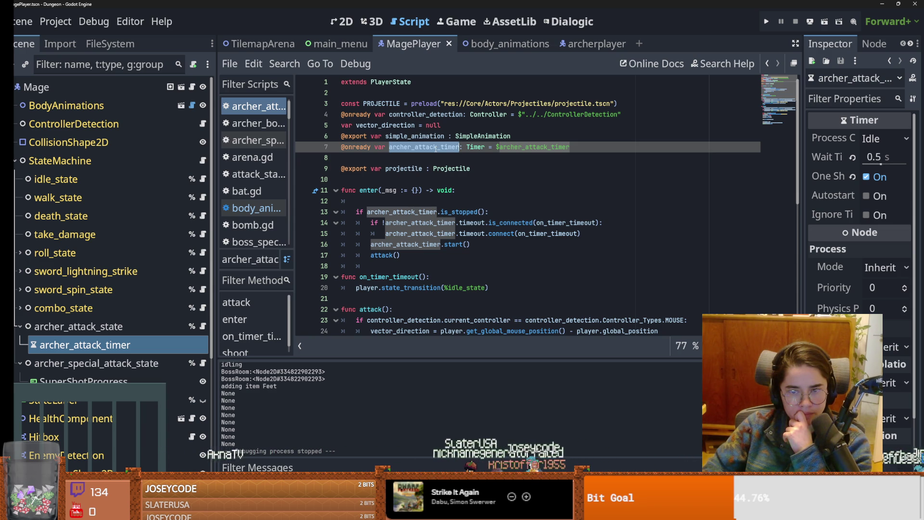
{"action": "scroll", "coordinate": [472, 248], "scroll_direction": "down", "scroll_amount": 7}
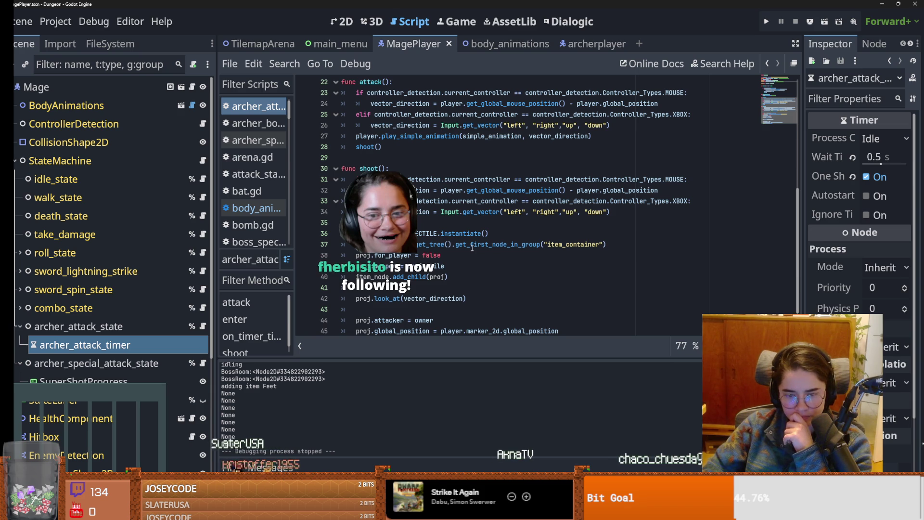
- In body_animations, set the first attack_1_sideways frames' duration, correcting 0.3 to 0.2
{"action": "left_click", "coordinate": [181, 106]}
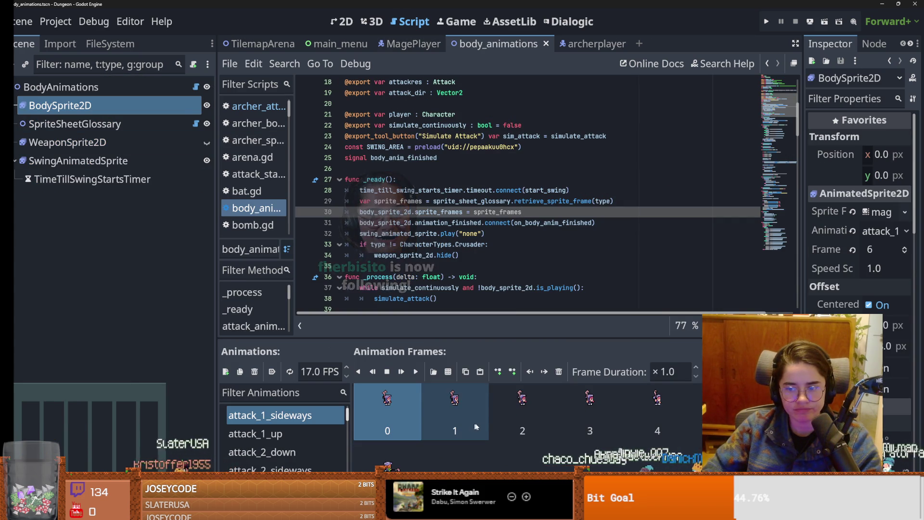
{"action": "double_click", "coordinate": [661, 371]}
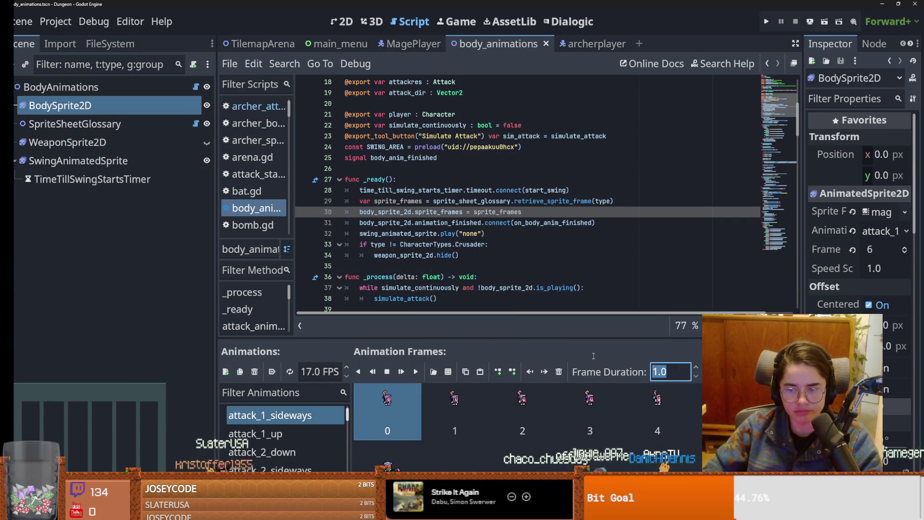
{"action": "type", "text": ".3"}
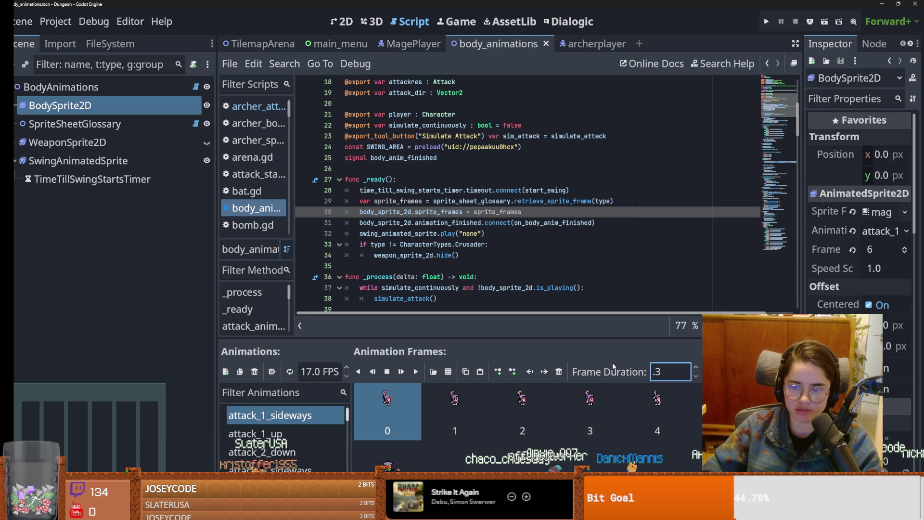
{"action": "left_click", "coordinate": [455, 409]}
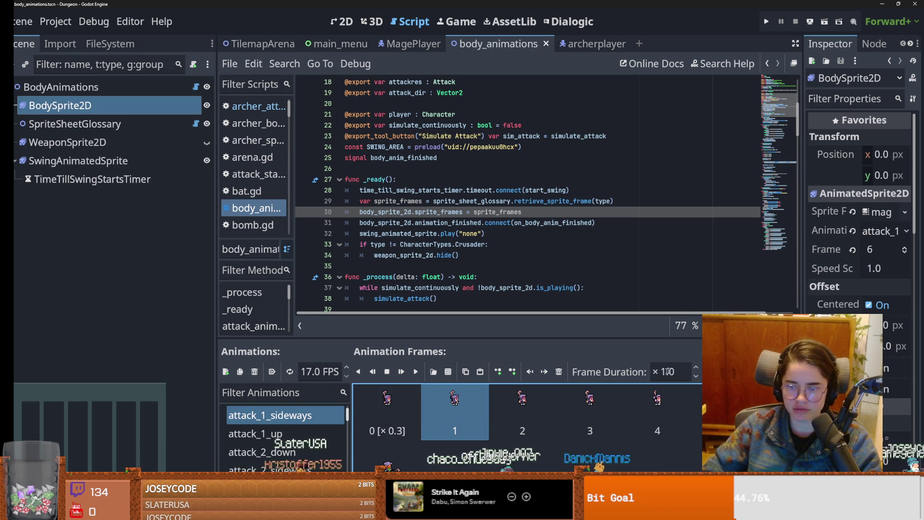
{"action": "left_click", "coordinate": [522, 409]}
{"action": "left_click", "coordinate": [455, 410]}
{"action": "left_click", "coordinate": [387, 409]}
{"action": "left_click", "coordinate": [662, 367]}
{"action": "type", "text": "0.2"}
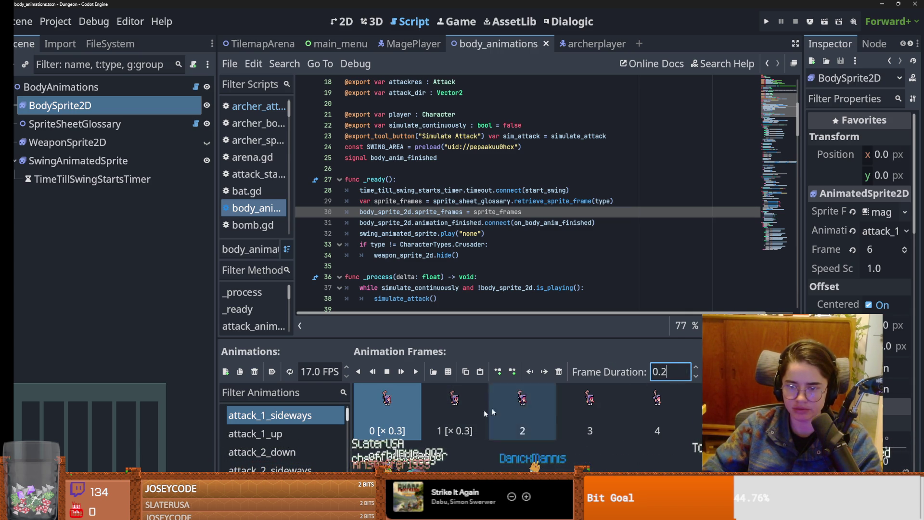
{"action": "left_click", "coordinate": [455, 409]}
- Set the remaining attack_1_sideways frames' durations to 0.2
{"action": "left_click", "coordinate": [669, 371]}
{"action": "type", "text": "0.2"}
{"action": "left_click", "coordinate": [523, 409]}
{"action": "left_click", "coordinate": [669, 371]}
{"action": "type", "text": "0.2"}
{"action": "left_click", "coordinate": [590, 409]}
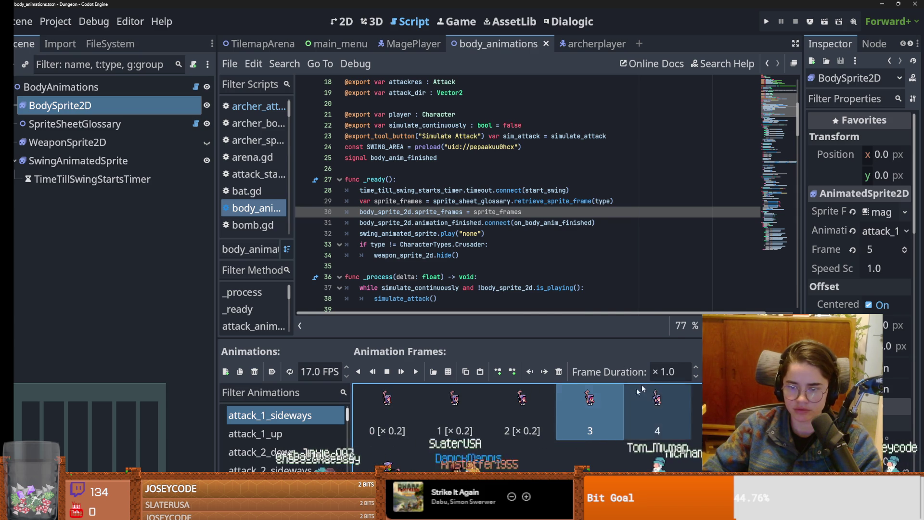
{"action": "left_click", "coordinate": [669, 371]}
{"action": "type", "text": "0.2"}
{"action": "left_click", "coordinate": [672, 399]}
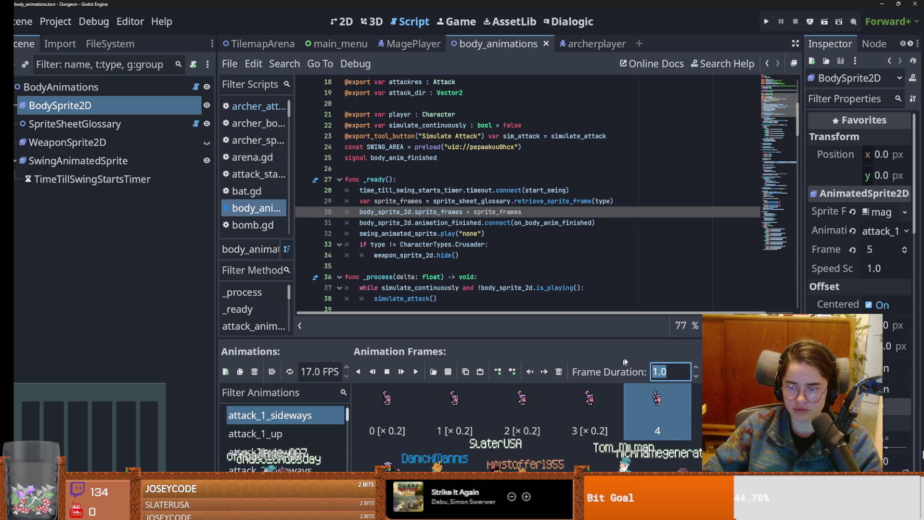
- Preview attack_1_sideways playing in the 2D view, then save and run the game
{"action": "left_click", "coordinate": [343, 21]}
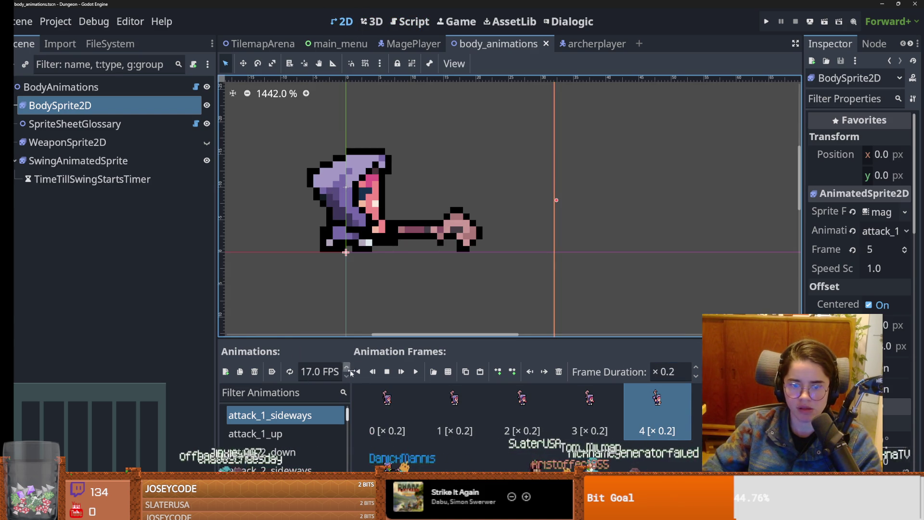
{"action": "left_click", "coordinate": [415, 372]}
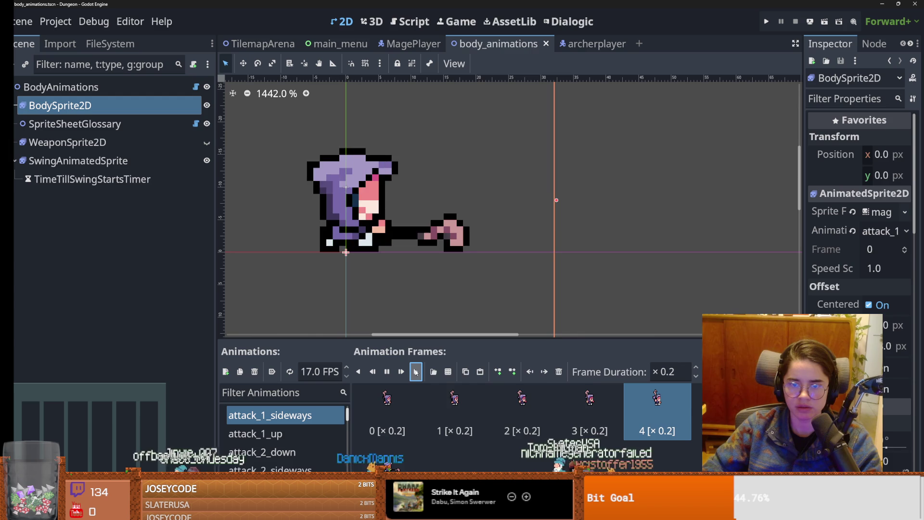
{"action": "left_click", "coordinate": [766, 22]}
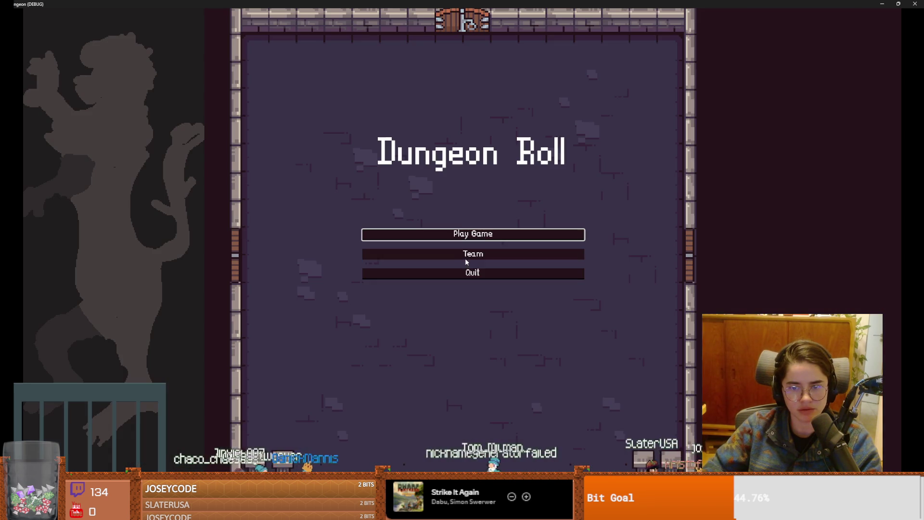
- Start a game as the purple-hooded mage, walk down-right and fire the special attack
{"action": "left_click", "coordinate": [481, 236]}
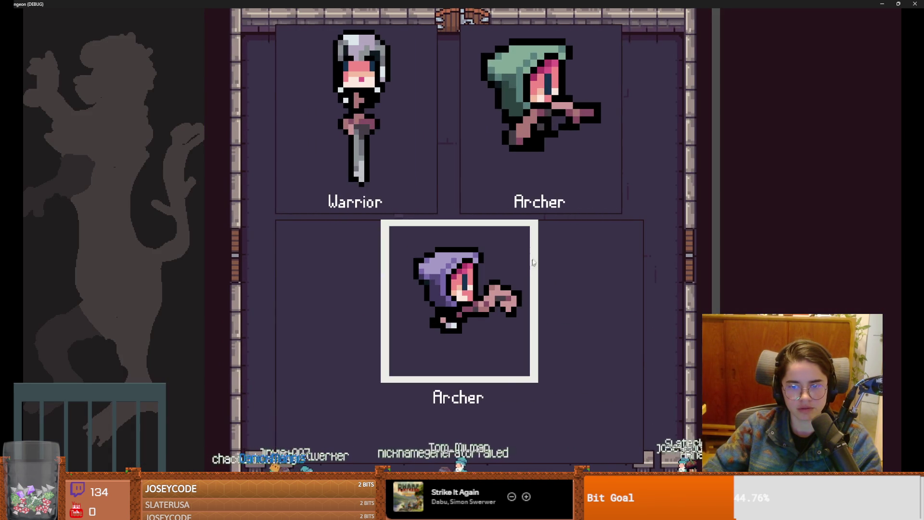
{"action": "left_click", "coordinate": [492, 265]}
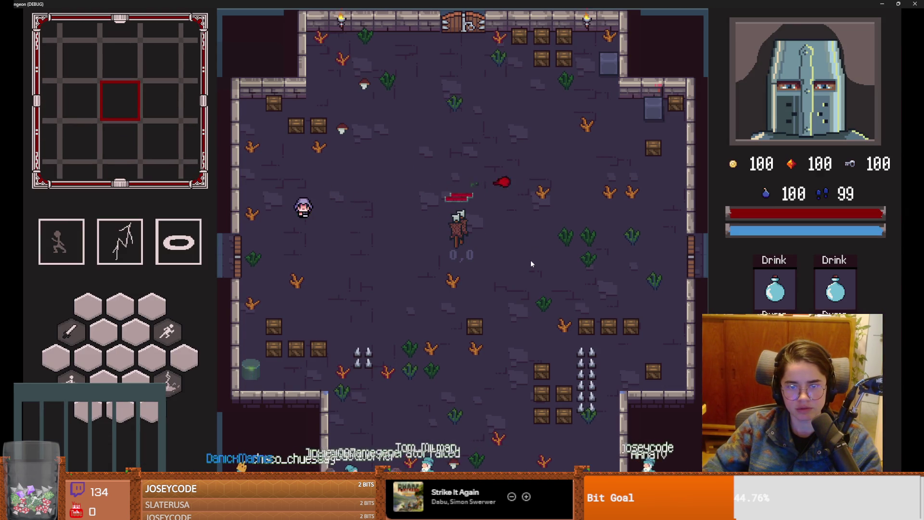
{"action": "key", "text": "d"}
{"action": "key", "text": "s"}
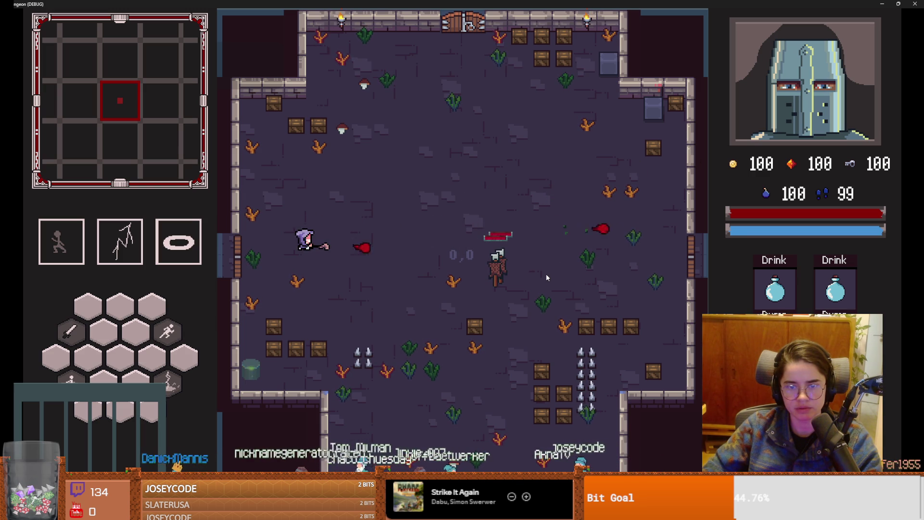
{"action": "key", "text": "d"}
{"action": "key", "text": "s"}
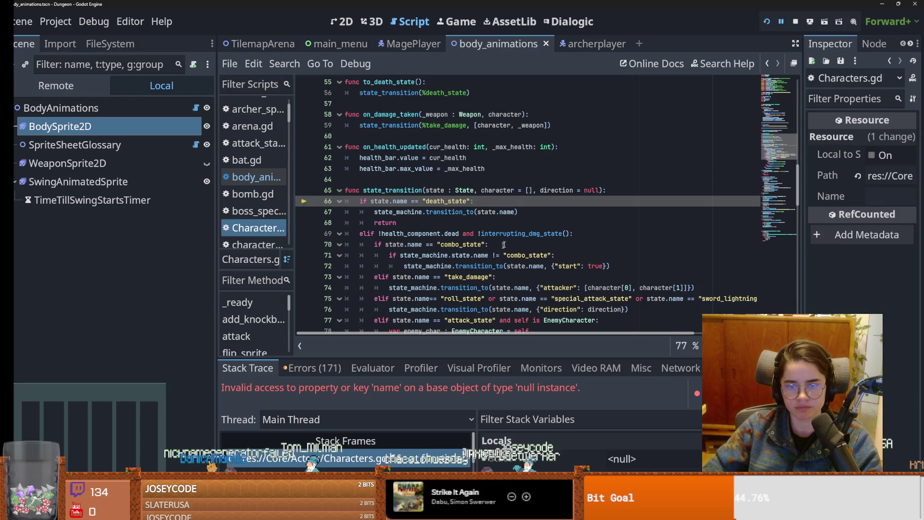
{"action": "left_click", "coordinate": [463, 223]}
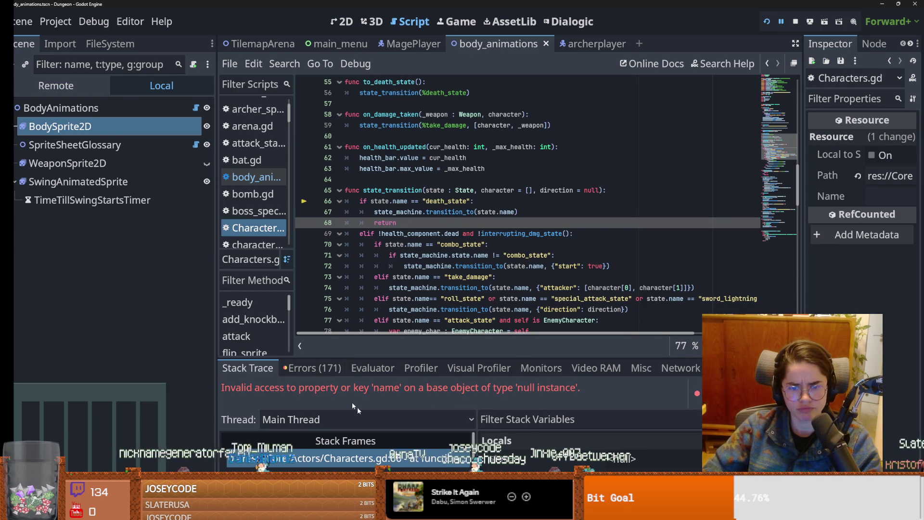
- Trace the null-instance error through Stack Frames between Characters.gd and mage_player.gd line 23
{"action": "left_click_drag", "start_coordinate": [452, 359], "coordinate": [452, 256]}
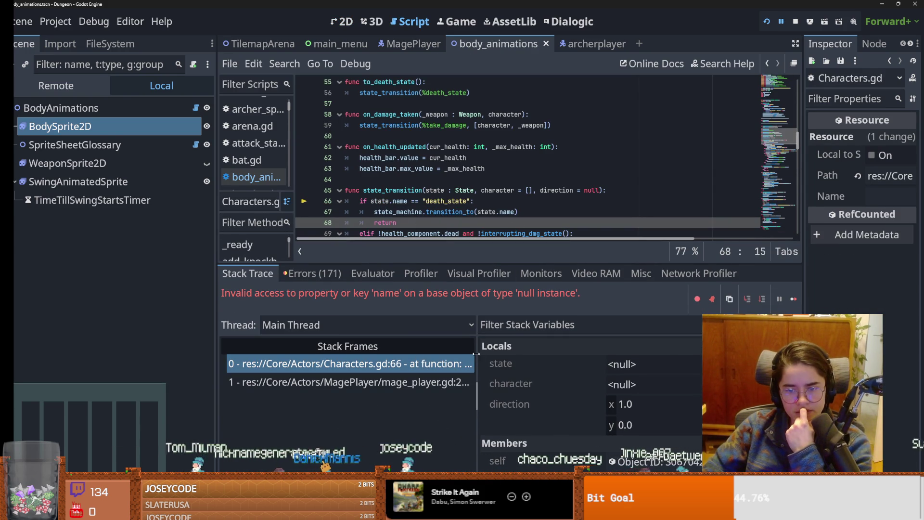
{"action": "left_click_drag", "start_coordinate": [476, 354], "coordinate": [561, 353]}
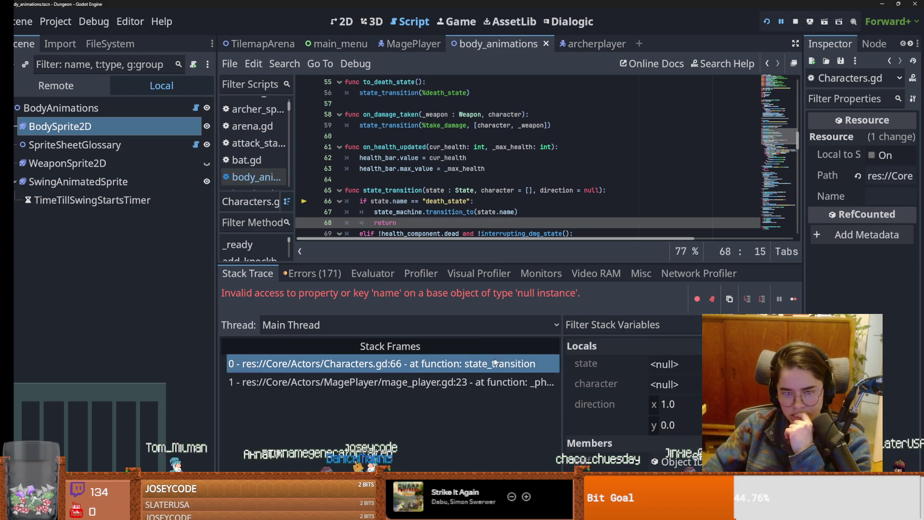
{"action": "left_click_drag", "start_coordinate": [217, 385], "coordinate": [174, 378]}
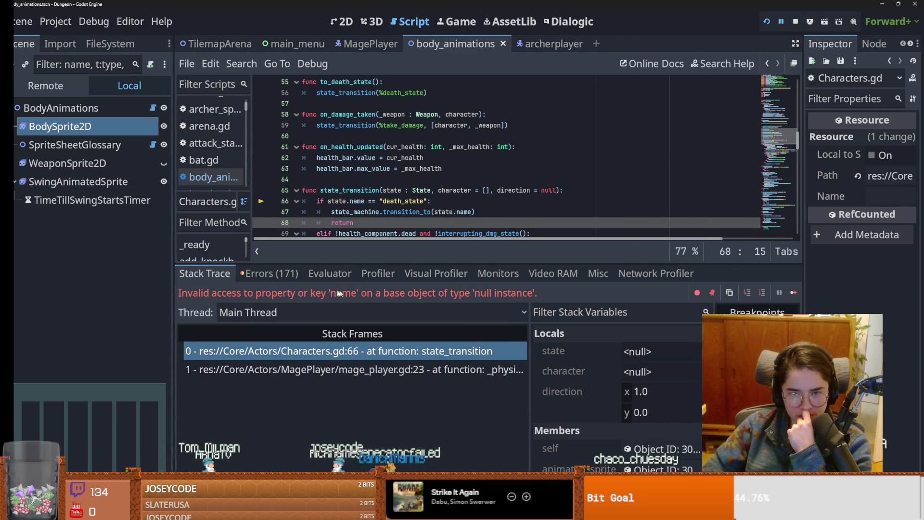
{"action": "left_click", "coordinate": [382, 347]}
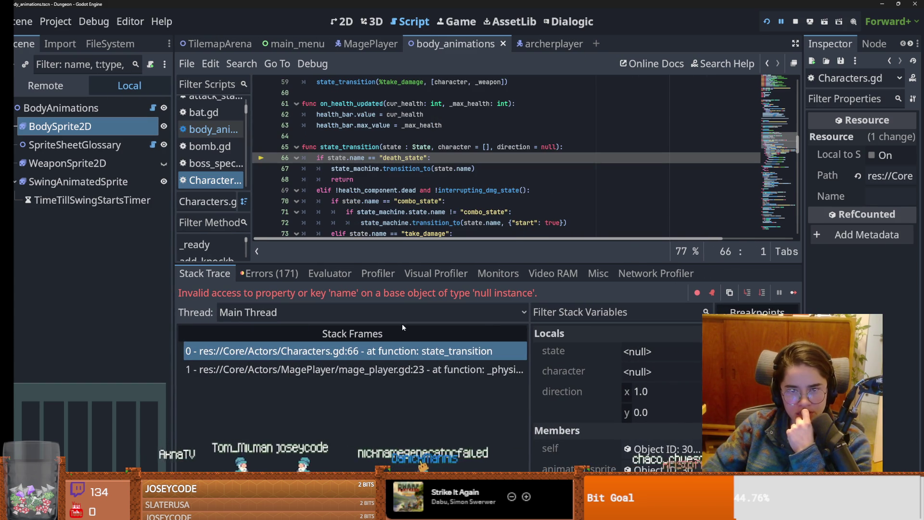
{"action": "left_click", "coordinate": [407, 370]}
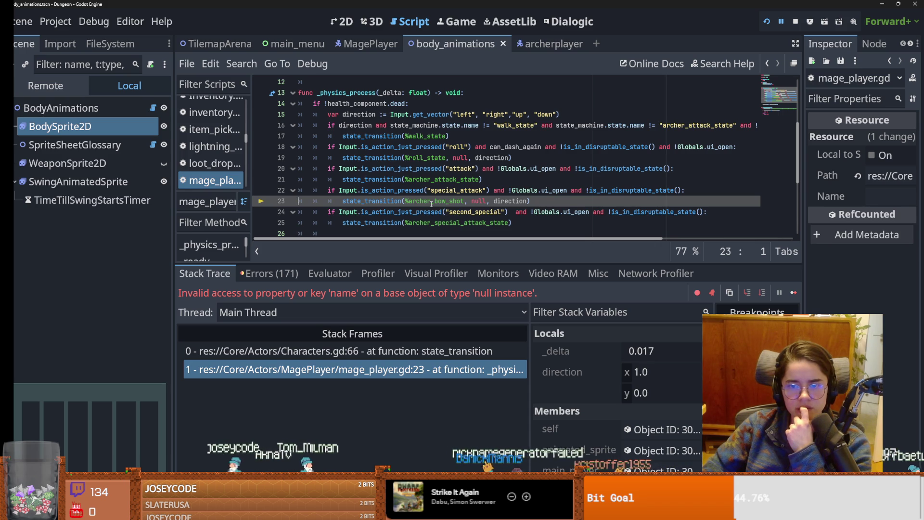
{"action": "left_click", "coordinate": [431, 351]}
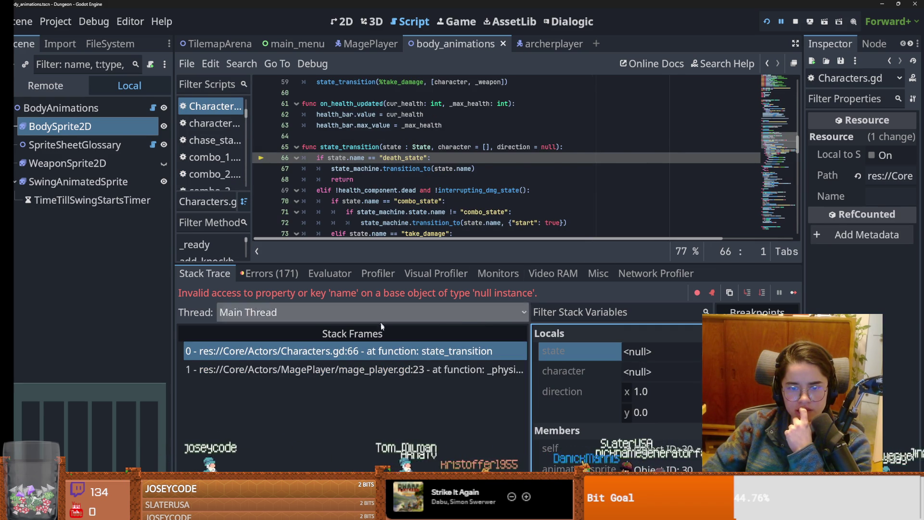
{"action": "left_click", "coordinate": [394, 368]}
{"action": "double_click", "coordinate": [454, 183]}
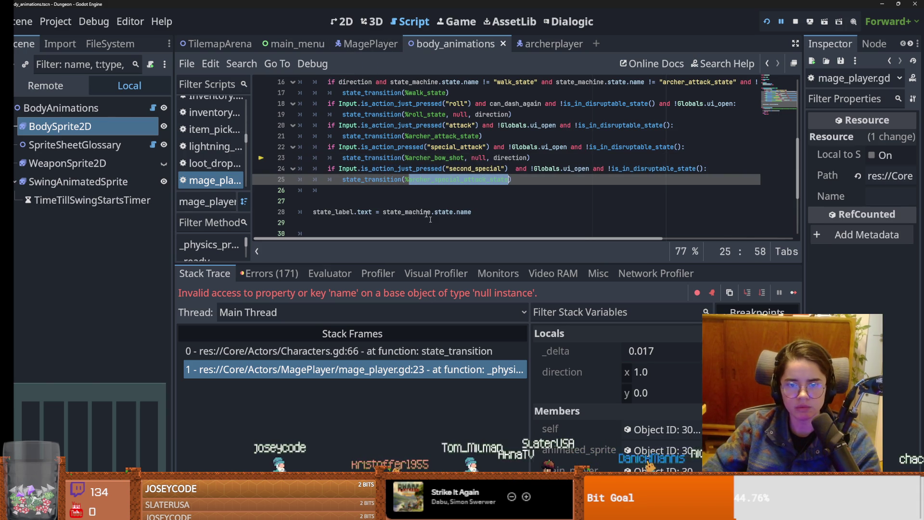
{"action": "left_click", "coordinate": [366, 43]}
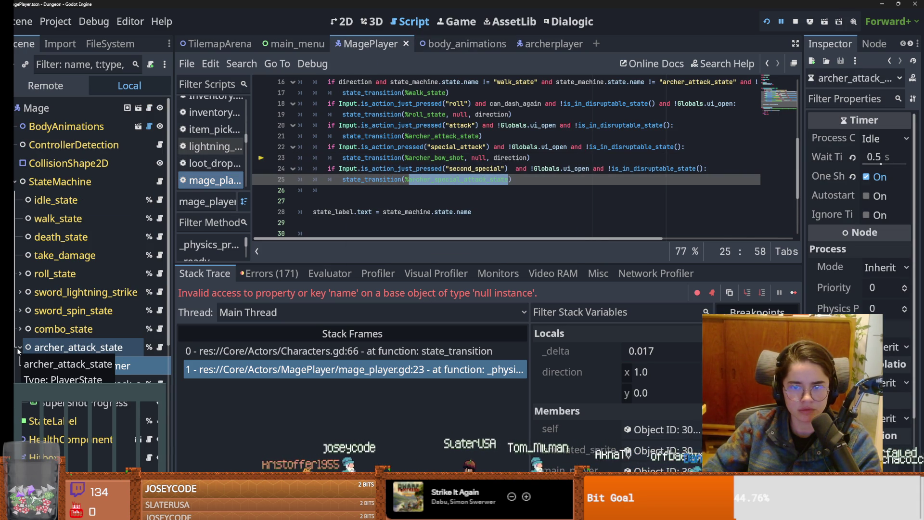
{"action": "left_click", "coordinate": [309, 369]}
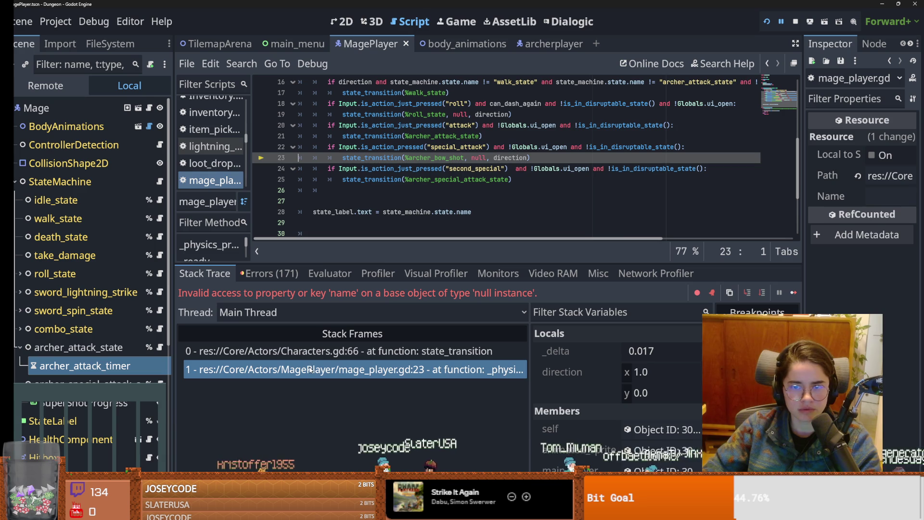
- Comment out the archer_bow_shot special-attack lines 22–23 in mage_player.gd, save, and stop the game
{"action": "left_click", "coordinate": [20, 347]}
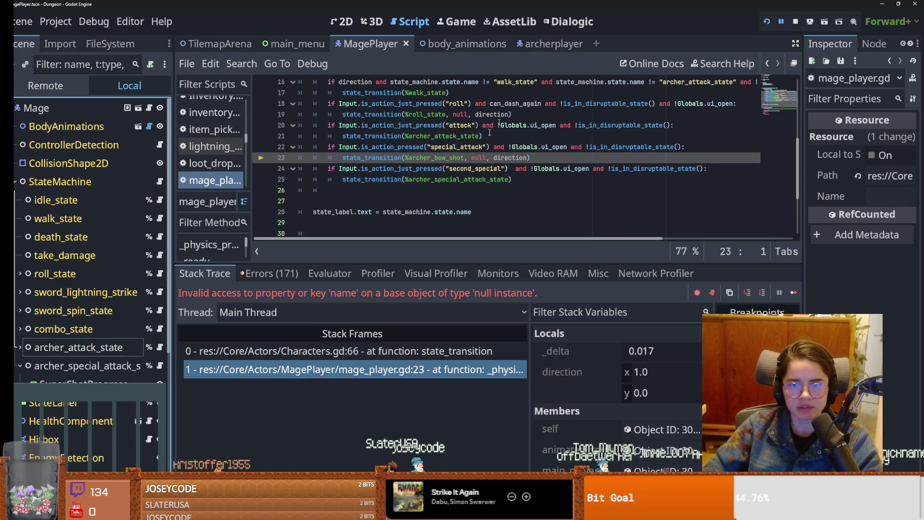
{"action": "double_click", "coordinate": [454, 157]}
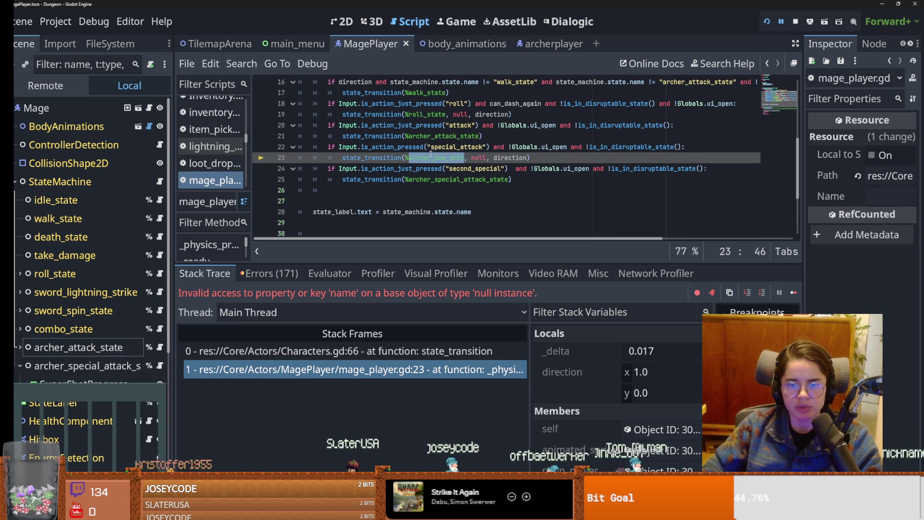
{"action": "left_click_drag", "start_coordinate": [545, 158], "coordinate": [321, 148]}
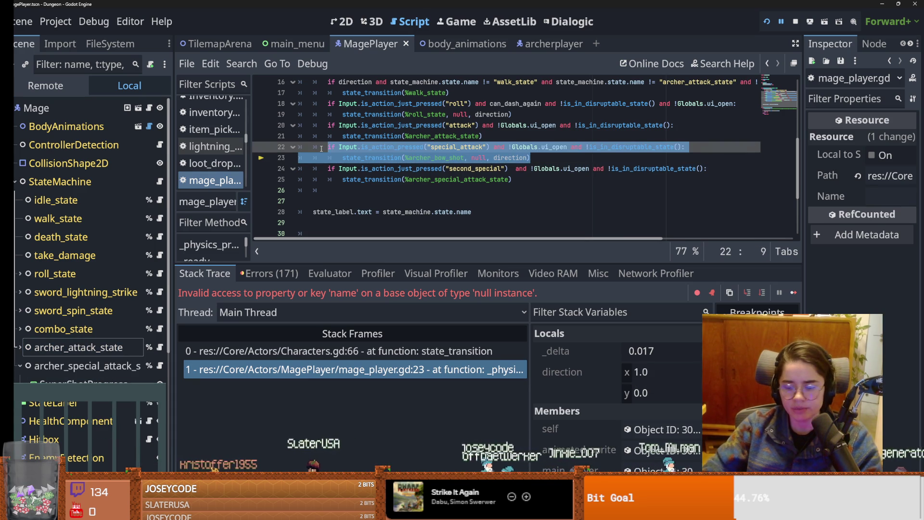
{"action": "key", "text": "ctrl+k"}
{"action": "left_click", "coordinate": [426, 157]}
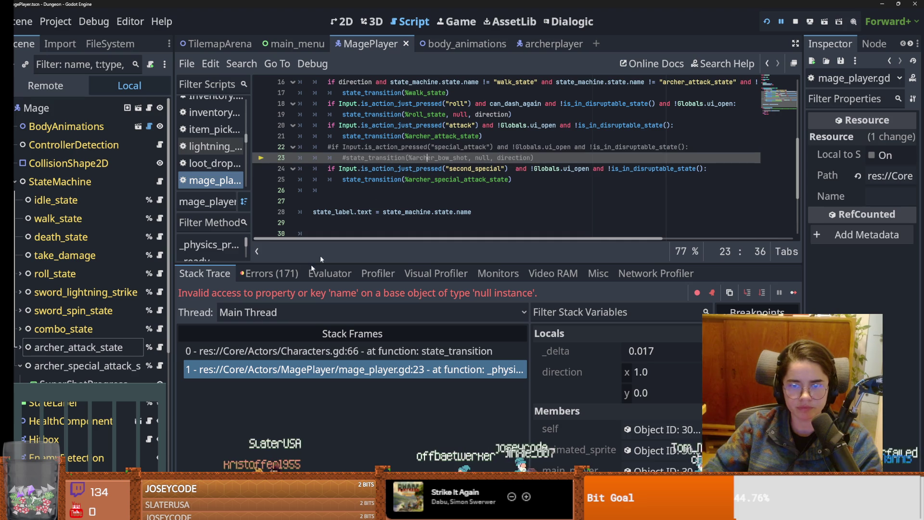
{"action": "key", "text": "ctrl+s"}
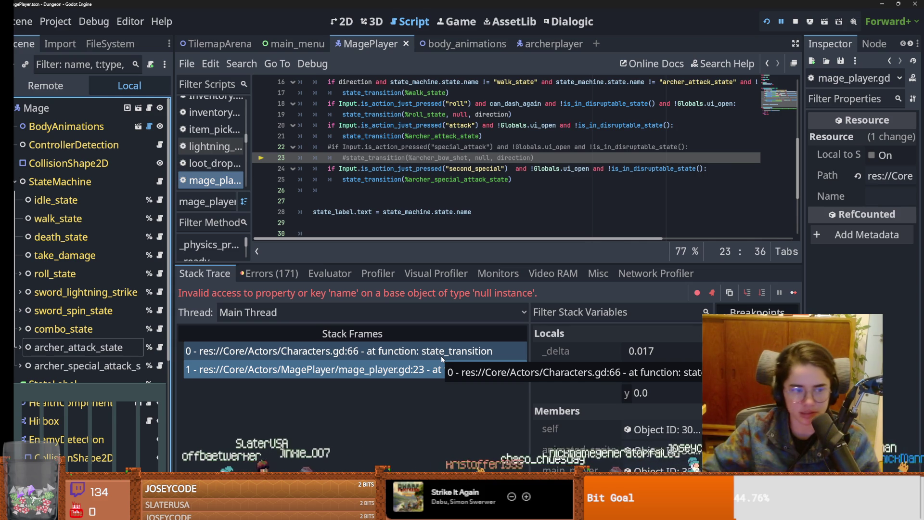
{"action": "key", "text": "F8"}
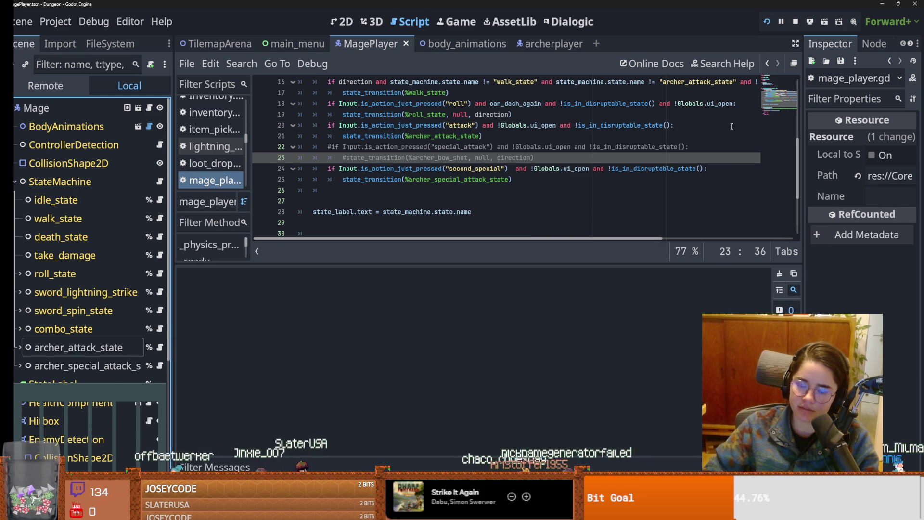
- Rerun the game, reach character selection and attack the training dummy
{"action": "key", "text": "F5"}
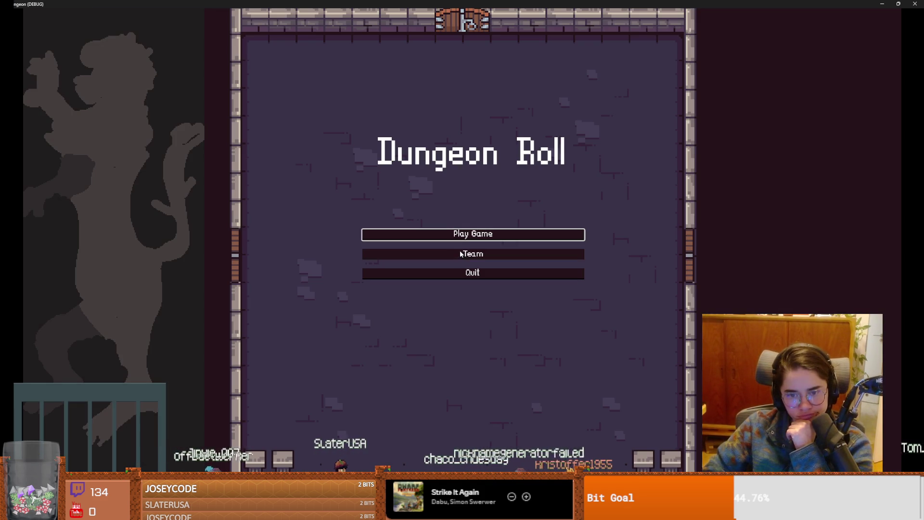
{"action": "left_click", "coordinate": [479, 234]}
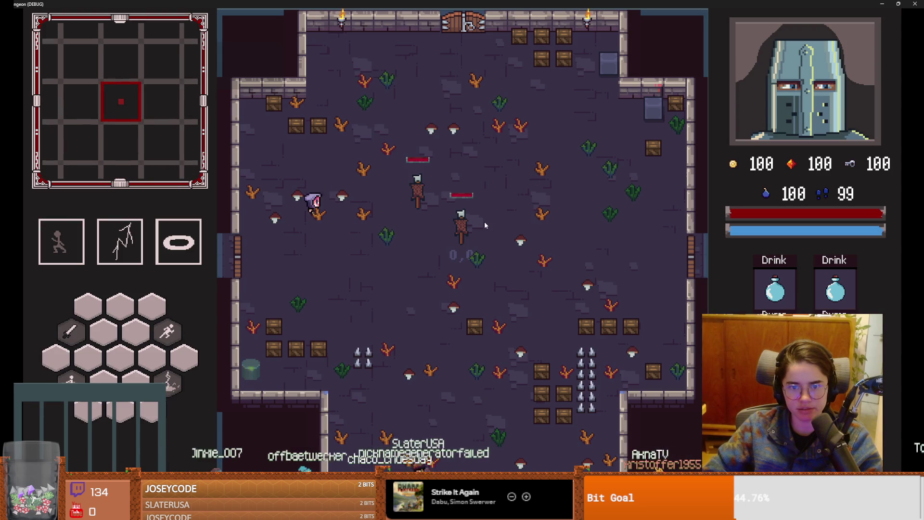
{"action": "left_click", "coordinate": [484, 143]}
{"action": "mouse_move", "coordinate": [512, 213]}
{"action": "left_mouse_down"}
{"action": "mouse_move", "coordinate": [534, 140]}
{"action": "mouse_move", "coordinate": [568, 172]}
{"action": "left_mouse_up"}
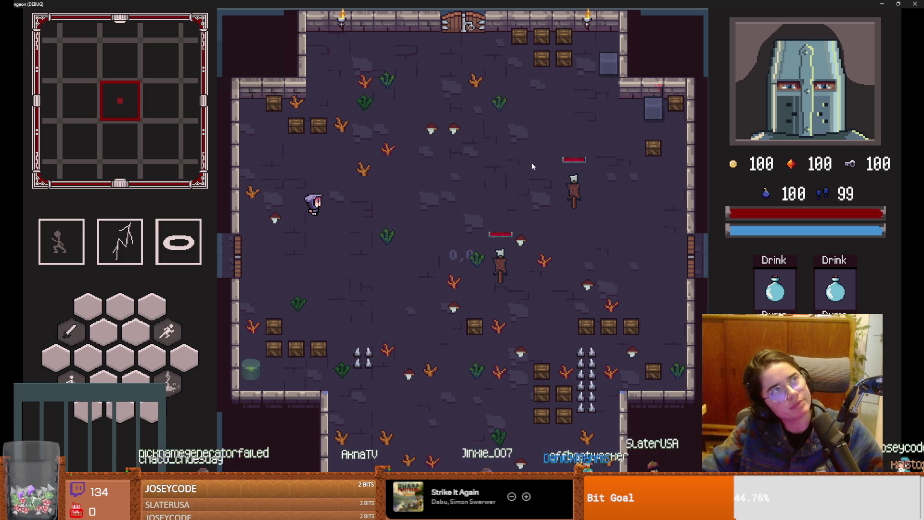
- Fire repeatedly at the right training dummy, then use the special attack, raising the fire_arrow_mana_amount error
{"action": "left_click", "coordinate": [575, 258]}
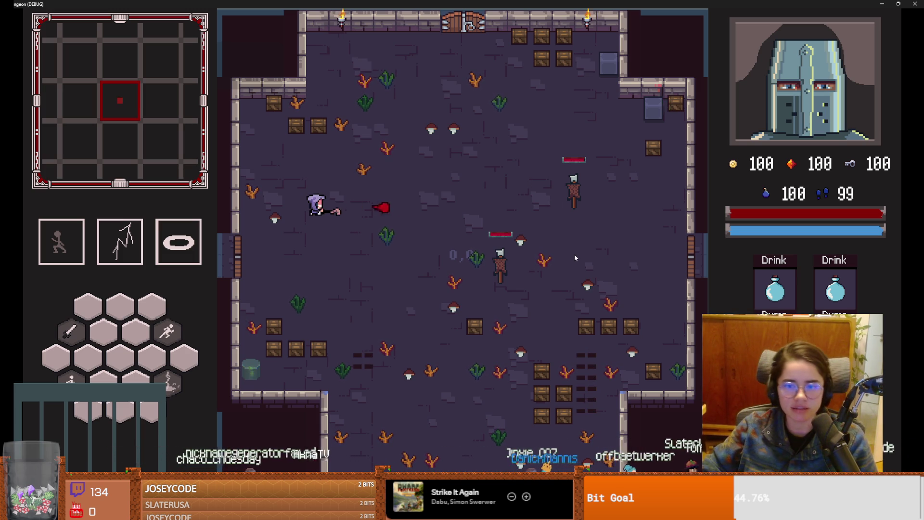
{"action": "left_click", "coordinate": [602, 212]}
{"action": "left_click", "coordinate": [622, 208]}
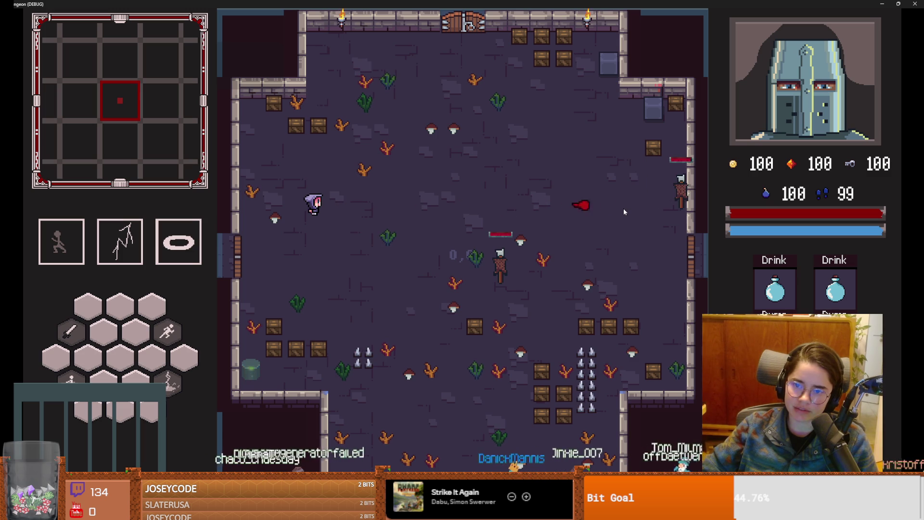
{"action": "left_click", "coordinate": [623, 208]}
{"action": "left_click", "coordinate": [623, 208]}
{"action": "left_click", "coordinate": [623, 208]}
{"action": "left_click", "coordinate": [623, 210]}
{"action": "left_click", "coordinate": [622, 210]}
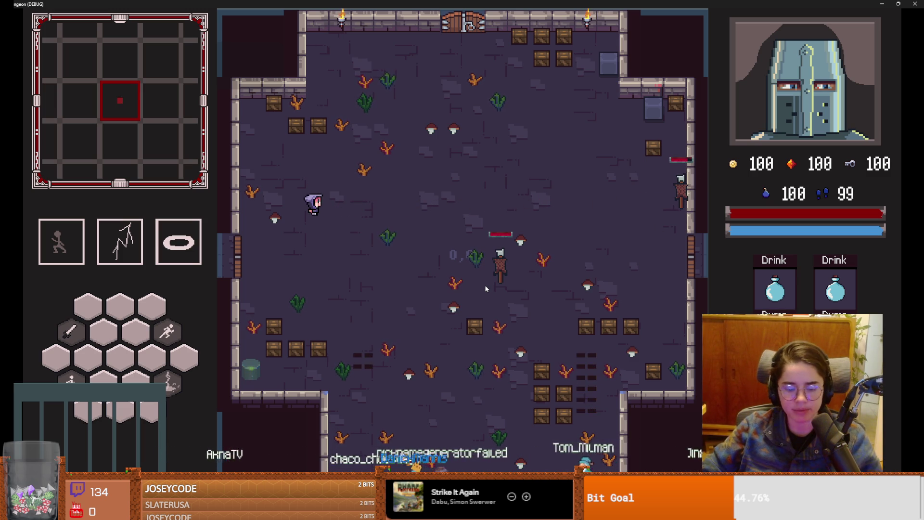
{"action": "right_click", "coordinate": [515, 283]}
{"action": "key", "text": "ctrl+z"}
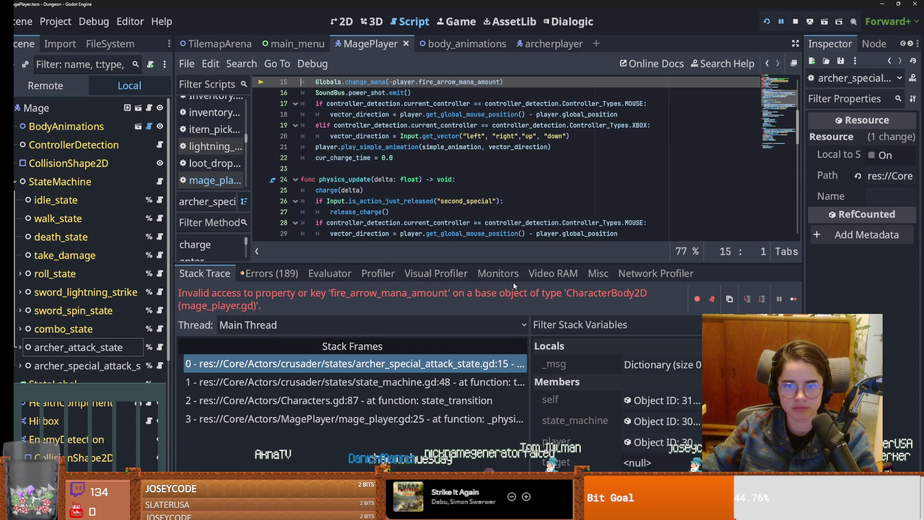
- Locate the fire_arrow_mana_amount reference on line 15 of the special attack script
{"action": "scroll", "coordinate": [424, 189], "scroll_direction": "up", "scroll_amount": 2}
{"action": "scroll", "coordinate": [424, 189], "scroll_direction": "up", "scroll_amount": 2}
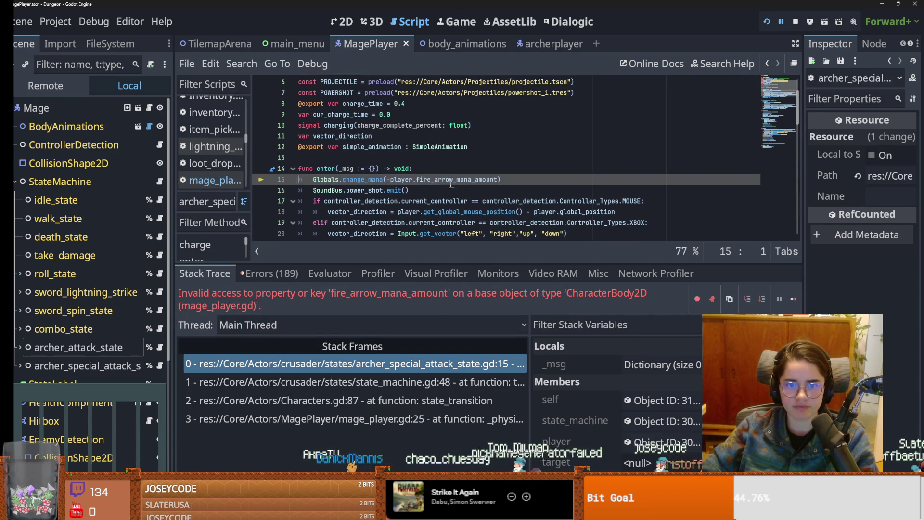
{"action": "scroll", "coordinate": [510, 191], "scroll_direction": "up", "scroll_amount": 2}
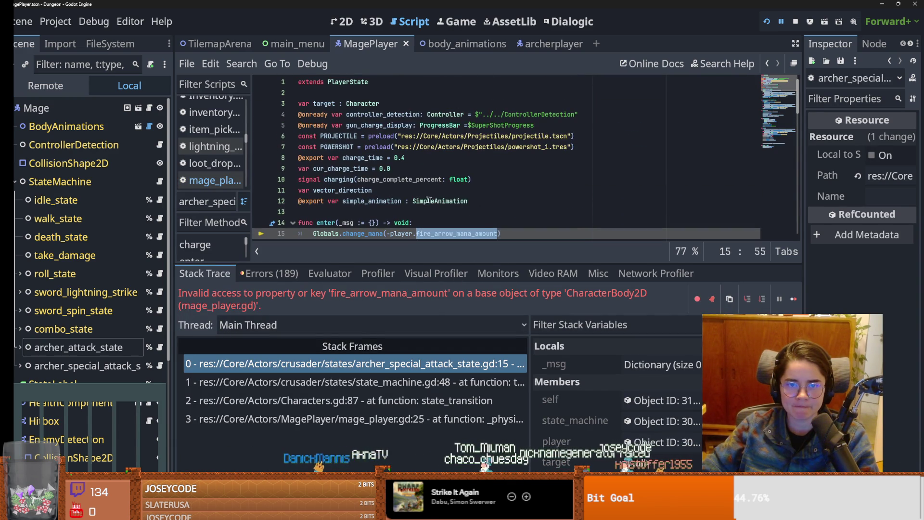
{"action": "scroll", "coordinate": [446, 228], "scroll_direction": "down", "scroll_amount": 1}
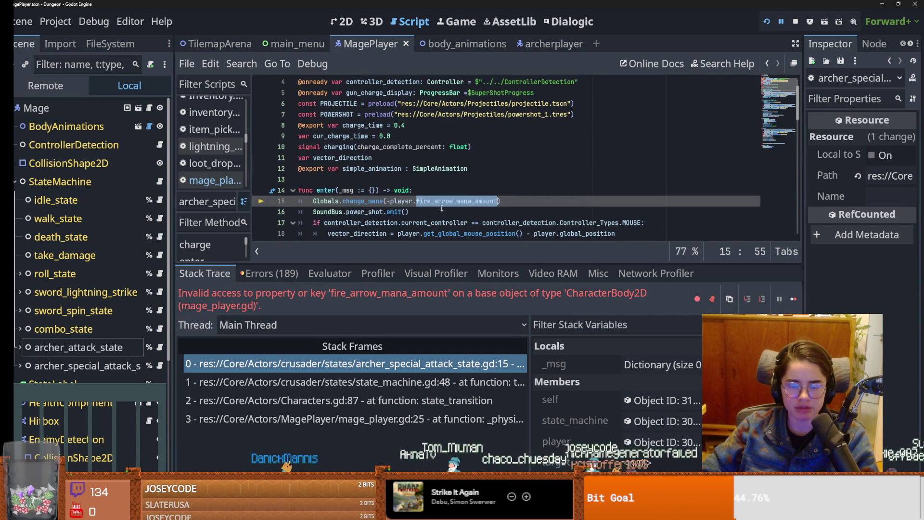
{"action": "double_click", "coordinate": [465, 201]}
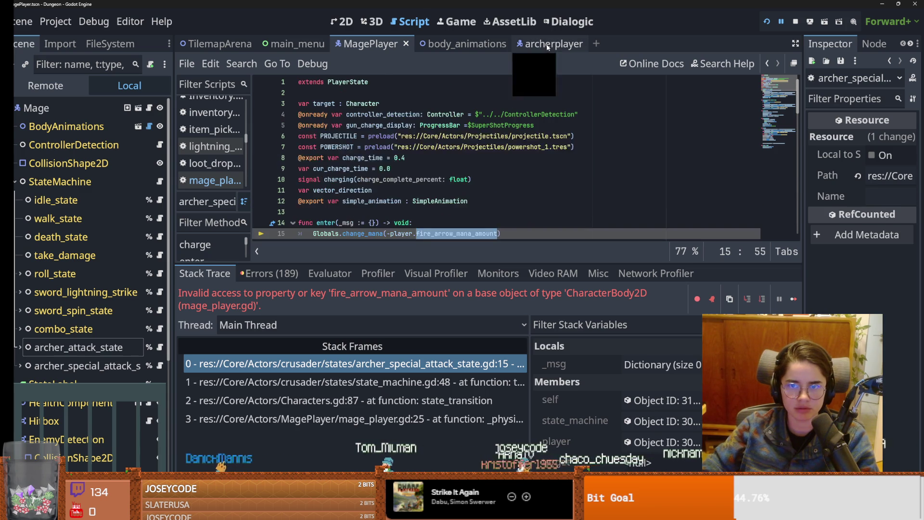
- Switch between the mage and archer player scenes to compare their scripts
{"action": "left_click", "coordinate": [543, 43]}
{"action": "scroll", "coordinate": [384, 157], "scroll_direction": "down", "scroll_amount": 2}
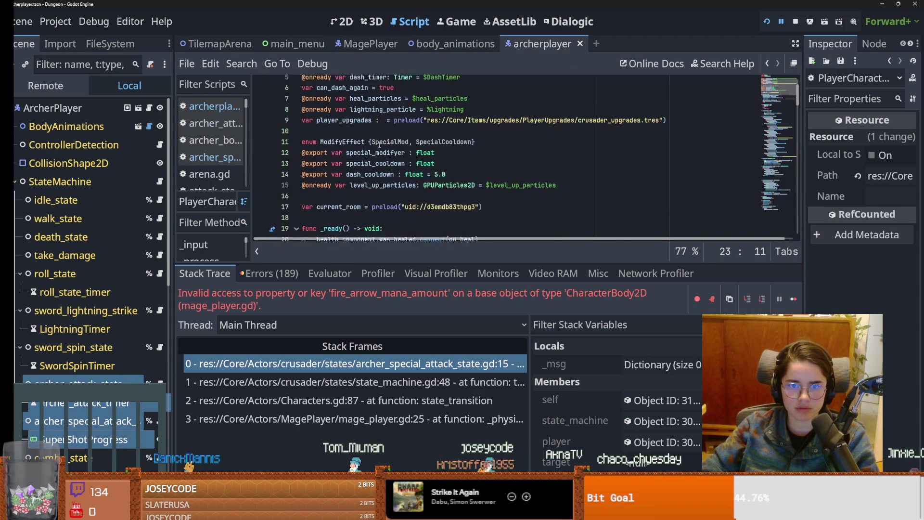
{"action": "scroll", "coordinate": [398, 163], "scroll_direction": "up", "scroll_amount": 2}
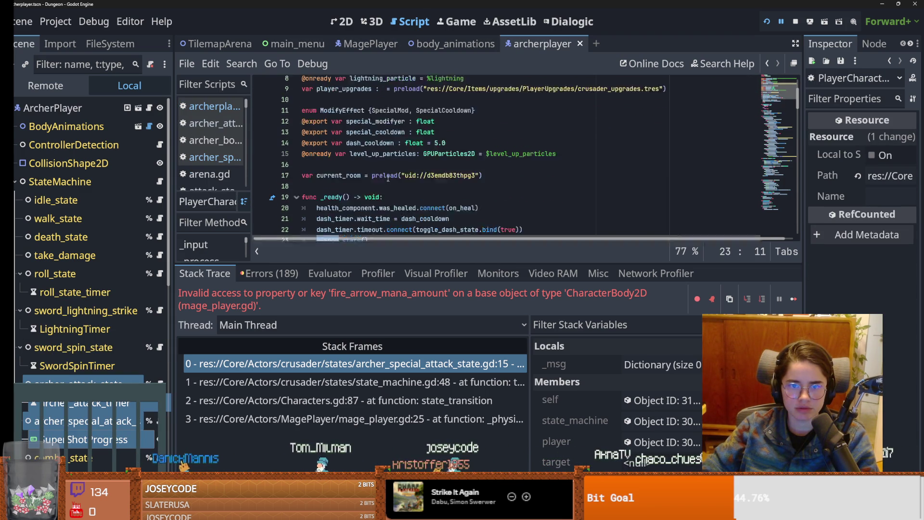
{"action": "left_click", "coordinate": [365, 43]}
{"action": "scroll", "coordinate": [399, 155], "scroll_direction": "up", "scroll_amount": 5}
{"action": "left_click", "coordinate": [537, 25]}
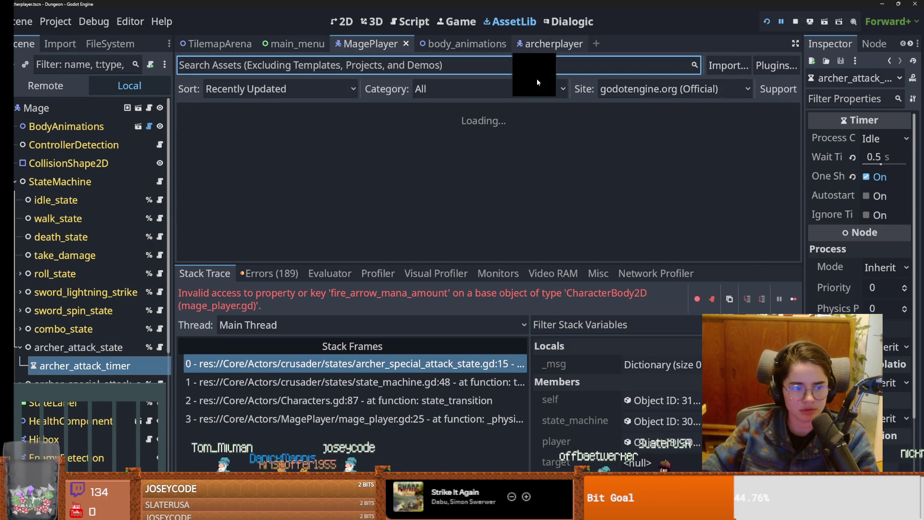
{"action": "left_click", "coordinate": [533, 45]}
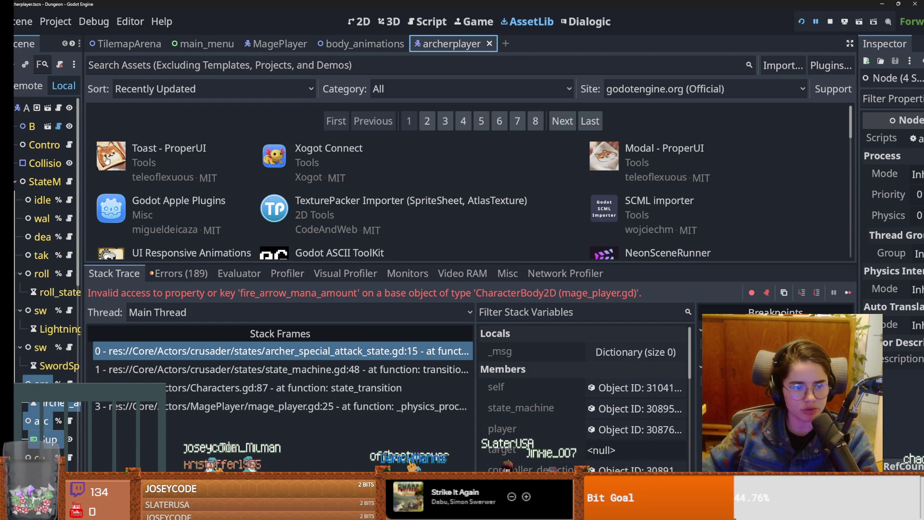
- Copy 'var fire_arrow_mana_amount = 5' from archerplayer.gd into line 4 of mage_player.gd and relaunch
{"action": "left_click", "coordinate": [63, 111]}
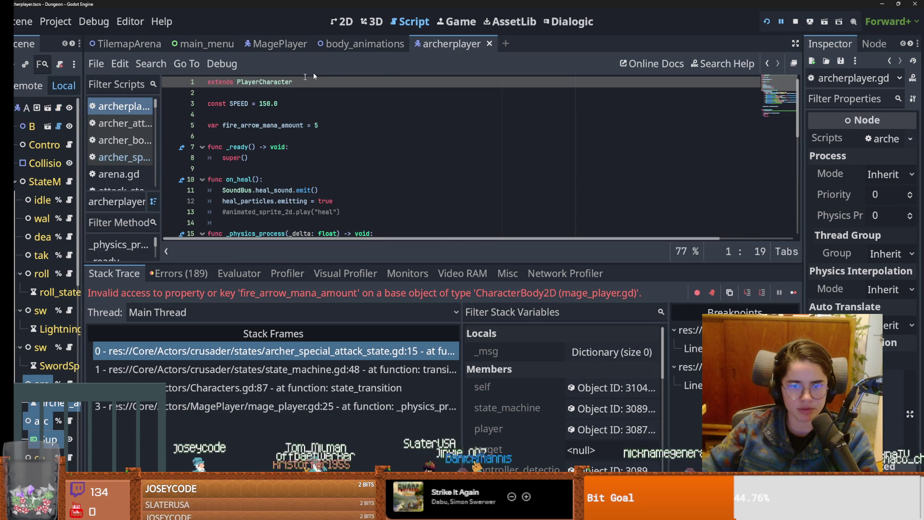
{"action": "left_click", "coordinate": [167, 125]}
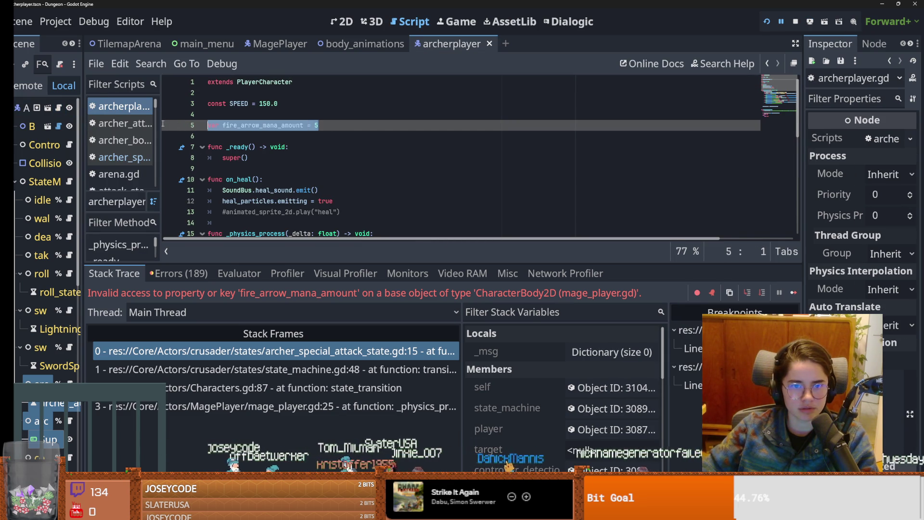
{"action": "left_click", "coordinate": [287, 44]}
{"action": "left_click", "coordinate": [242, 116]}
{"action": "type", "text": "var fire_arrow_mana_amount = 5"}
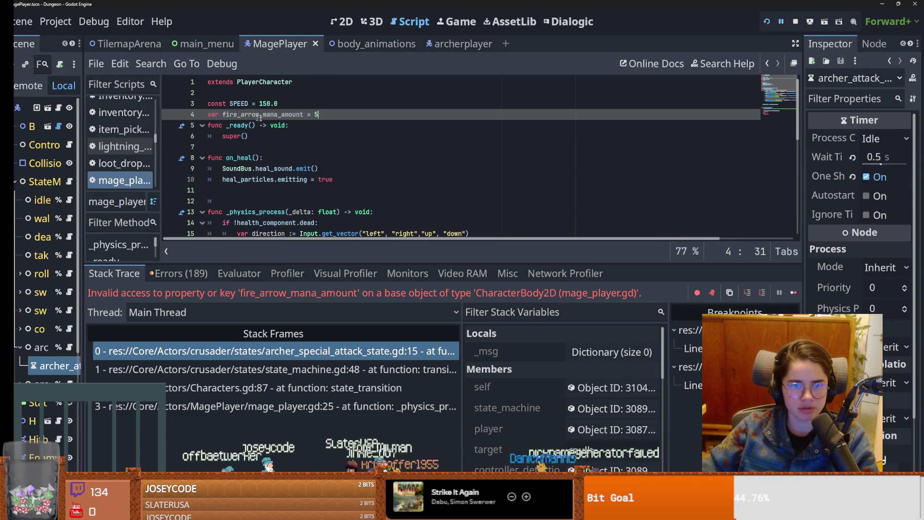
{"action": "key", "text": "Return"}
{"action": "left_click", "coordinate": [768, 22]}
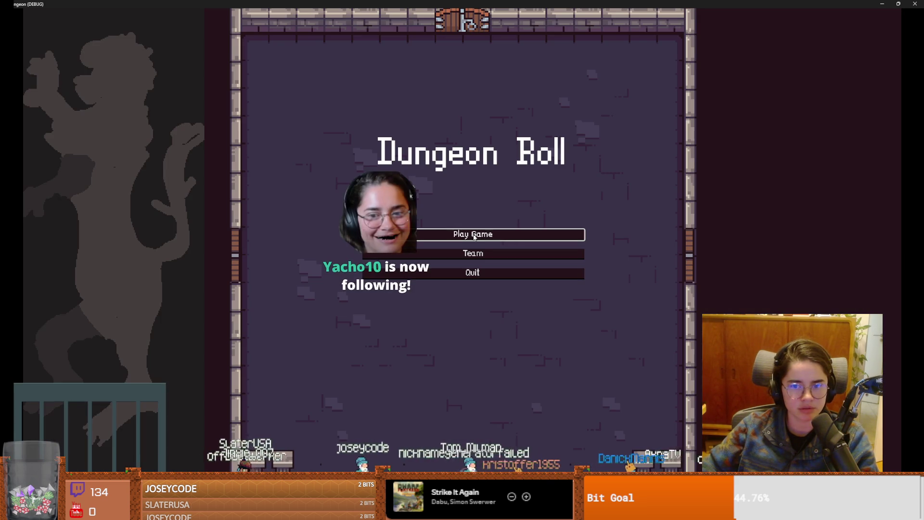
- Start a new game, pick the mage and fire projectiles at the dummies, then shrink the game window
{"action": "left_click", "coordinate": [481, 233]}
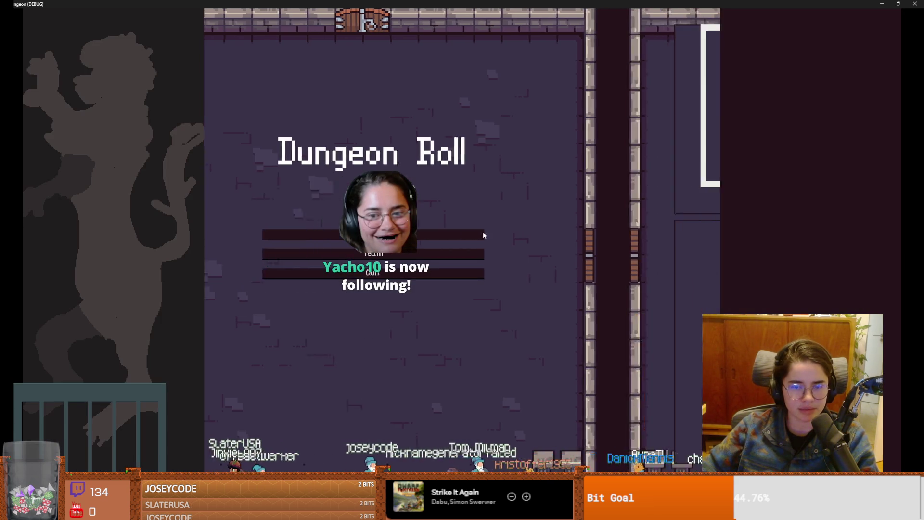
{"action": "left_click", "coordinate": [493, 229]}
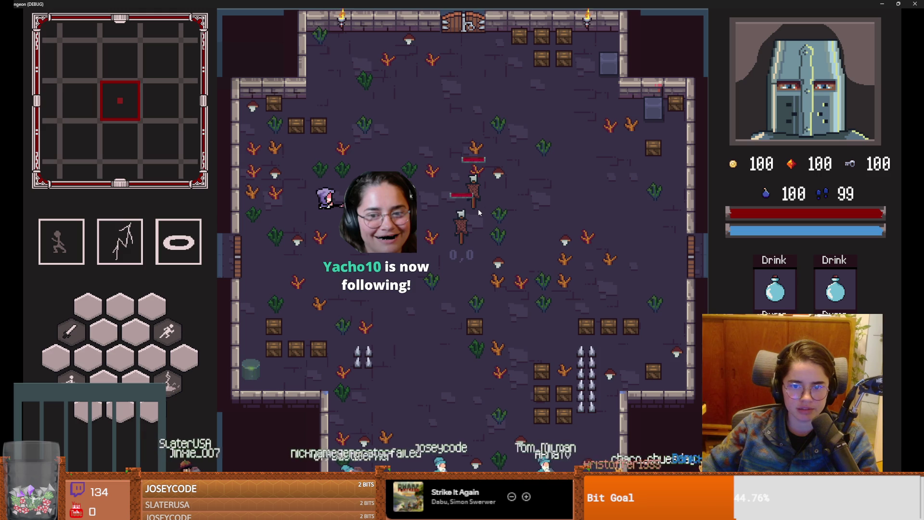
{"action": "left_click", "coordinate": [488, 205]}
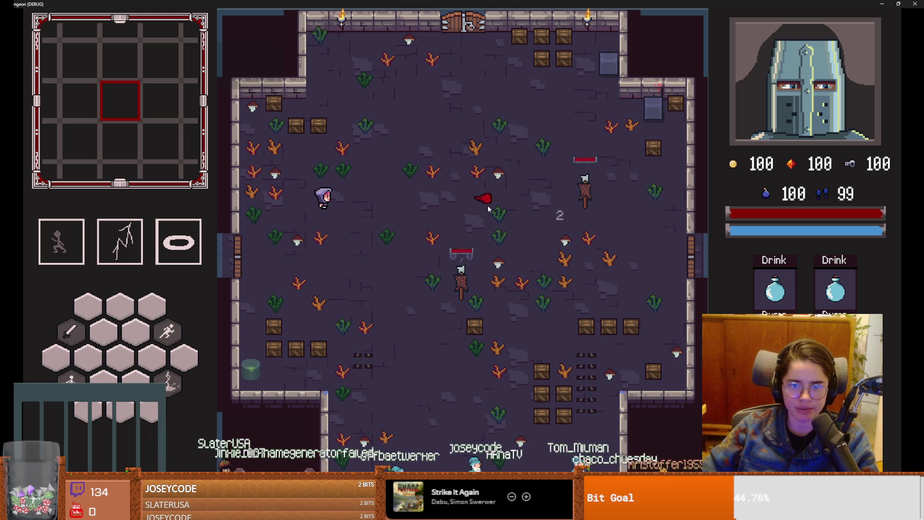
{"action": "left_click", "coordinate": [521, 206]}
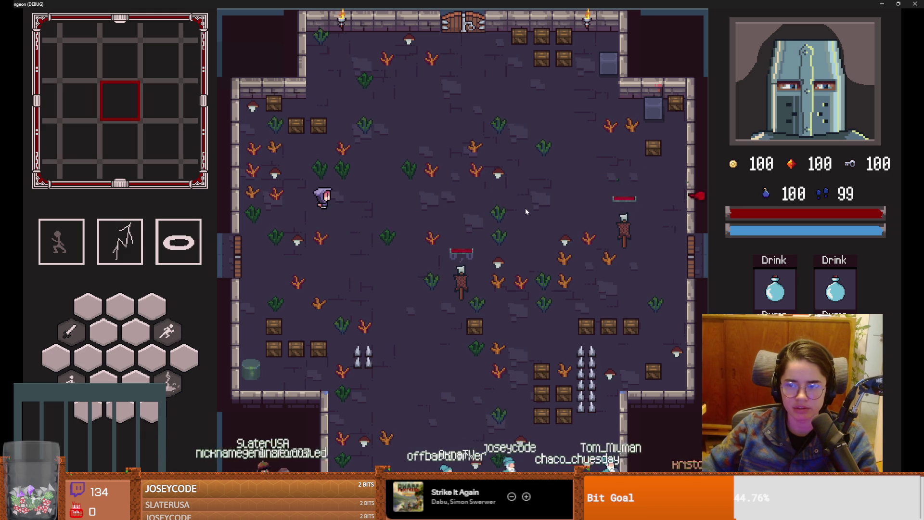
{"action": "left_click", "coordinate": [526, 208]}
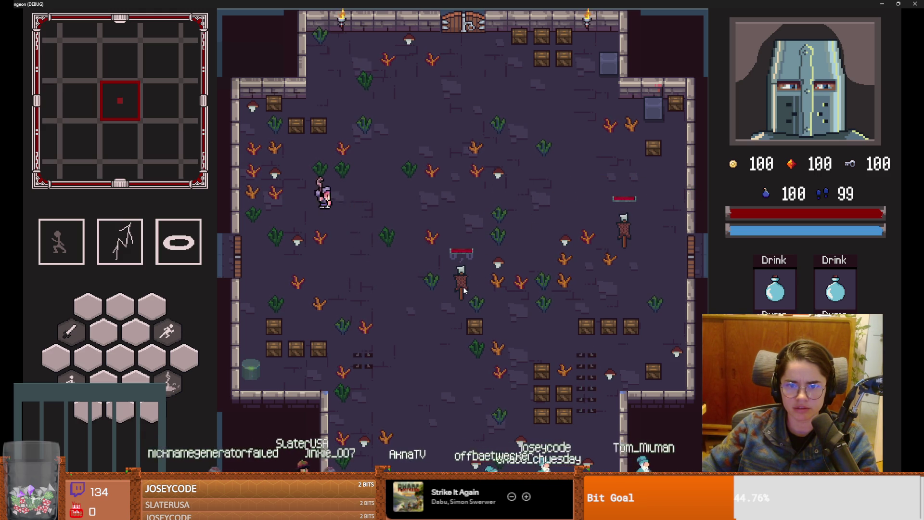
{"action": "left_click", "coordinate": [469, 301]}
{"action": "key", "text": "super+Down"}
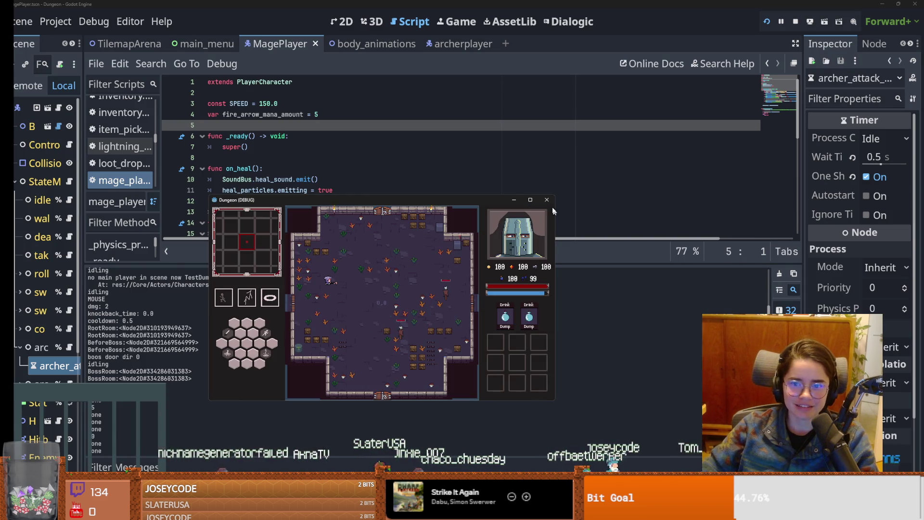
{"action": "left_click", "coordinate": [547, 199]}
{"action": "left_click_drag", "start_coordinate": [83, 271], "coordinate": [306, 270]}
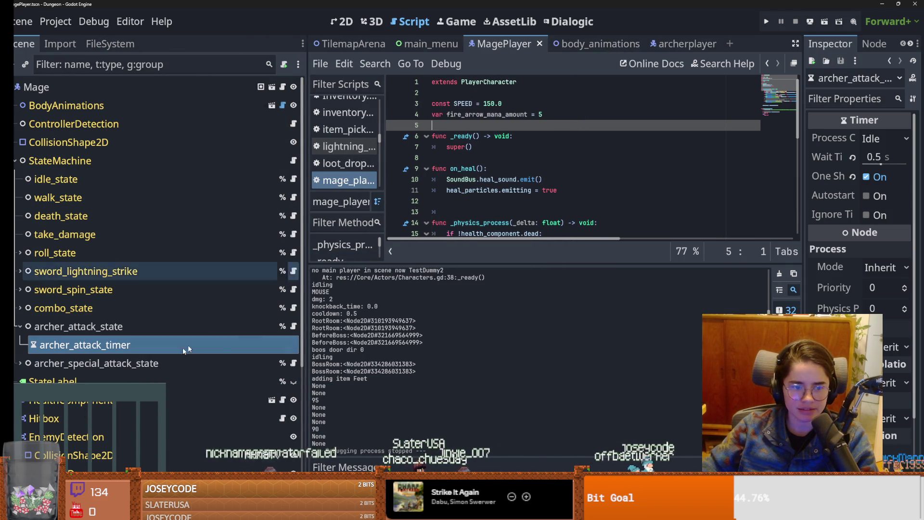
{"action": "left_click", "coordinate": [97, 363]}
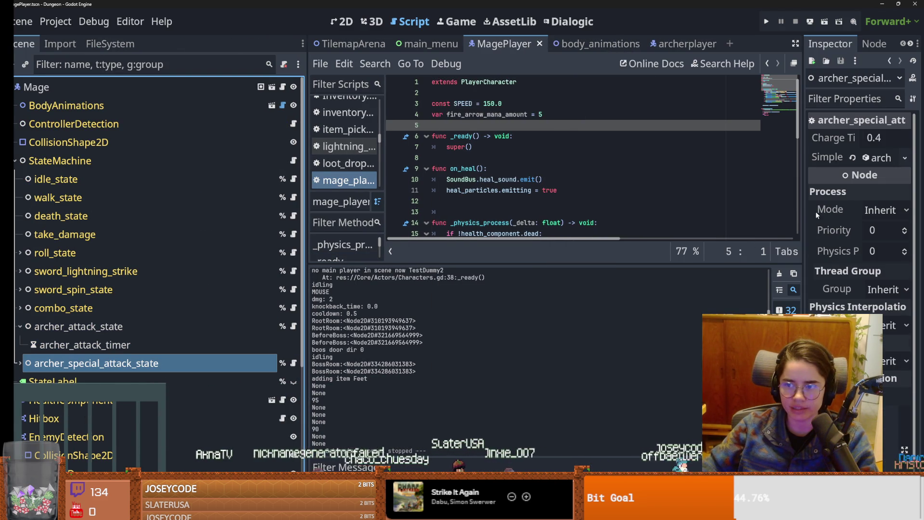
{"action": "left_click_drag", "start_coordinate": [804, 210], "coordinate": [657, 210]}
{"action": "left_click", "coordinate": [821, 162]}
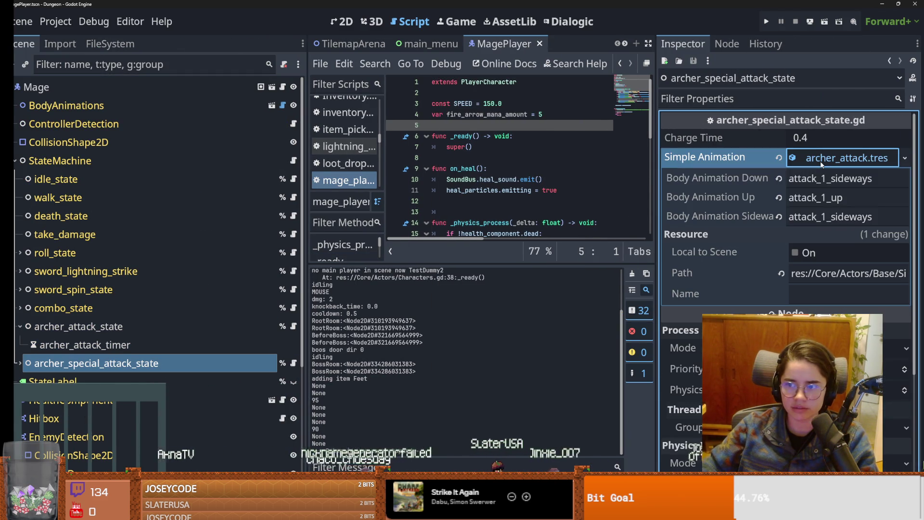
{"action": "left_click", "coordinate": [821, 161]}
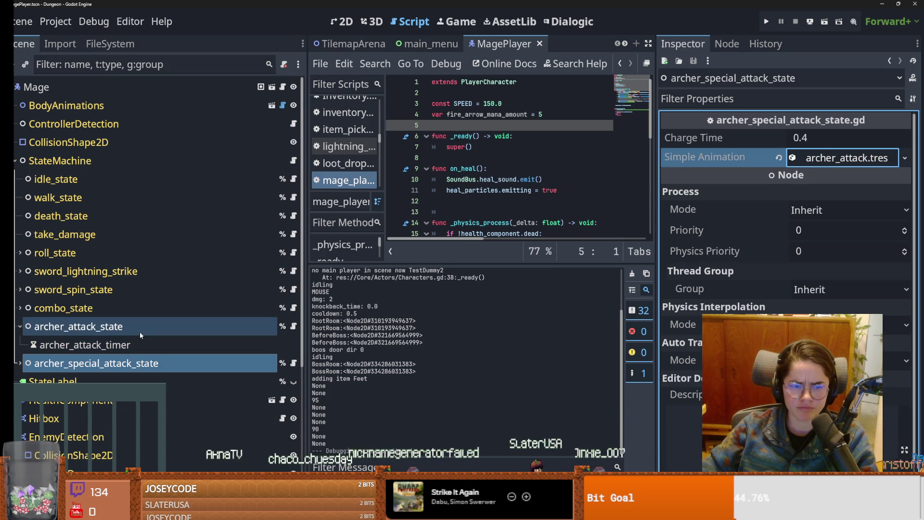
{"action": "left_click", "coordinate": [20, 327]}
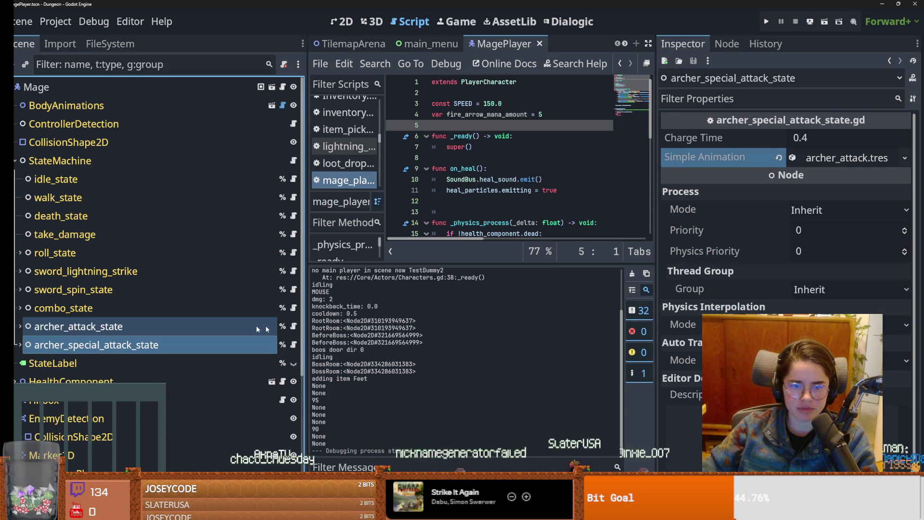
{"action": "left_click", "coordinate": [294, 345]}
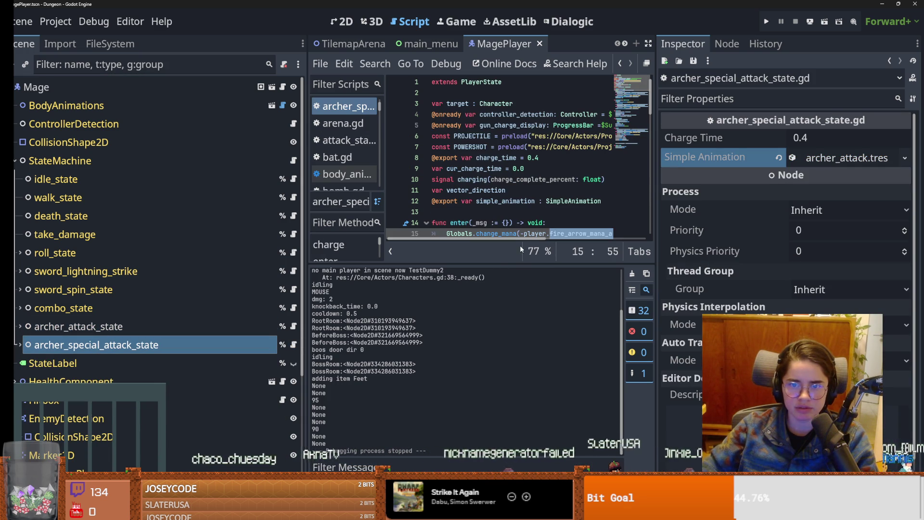
{"action": "left_click_drag", "start_coordinate": [518, 266], "coordinate": [561, 356]}
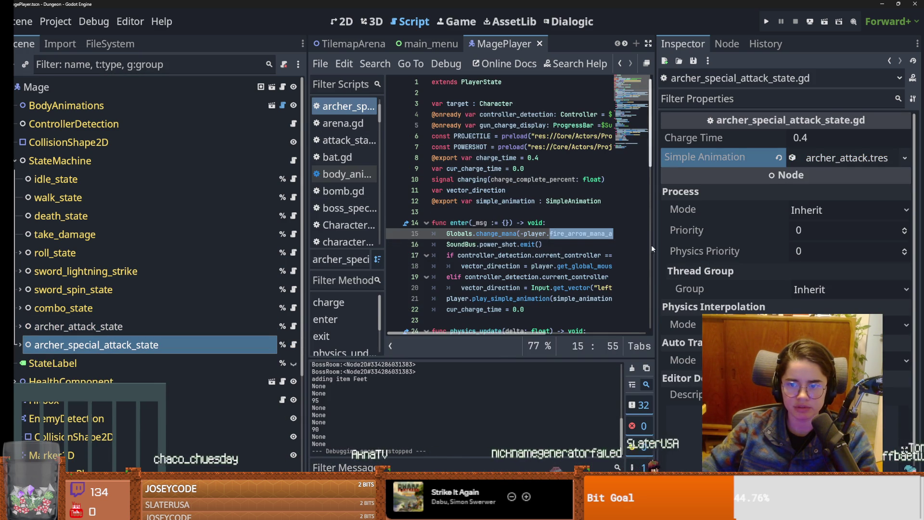
{"action": "left_click_drag", "start_coordinate": [659, 245], "coordinate": [770, 245]}
{"action": "left_click", "coordinate": [558, 147]}
{"action": "scroll", "coordinate": [561, 298], "scroll_direction": "down", "scroll_amount": 8}
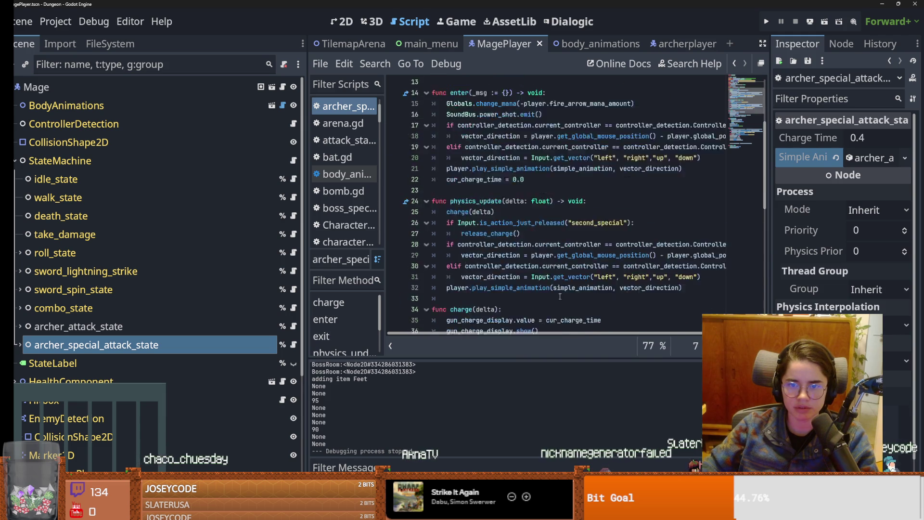
{"action": "scroll", "coordinate": [560, 297], "scroll_direction": "down", "scroll_amount": 7}
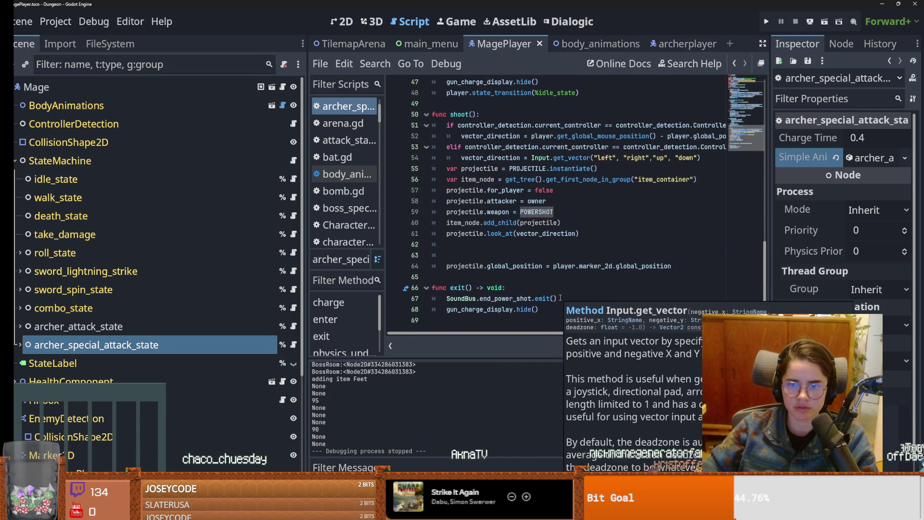
{"action": "scroll", "coordinate": [560, 298], "scroll_direction": "up", "scroll_amount": 15}
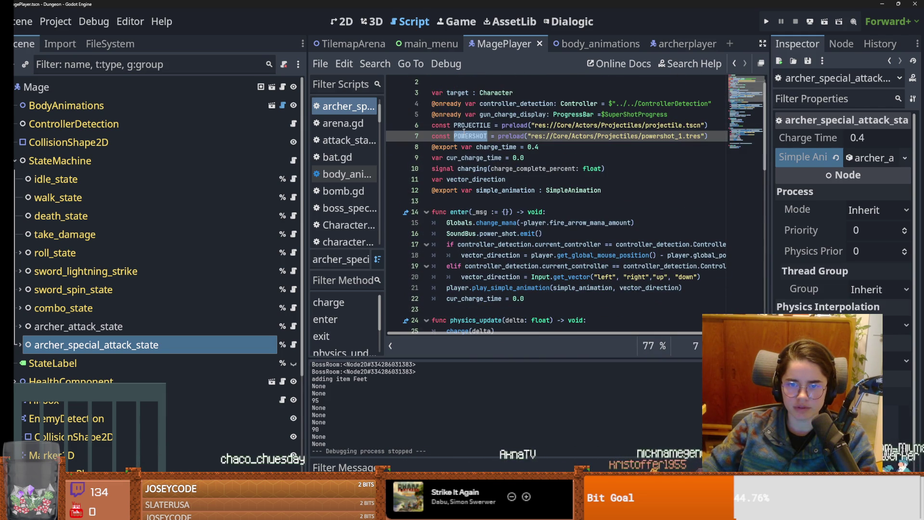
{"action": "left_click", "coordinate": [711, 125]}
{"action": "key", "text": "Return"}
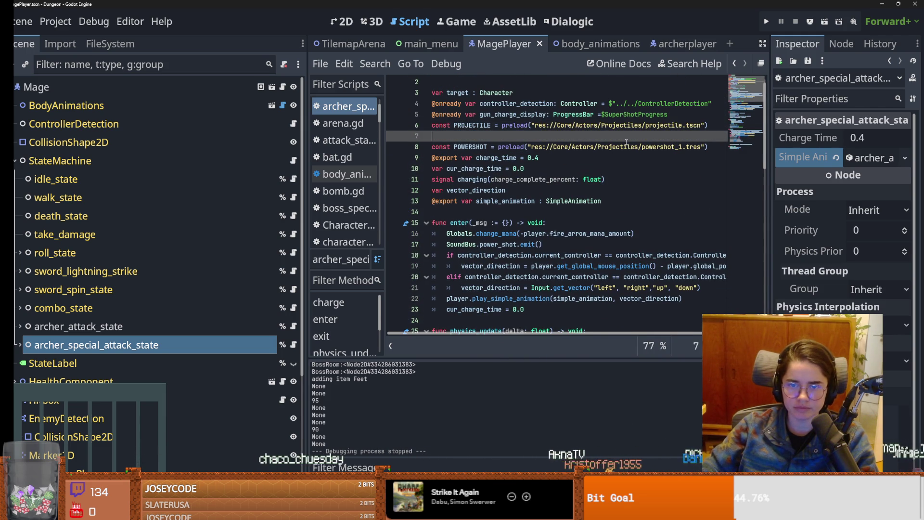
{"action": "type", "text": "var weap"}
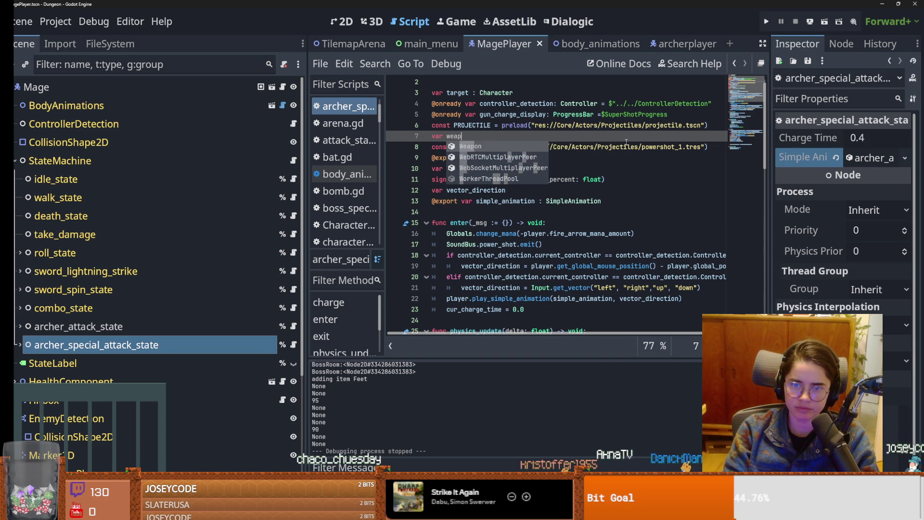
{"action": "key", "text": "BackSpace"}
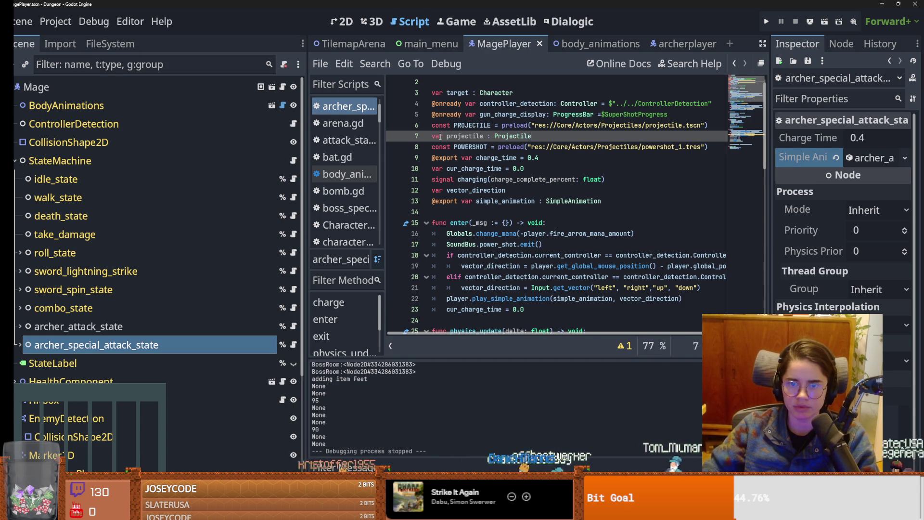
{"action": "left_click_drag", "start_coordinate": [454, 158], "coordinate": [432, 158]}
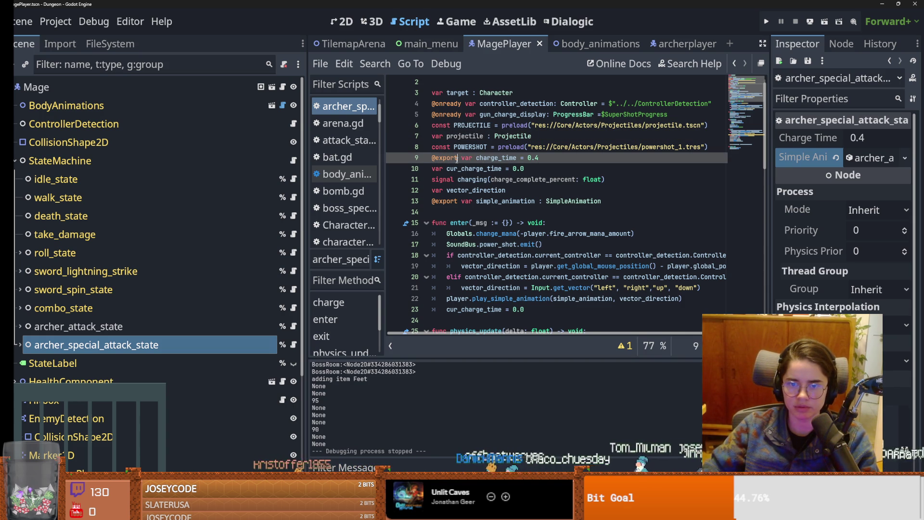
{"action": "left_click", "coordinate": [433, 138]}
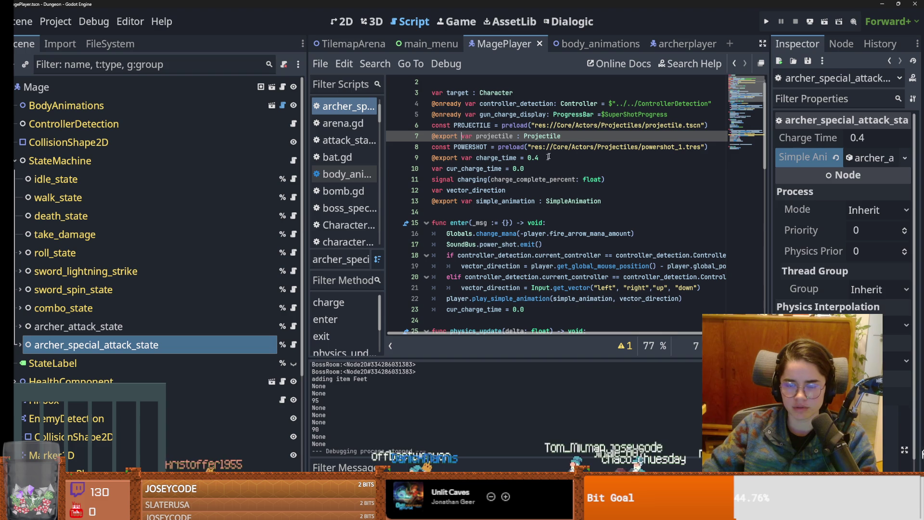
- Delete the POWERSHOT constant line below it
{"action": "key", "text": "Down"}
{"action": "key", "text": "Home"}
{"action": "key", "text": "shift+End"}
{"action": "key", "text": "Delete"}
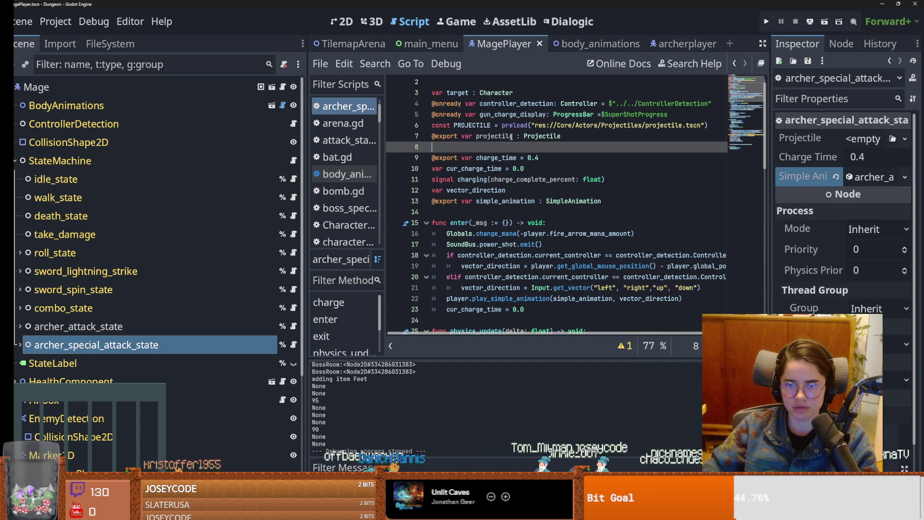
- Change line 60 in shoot() to 'projectile.weapon = projectile'
{"action": "double_click", "coordinate": [511, 137]}
{"action": "left_click_drag", "start_coordinate": [764, 130], "coordinate": [764, 282]}
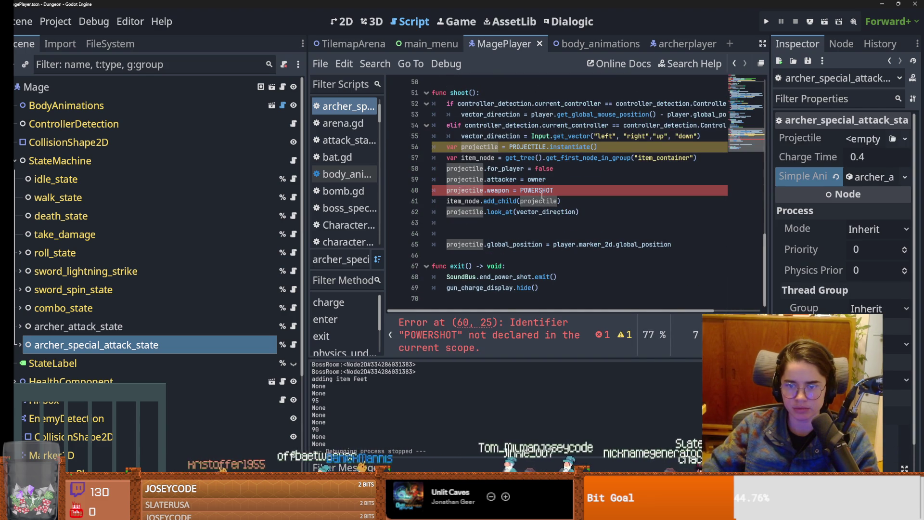
{"action": "scroll", "coordinate": [539, 183], "scroll_direction": "up", "scroll_amount": 15}
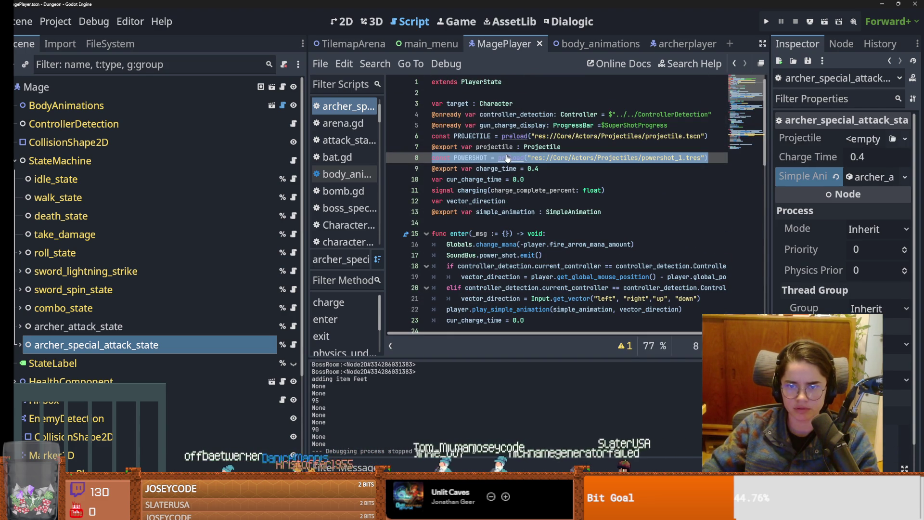
{"action": "scroll", "coordinate": [514, 155], "scroll_direction": "down", "scroll_amount": 10}
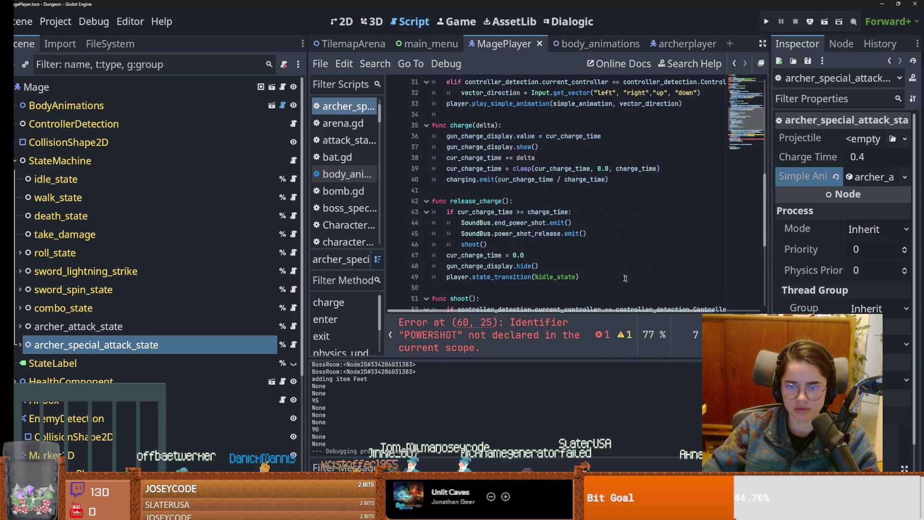
{"action": "scroll", "coordinate": [525, 243], "scroll_direction": "down", "scroll_amount": 4}
{"action": "double_click", "coordinate": [476, 222]}
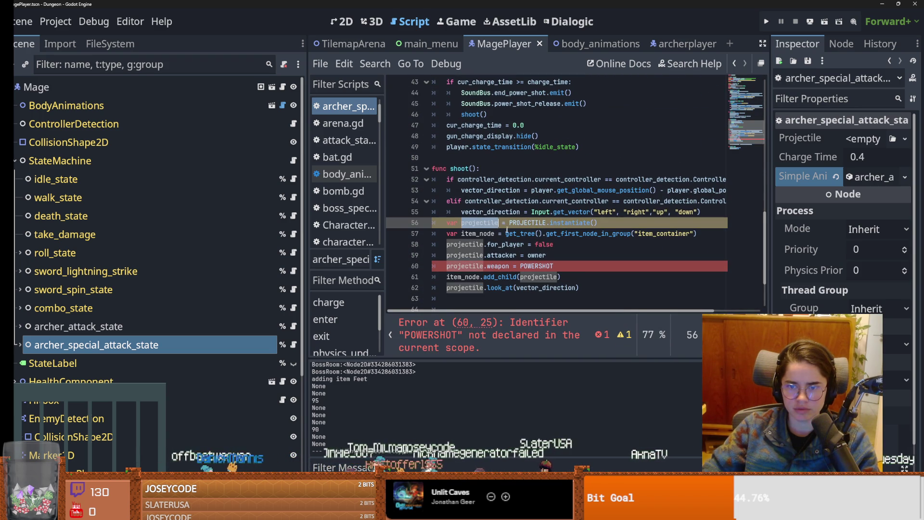
{"action": "left_click", "coordinate": [535, 266]}
{"action": "type", "text": "projectile"}
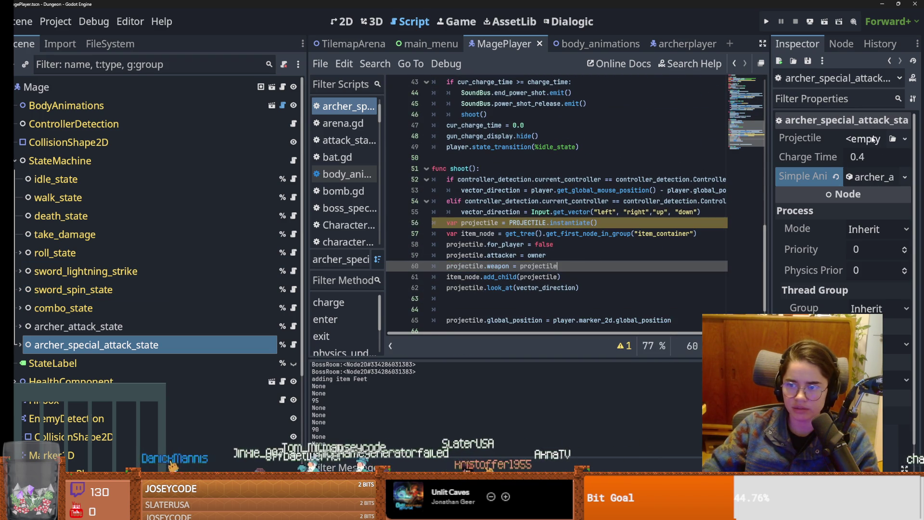
{"action": "left_click", "coordinate": [903, 139]}
- Quick Load fast_disc.tres as the special attack state's Projectile, then run the project
{"action": "left_click", "coordinate": [863, 197]}
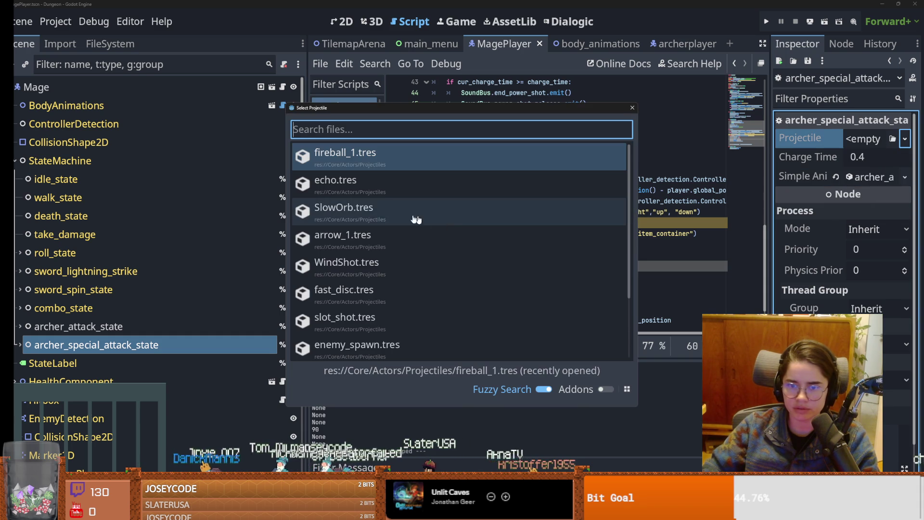
{"action": "scroll", "coordinate": [398, 223], "scroll_direction": "down", "scroll_amount": 1}
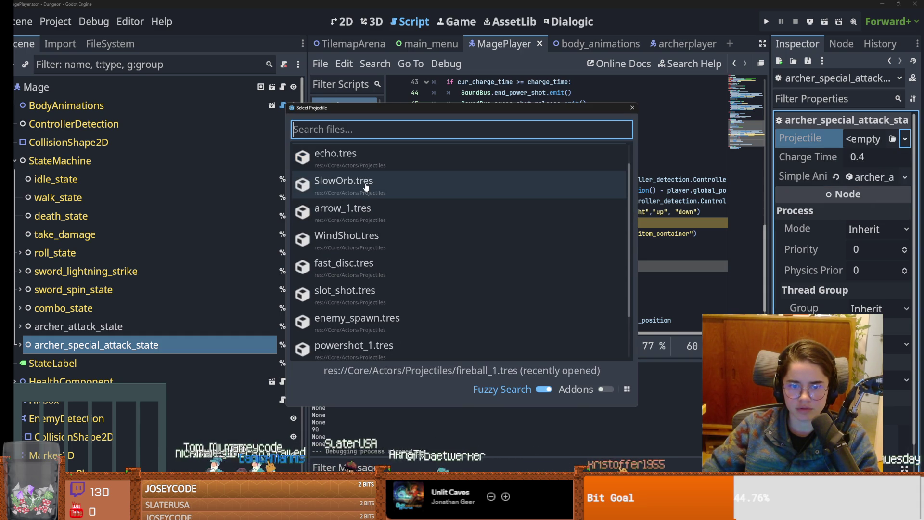
{"action": "scroll", "coordinate": [366, 187], "scroll_direction": "down", "scroll_amount": 1}
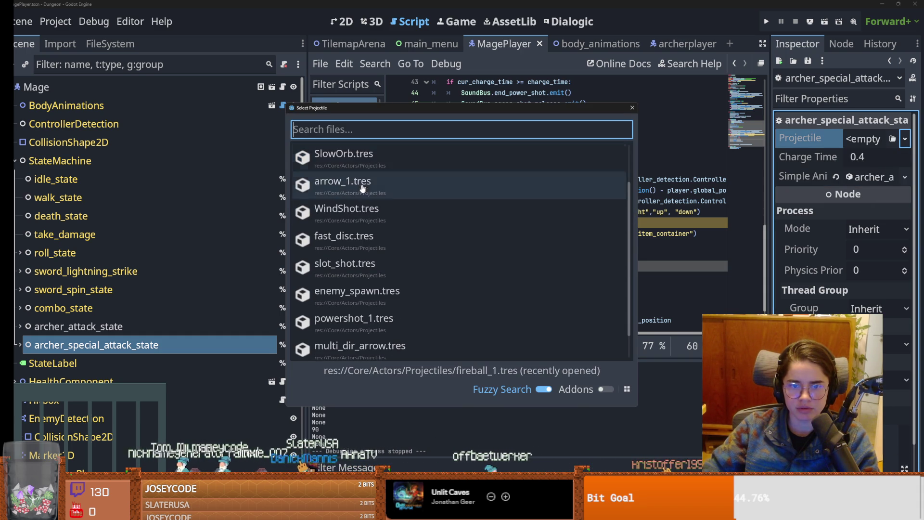
{"action": "scroll", "coordinate": [357, 222], "scroll_direction": "up", "scroll_amount": 2}
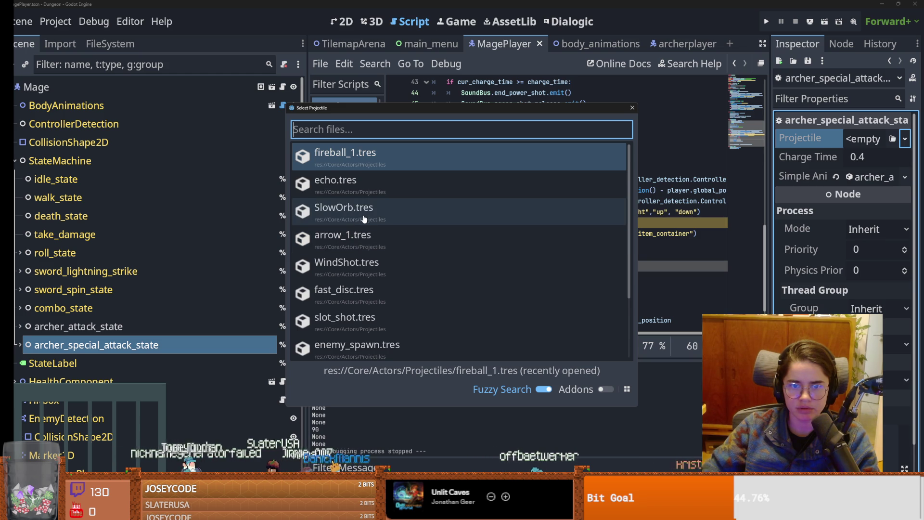
{"action": "scroll", "coordinate": [364, 219], "scroll_direction": "down", "scroll_amount": 3}
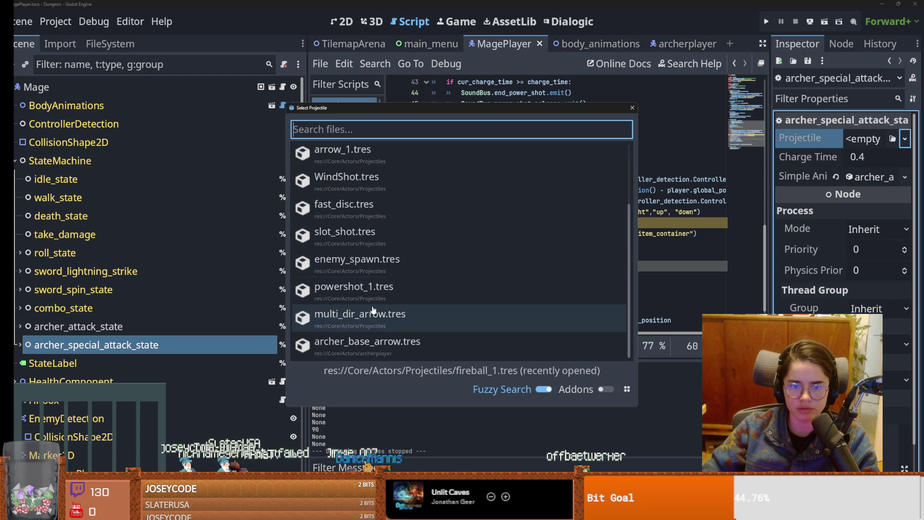
{"action": "scroll", "coordinate": [364, 260], "scroll_direction": "up", "scroll_amount": 1}
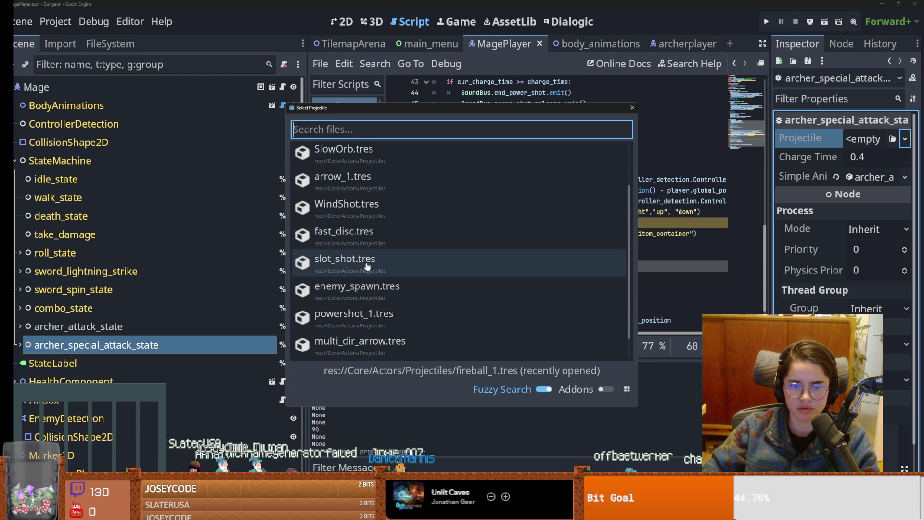
{"action": "double_click", "coordinate": [360, 235]}
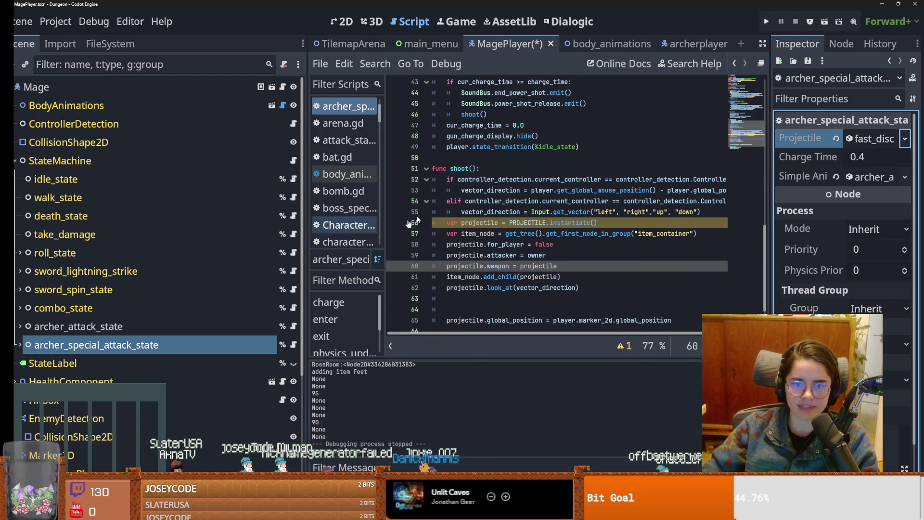
{"action": "left_click", "coordinate": [770, 21]}
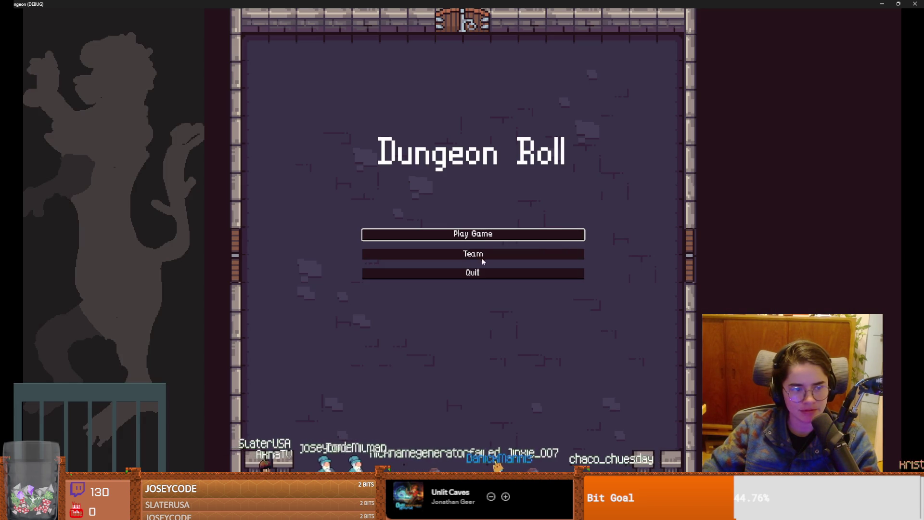
- Start a game as the purple-hooded Archer and fire the special attack, hitting the weapon assignment error
{"action": "left_click", "coordinate": [467, 238]}
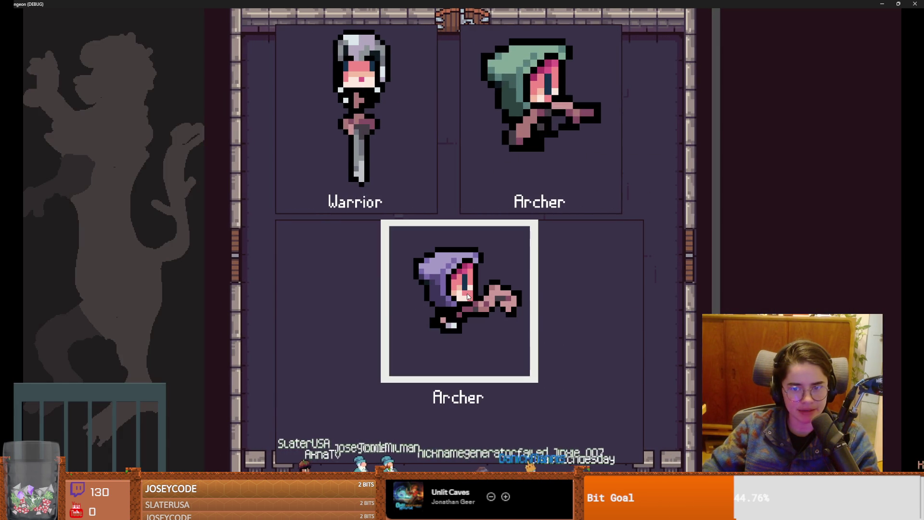
{"action": "left_click", "coordinate": [472, 291]}
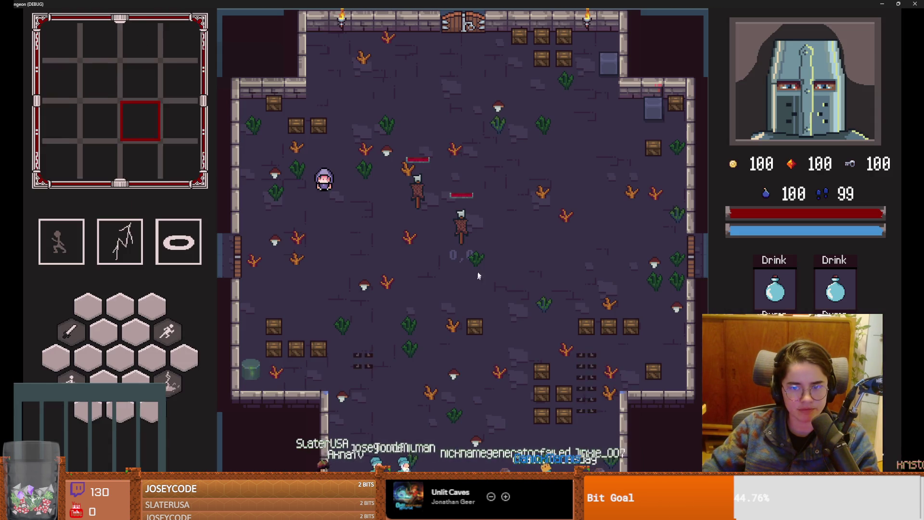
{"action": "right_click", "coordinate": [506, 192]}
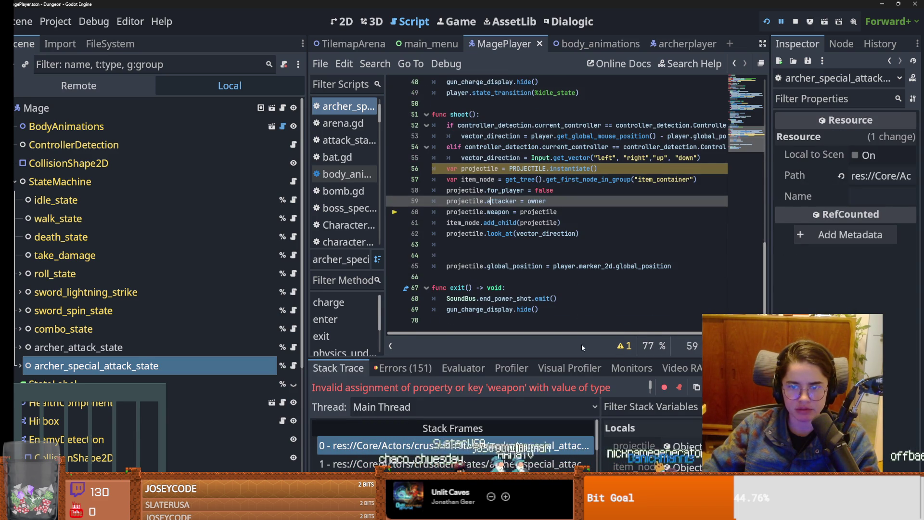
- Resize the debugger panel to read the full invalid 'weapon' assignment error
{"action": "key", "text": "Down"}
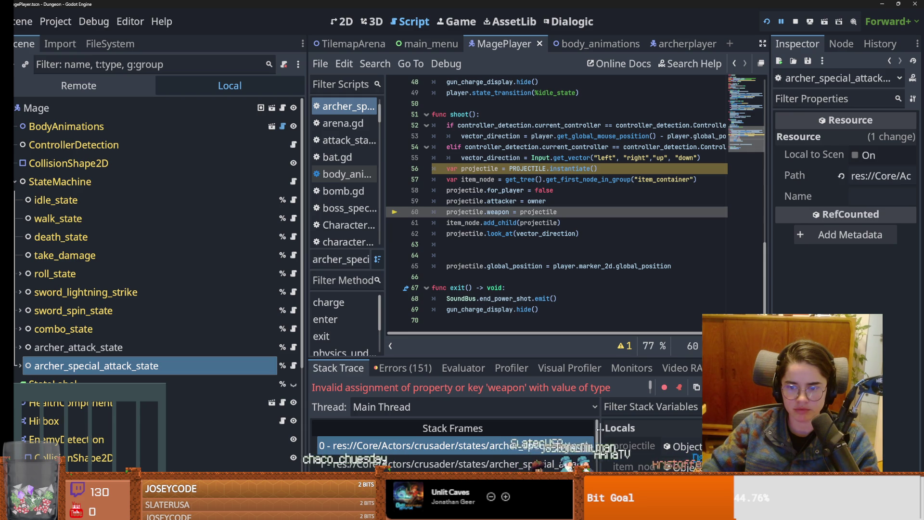
{"action": "left_click_drag", "start_coordinate": [599, 428], "coordinate": [518, 429]}
{"action": "left_click_drag", "start_coordinate": [651, 385], "coordinate": [649, 396]}
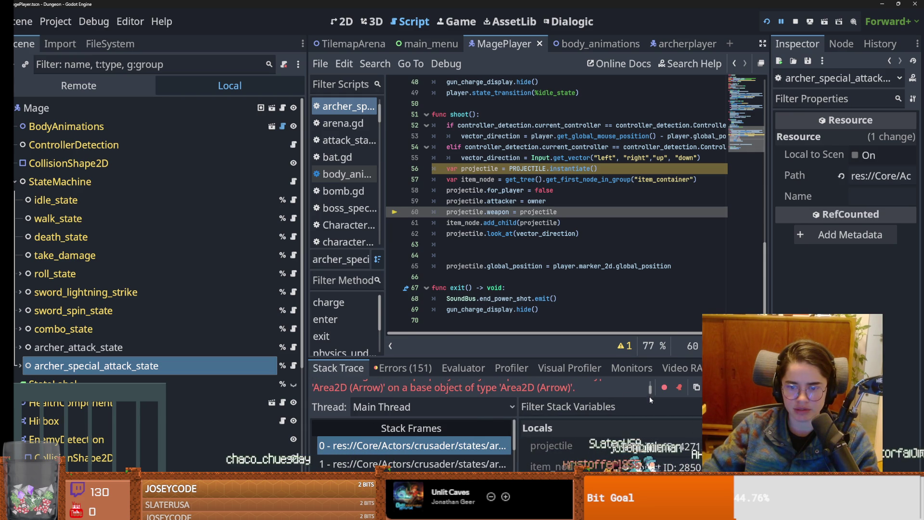
- Review the Projectile type on line 7 and the projectile uses in shoot()
{"action": "scroll", "coordinate": [561, 151], "scroll_direction": "up", "scroll_amount": 15}
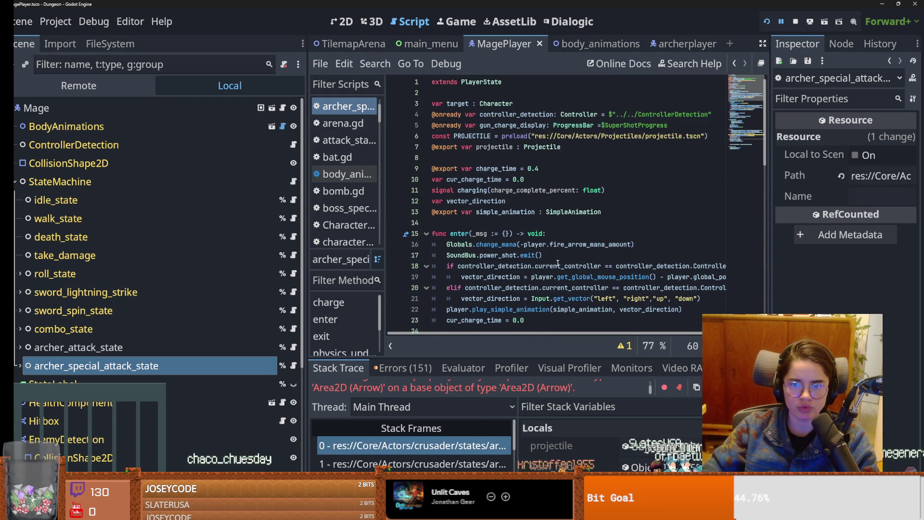
{"action": "double_click", "coordinate": [561, 150]}
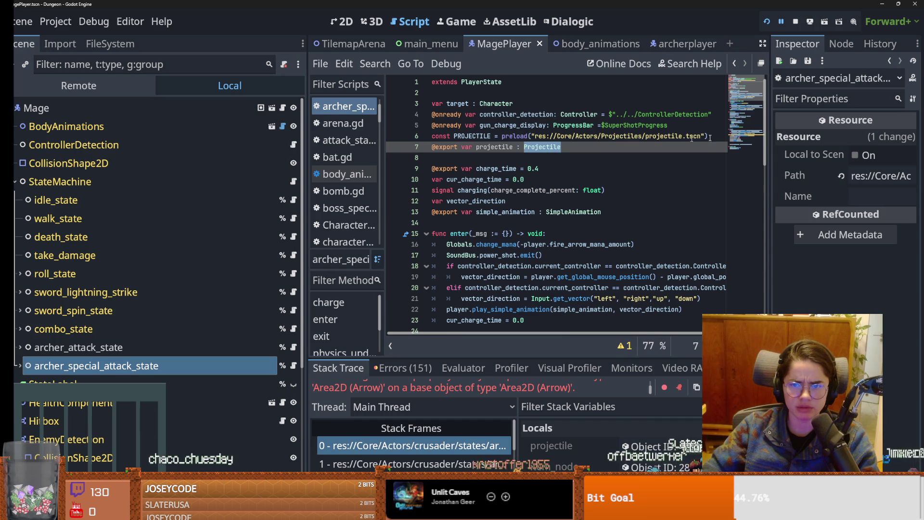
{"action": "left_click_drag", "start_coordinate": [754, 134], "coordinate": [755, 296]}
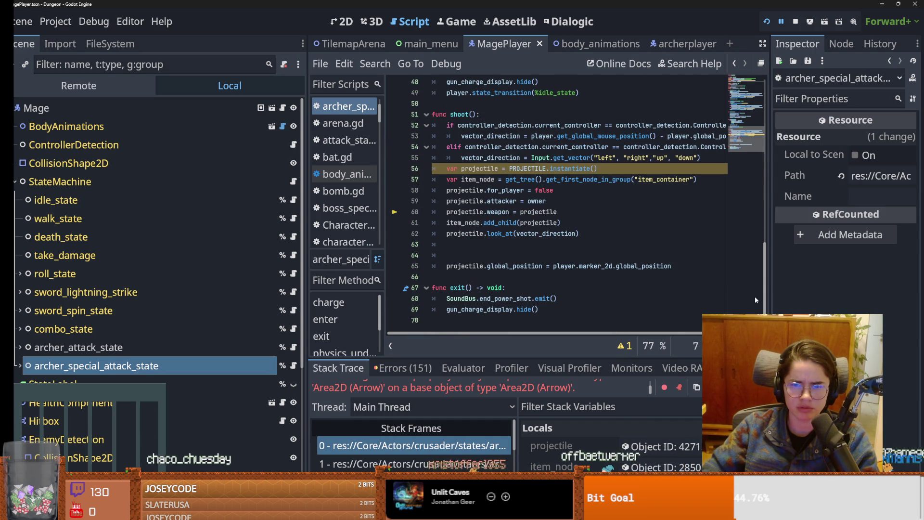
{"action": "scroll", "coordinate": [754, 291], "scroll_direction": "up", "scroll_amount": 1}
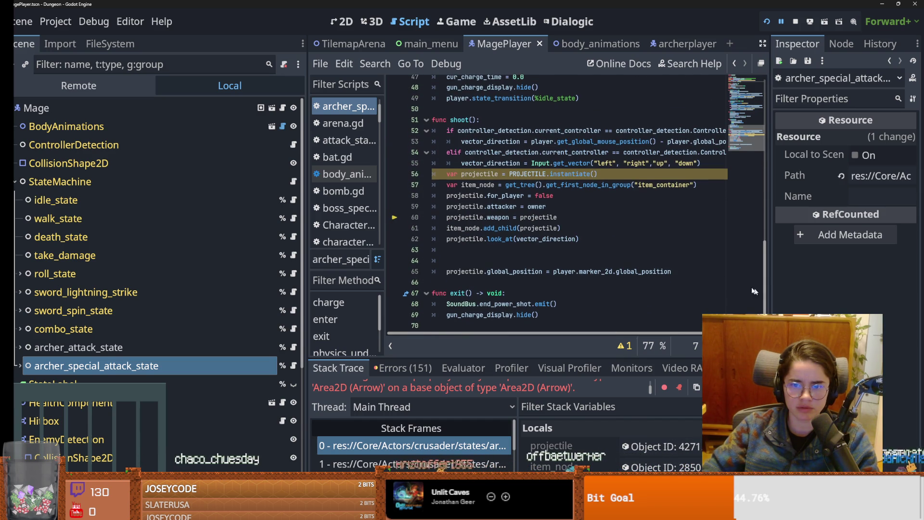
{"action": "double_click", "coordinate": [528, 216]}
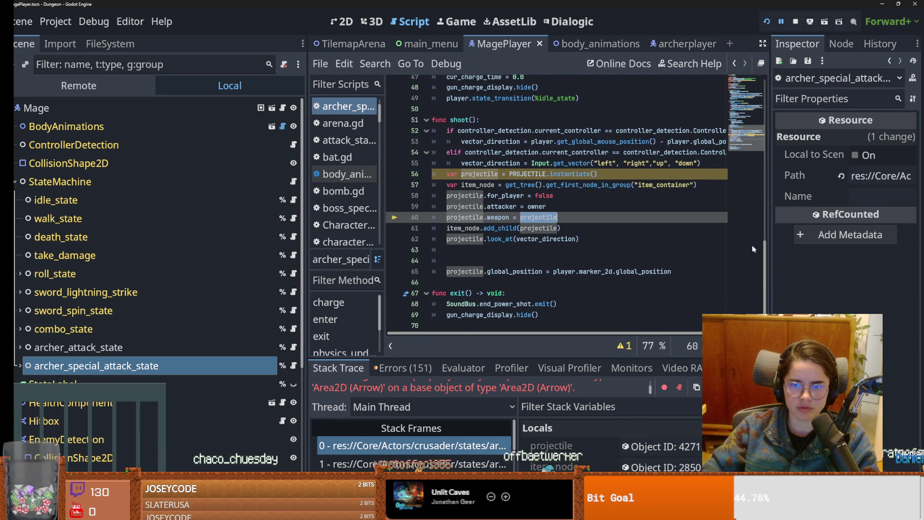
{"action": "left_click", "coordinate": [487, 447]}
- Ctrl+click the Projectile type on line 7 to open ProjectileClass.gd
{"action": "scroll", "coordinate": [634, 290], "scroll_direction": "up", "scroll_amount": 8}
{"action": "scroll", "coordinate": [634, 290], "scroll_direction": "up", "scroll_amount": 7}
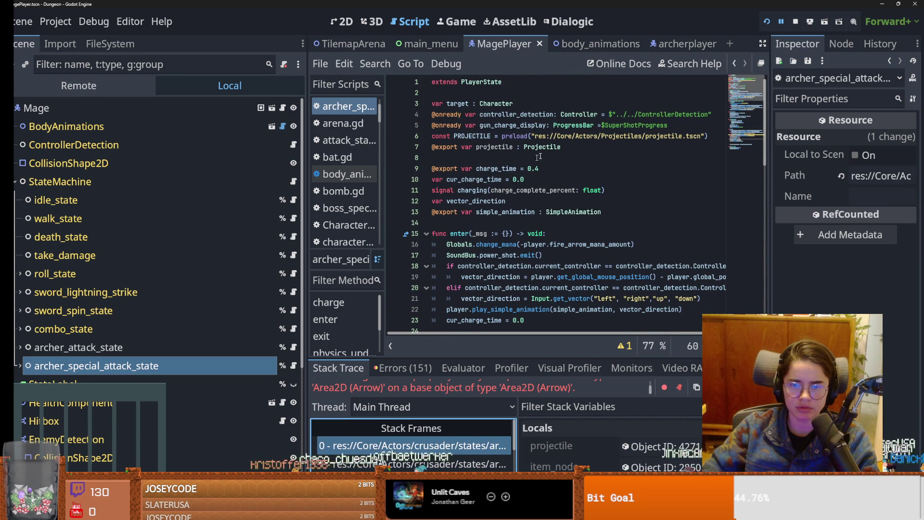
{"action": "left_click", "coordinate": [543, 149], "text": "ctrl"}
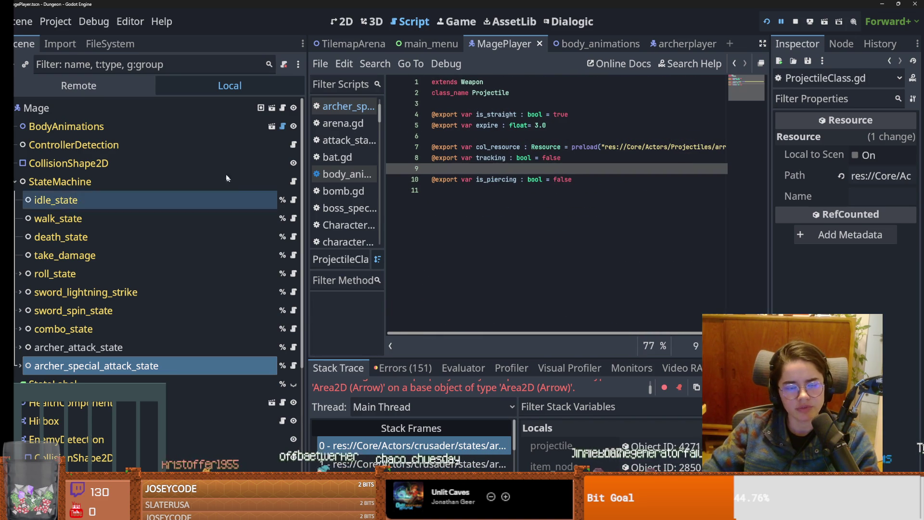
- Filter the FileSystem panel for 'project'
{"action": "left_click", "coordinate": [107, 47]}
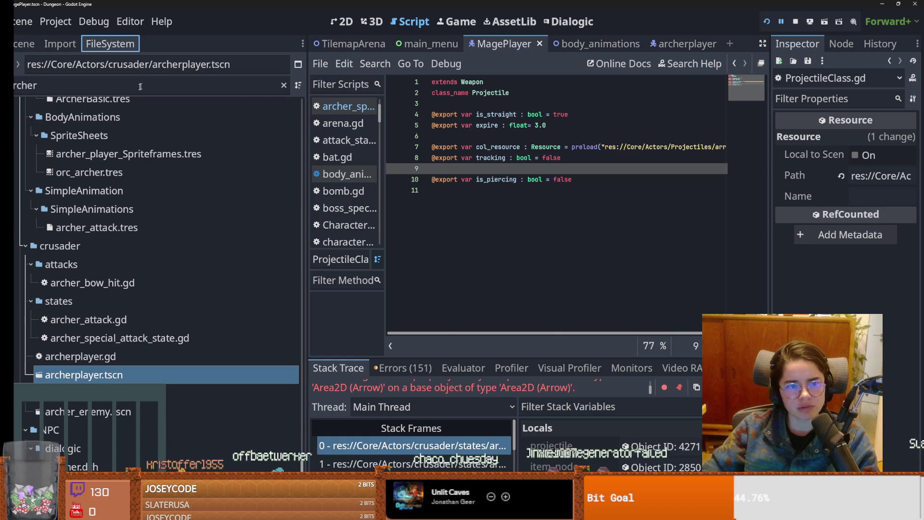
{"action": "double_click", "coordinate": [98, 89]}
{"action": "type", "text": "project"}
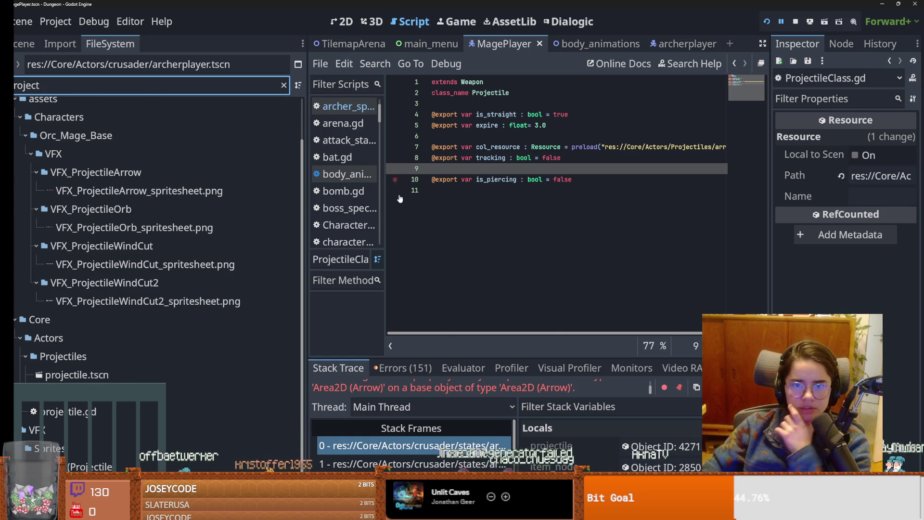
- Recheck the Projectile type on line 7 and the failing line 60 in the archer script
{"action": "left_click", "coordinate": [344, 106]}
{"action": "scroll", "coordinate": [599, 164], "scroll_direction": "up", "scroll_amount": 10}
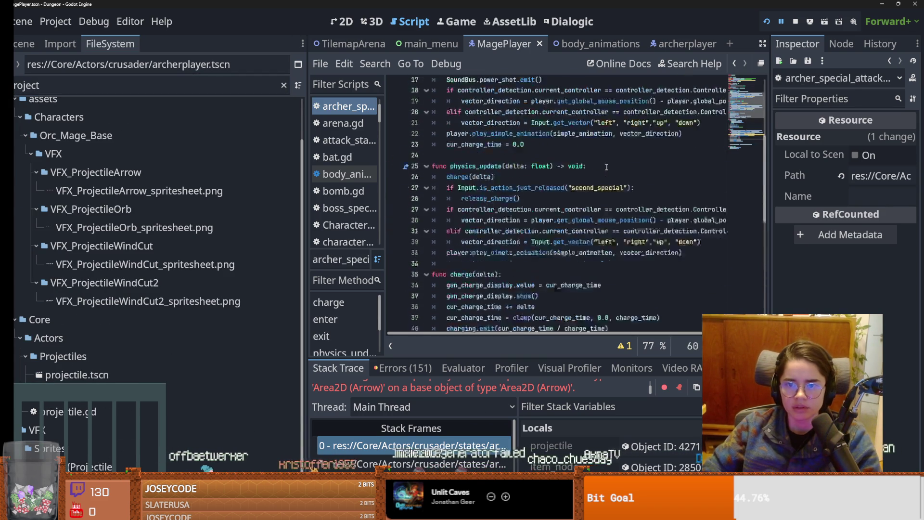
{"action": "double_click", "coordinate": [559, 147]}
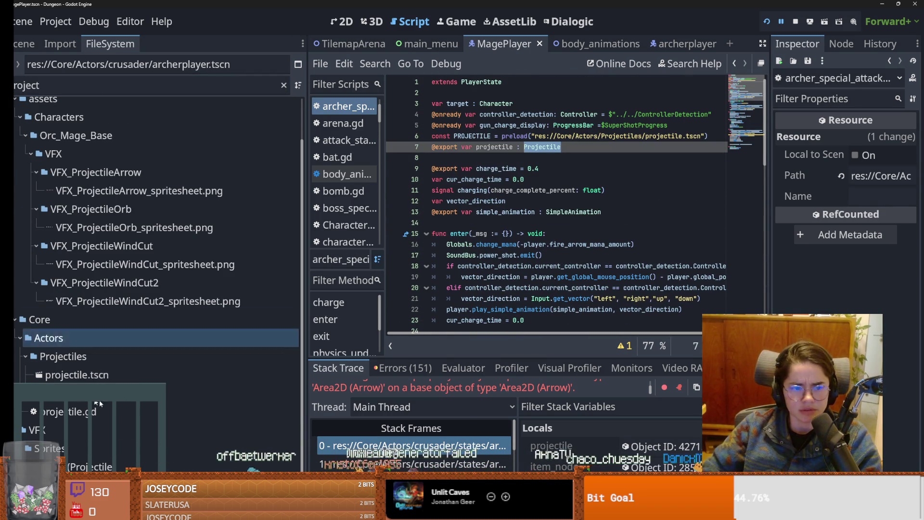
{"action": "scroll", "coordinate": [524, 246], "scroll_direction": "down", "scroll_amount": 12}
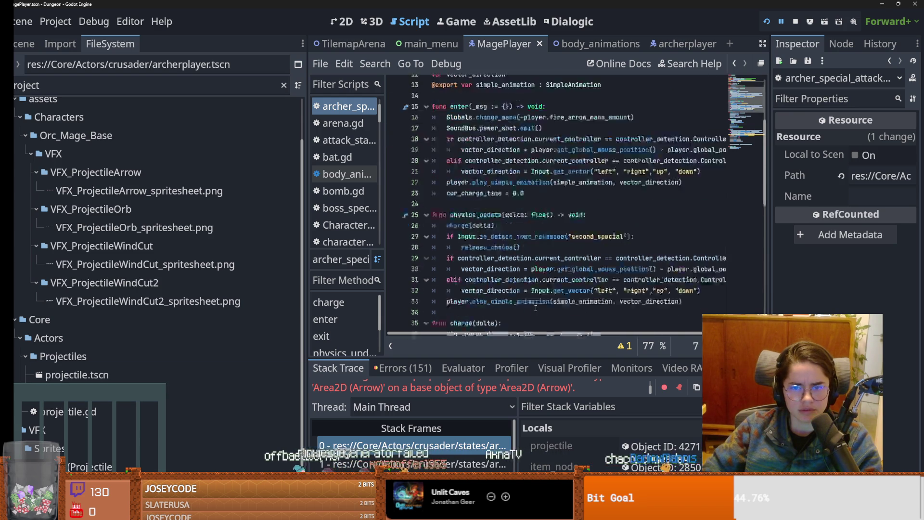
{"action": "left_click", "coordinate": [489, 447]}
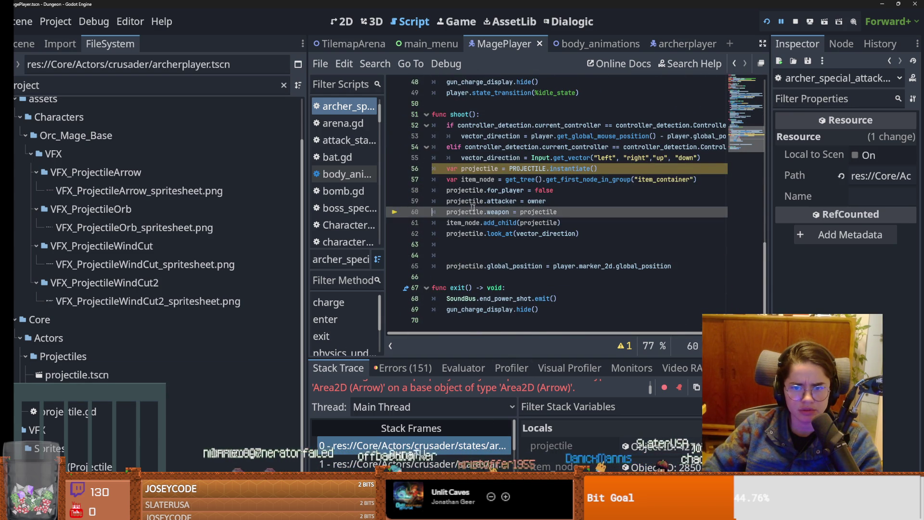
- Open projectile.tscn and its projectile.gd script to inspect the weapon variable on line 5
{"action": "double_click", "coordinate": [77, 374]}
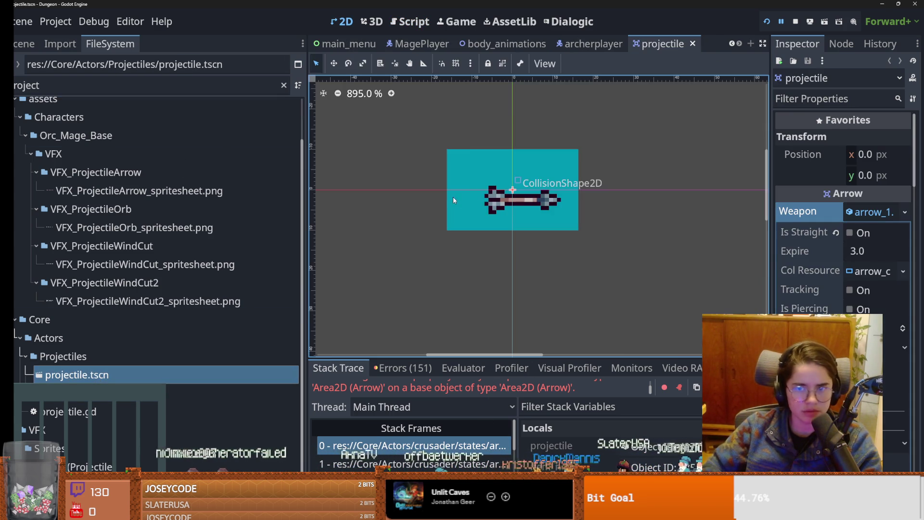
{"action": "left_click", "coordinate": [24, 43]}
{"action": "left_click", "coordinate": [287, 108]}
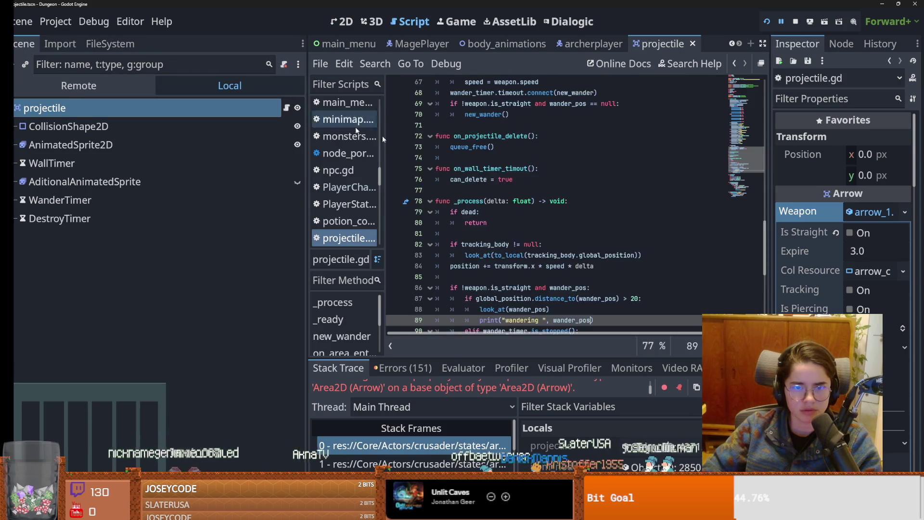
{"action": "left_click_drag", "start_coordinate": [766, 201], "coordinate": [750, 59]}
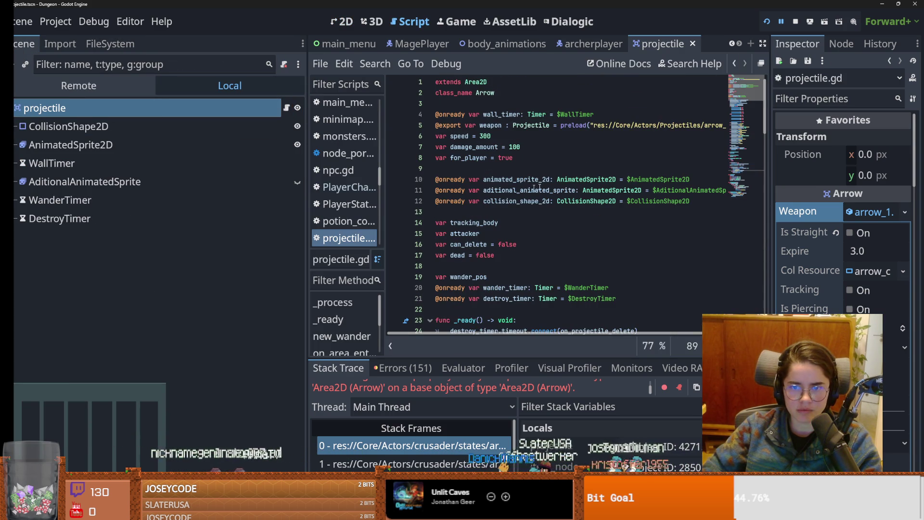
{"action": "left_click", "coordinate": [553, 125]}
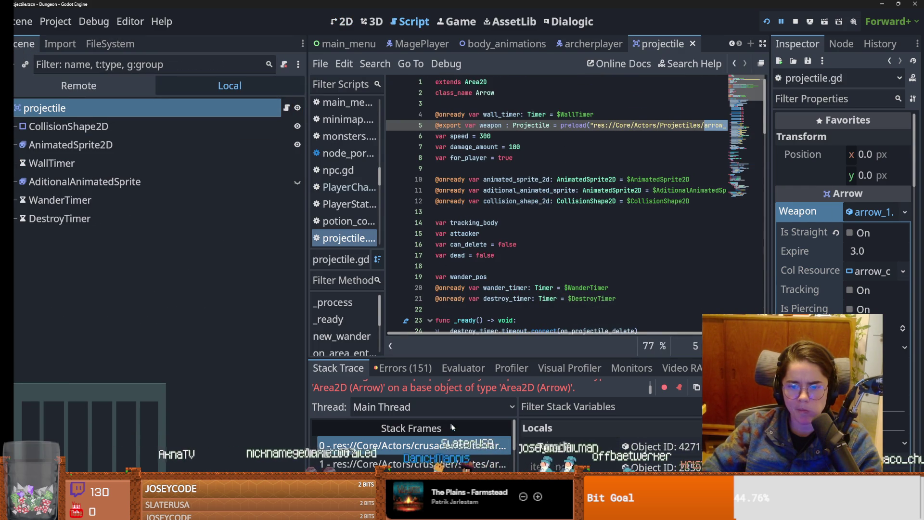
- Inspect the live projectile's properties from the debugger: Weapon arrow_1.tres, Speed 300, Damage 100
{"action": "left_click", "coordinate": [461, 446]}
{"action": "left_click_drag", "start_coordinate": [504, 332], "coordinate": [506, 247]}
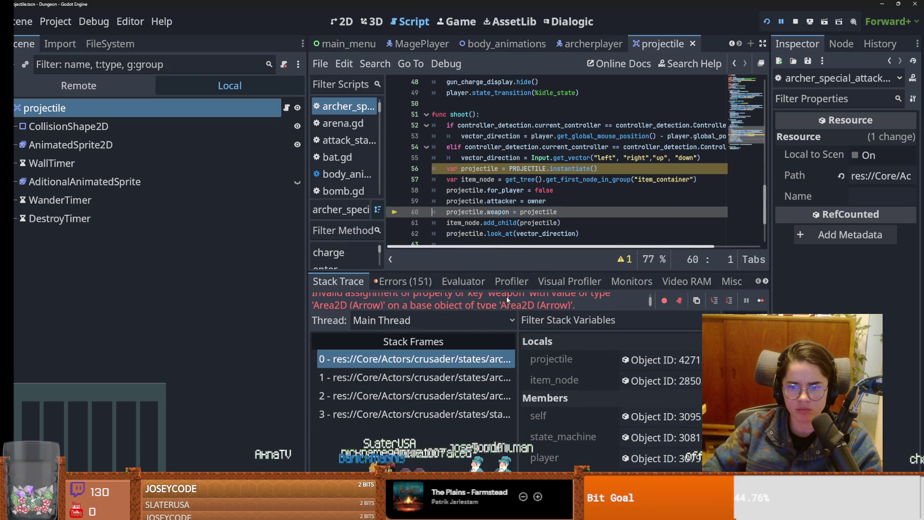
{"action": "scroll", "coordinate": [507, 299], "scroll_direction": "down", "scroll_amount": 1}
{"action": "scroll", "coordinate": [508, 299], "scroll_direction": "down", "scroll_amount": 2}
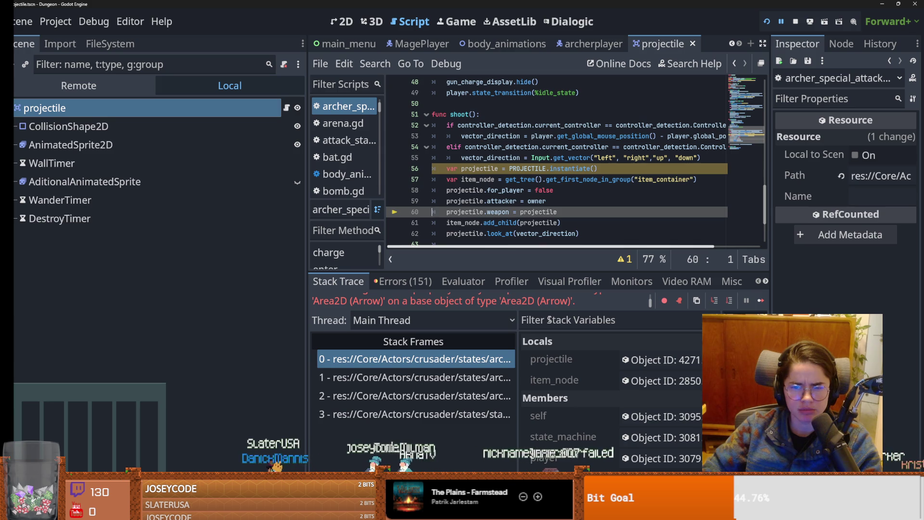
{"action": "double_click", "coordinate": [538, 212]}
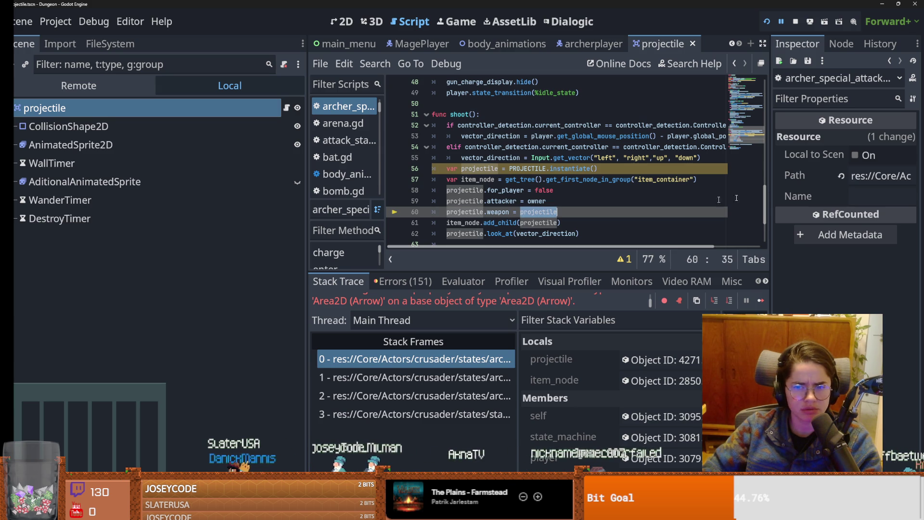
{"action": "left_click", "coordinate": [654, 361]}
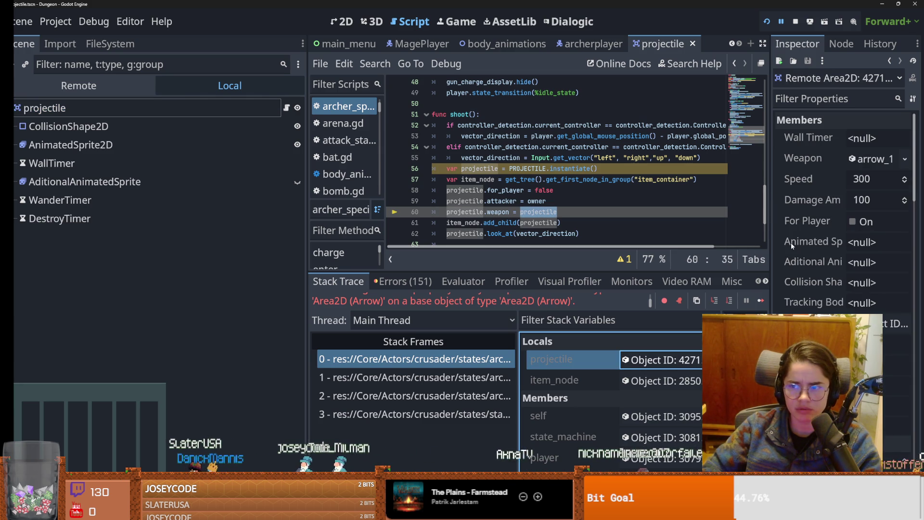
{"action": "mouse_move", "coordinate": [772, 249]}
{"action": "left_mouse_down"}
{"action": "mouse_move", "coordinate": [646, 246]}
{"action": "mouse_move", "coordinate": [790, 245]}
{"action": "left_mouse_up"}
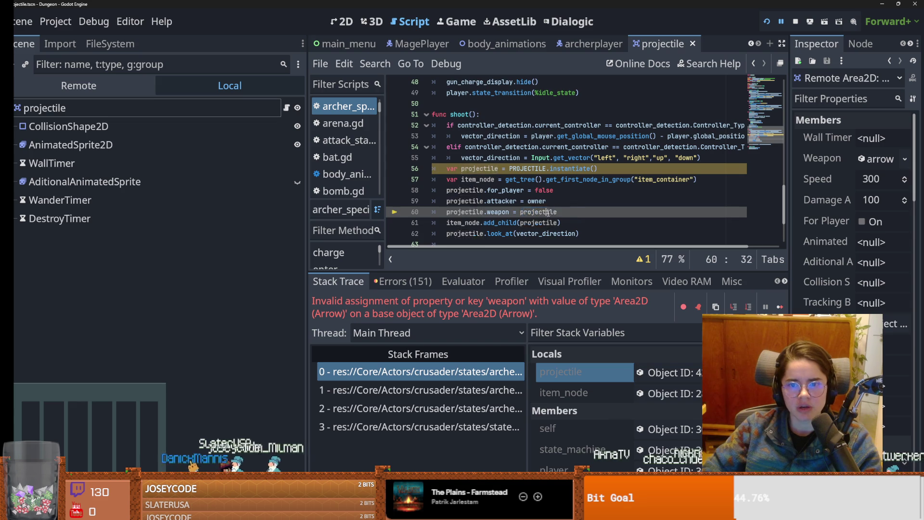
{"action": "scroll", "coordinate": [586, 217], "scroll_direction": "up", "scroll_amount": 15}
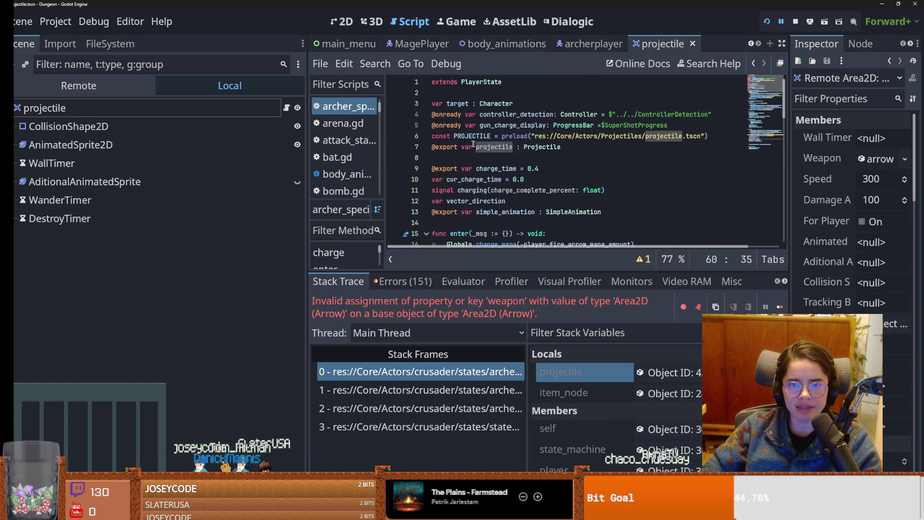
- Rename the exported variable to special_projectile, use it on line 60, and save
{"action": "left_click", "coordinate": [512, 148]}
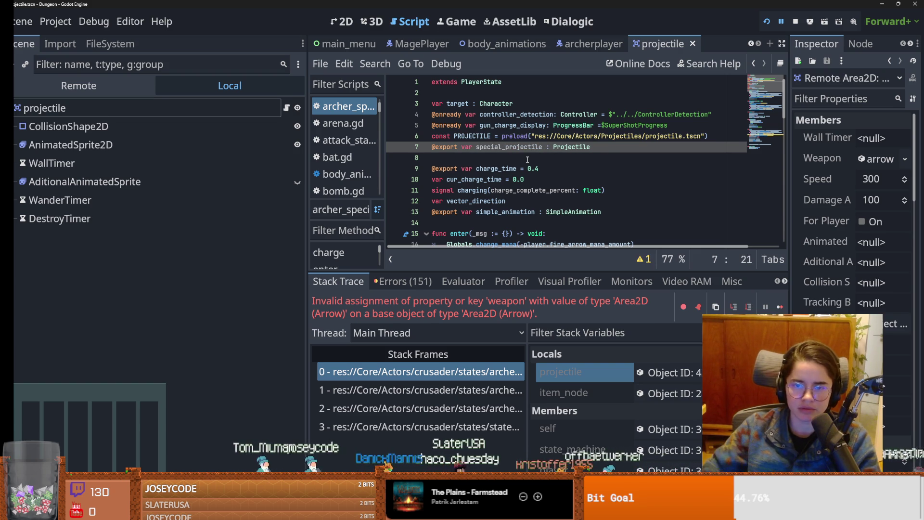
{"action": "double_click", "coordinate": [524, 148]}
{"action": "key", "text": "ctrl+c"}
{"action": "left_click_drag", "start_coordinate": [785, 106], "coordinate": [792, 301]}
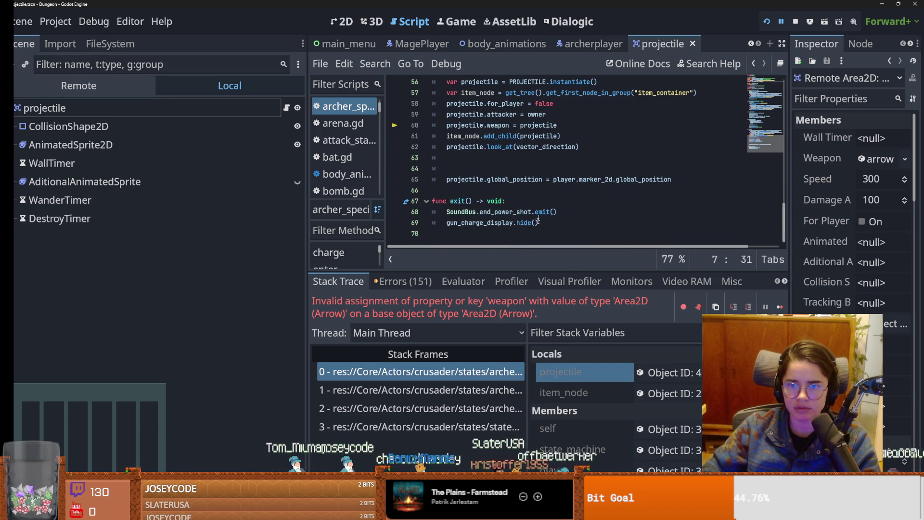
{"action": "double_click", "coordinate": [537, 127]}
{"action": "key", "text": "ctrl+v"}
{"action": "key", "text": "ctrl+s"}
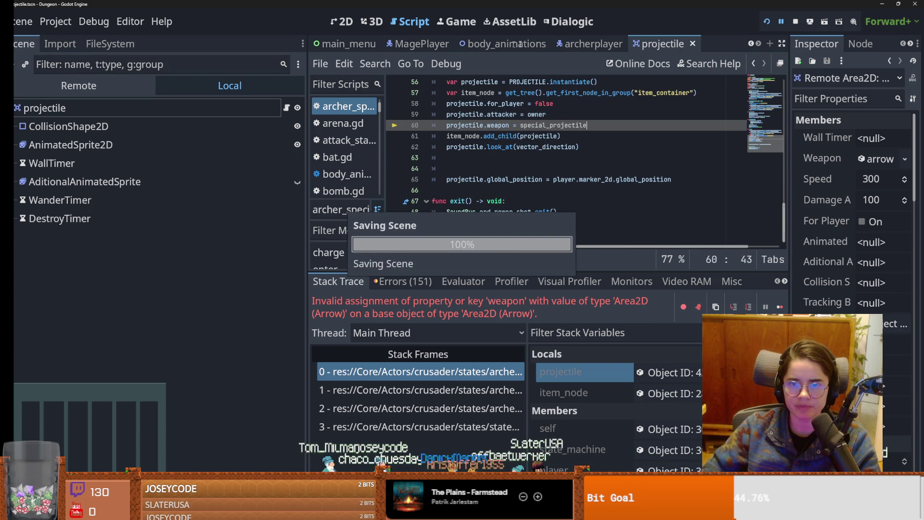
- Set the archer special attack state's Special Projectile to powershot_1.tres and run the game
{"action": "left_click", "coordinate": [573, 45]}
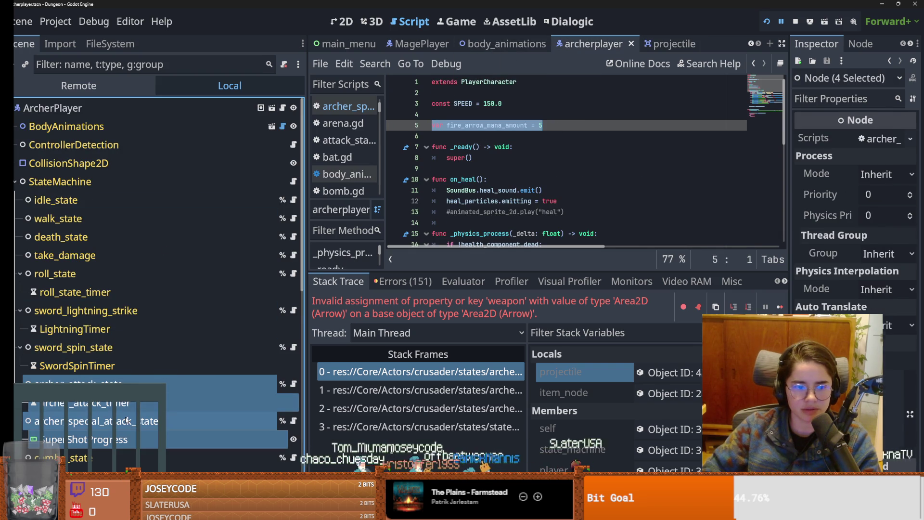
{"action": "left_click", "coordinate": [177, 418]}
{"action": "left_click", "coordinate": [902, 140]}
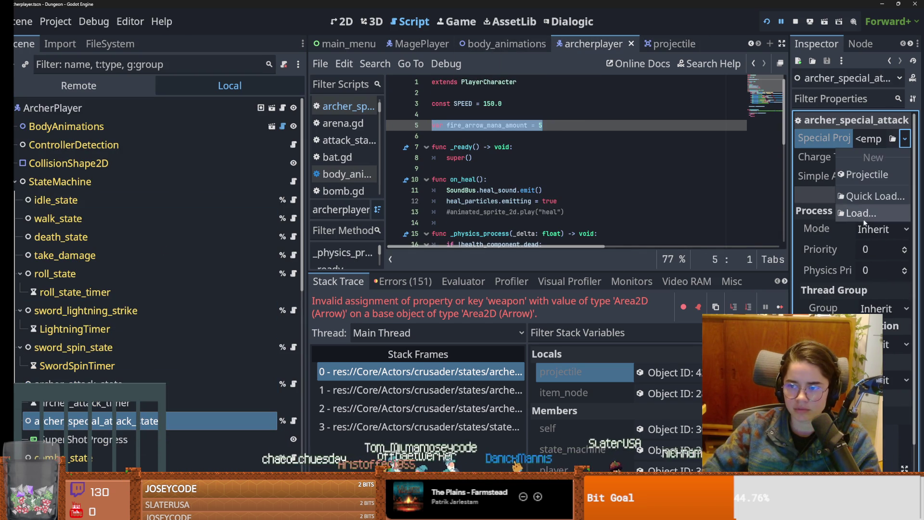
{"action": "left_click", "coordinate": [867, 196]}
{"action": "scroll", "coordinate": [403, 279], "scroll_direction": "down", "scroll_amount": 1}
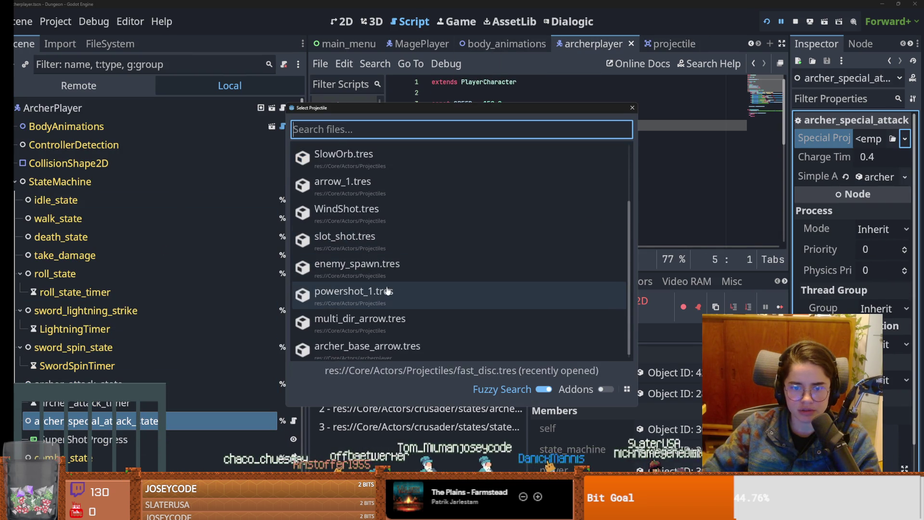
{"action": "scroll", "coordinate": [371, 239], "scroll_direction": "up", "scroll_amount": 2}
{"action": "scroll", "coordinate": [369, 269], "scroll_direction": "down", "scroll_amount": 4}
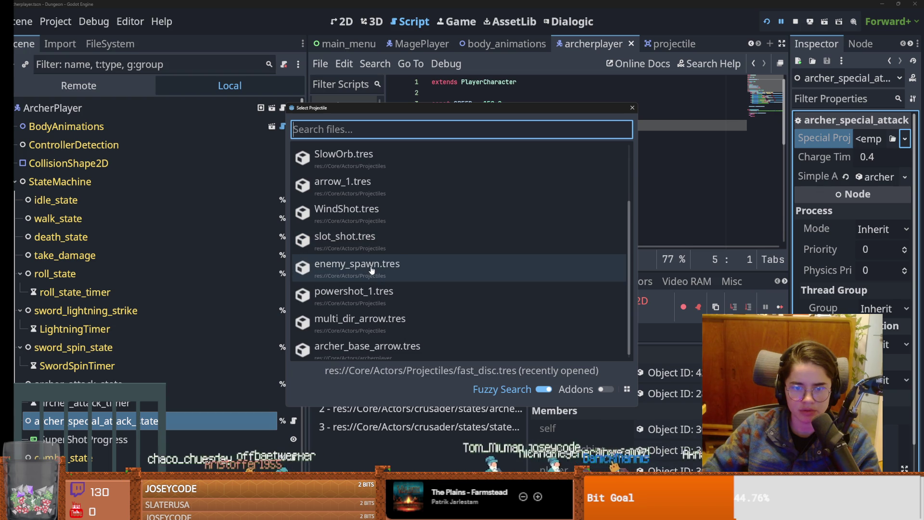
{"action": "double_click", "coordinate": [366, 294]}
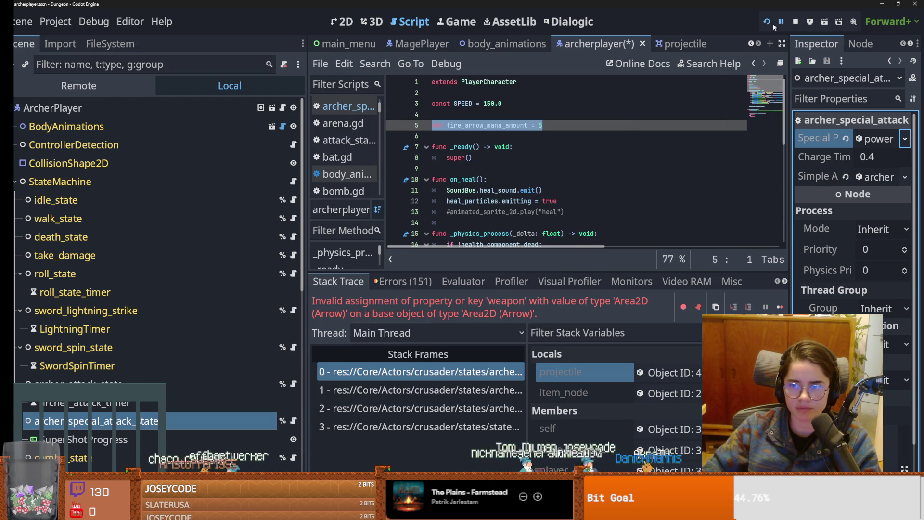
{"action": "left_click", "coordinate": [768, 22]}
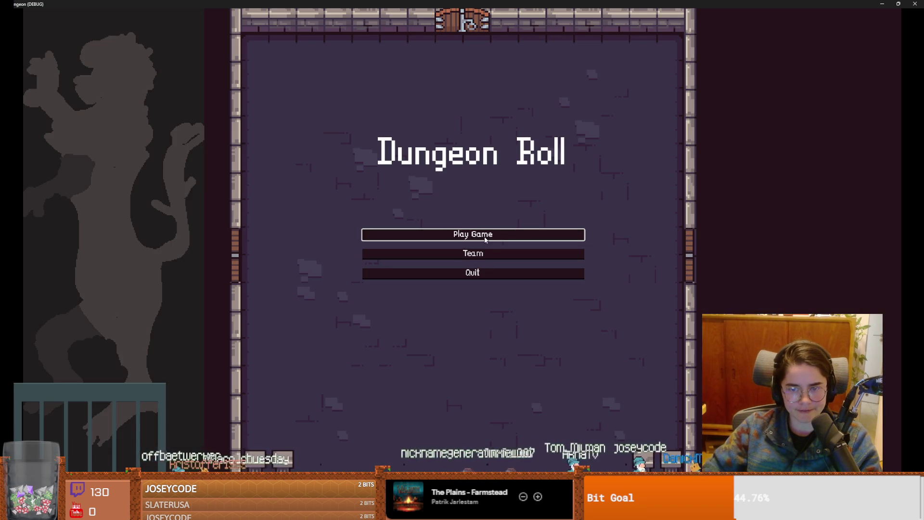
- Start a new game as the purple Archer and view the special attack state's properties
{"action": "left_click", "coordinate": [485, 239]}
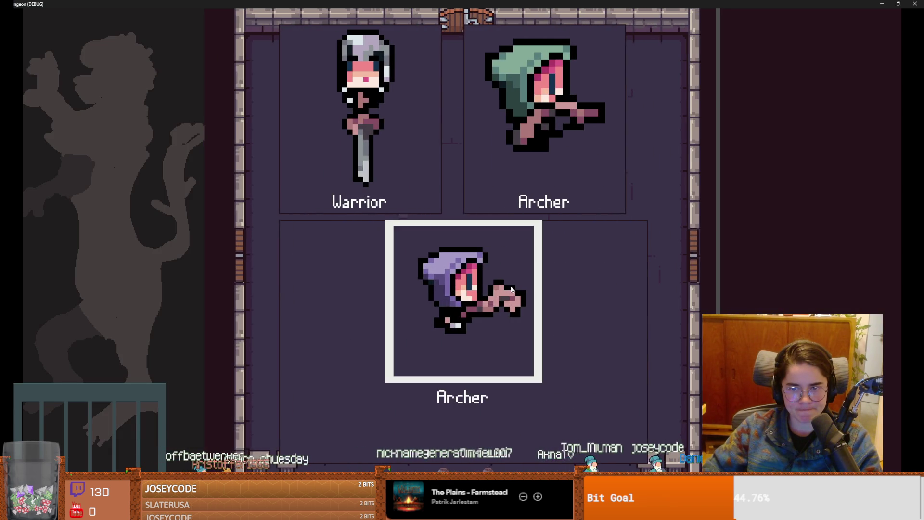
{"action": "left_click", "coordinate": [499, 288]}
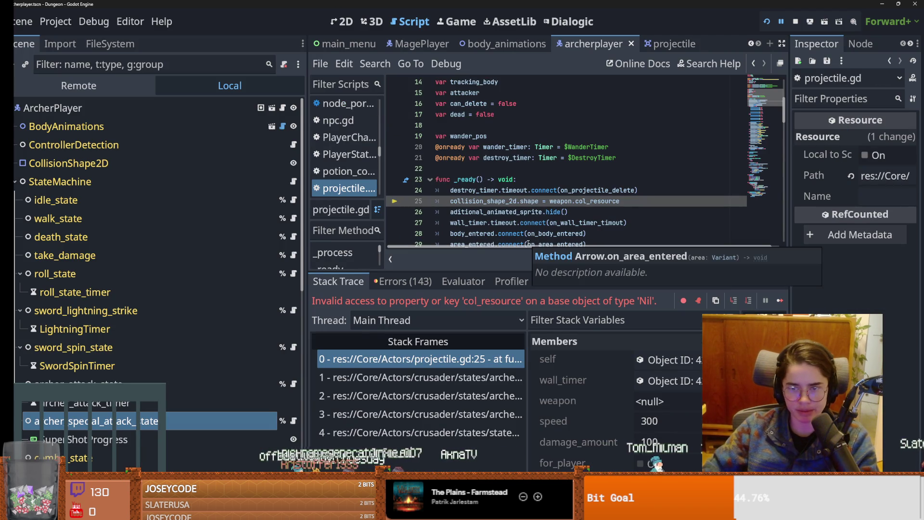
{"action": "left_click", "coordinate": [148, 426]}
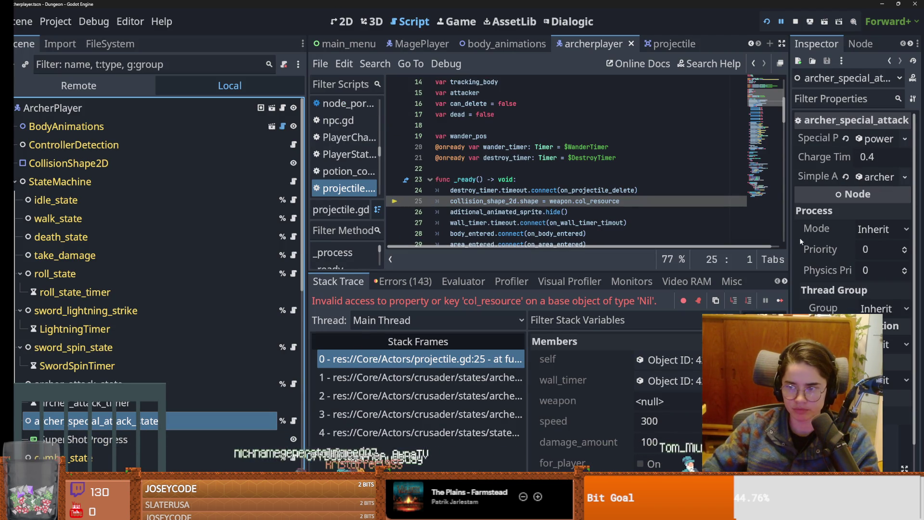
{"action": "left_click_drag", "start_coordinate": [790, 243], "coordinate": [655, 243]}
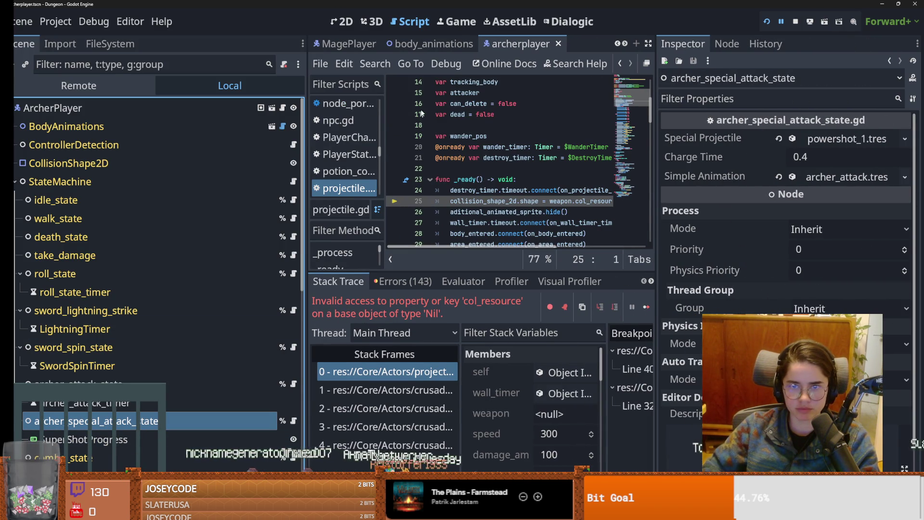
- In MagePlayer, set Special Projectile to fast_disc.tres and relaunch the game
{"action": "left_click", "coordinate": [341, 45]}
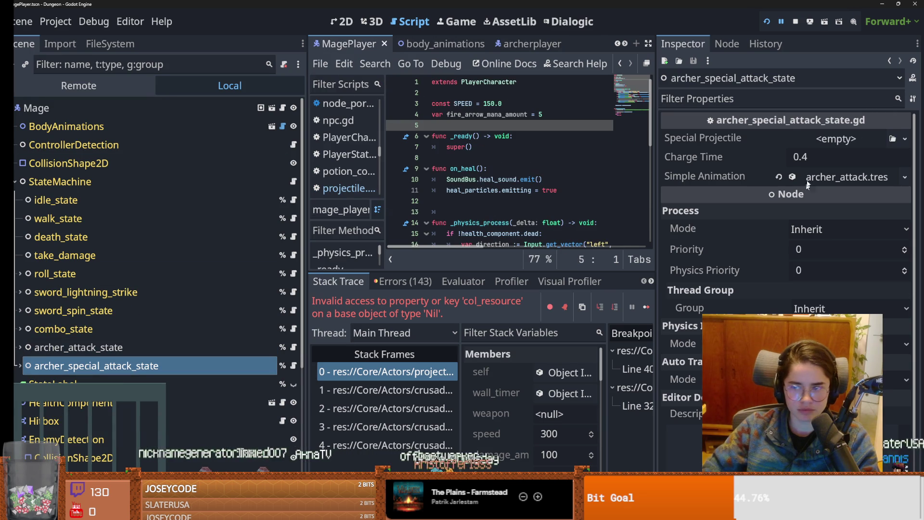
{"action": "left_click", "coordinate": [906, 139]}
{"action": "left_click", "coordinate": [867, 196]}
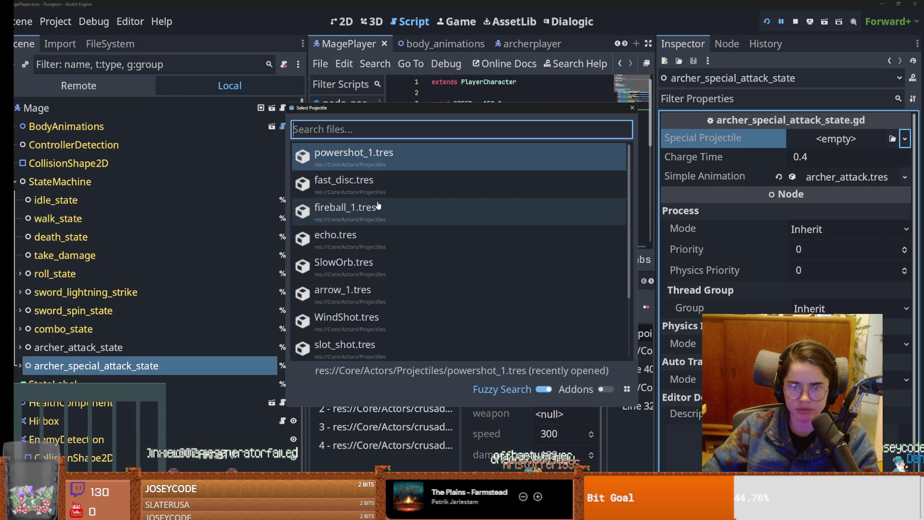
{"action": "left_click", "coordinate": [375, 182]}
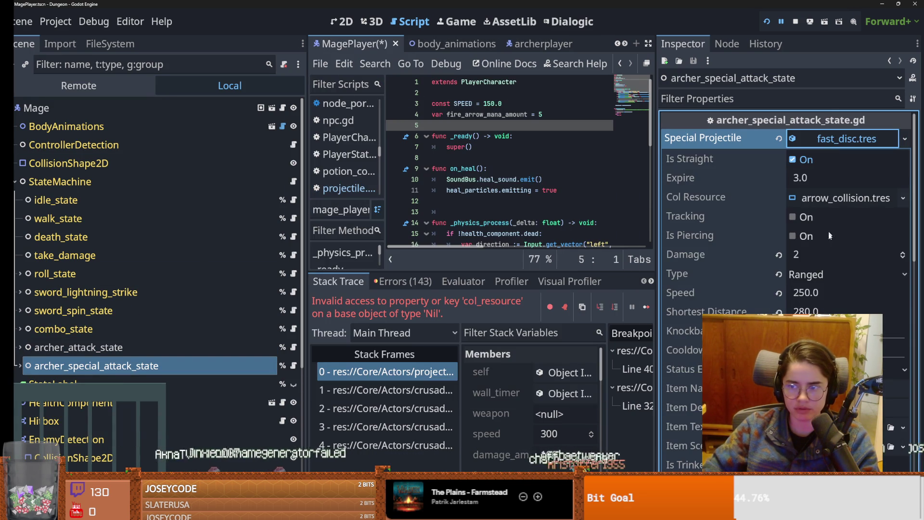
{"action": "left_click", "coordinate": [767, 21]}
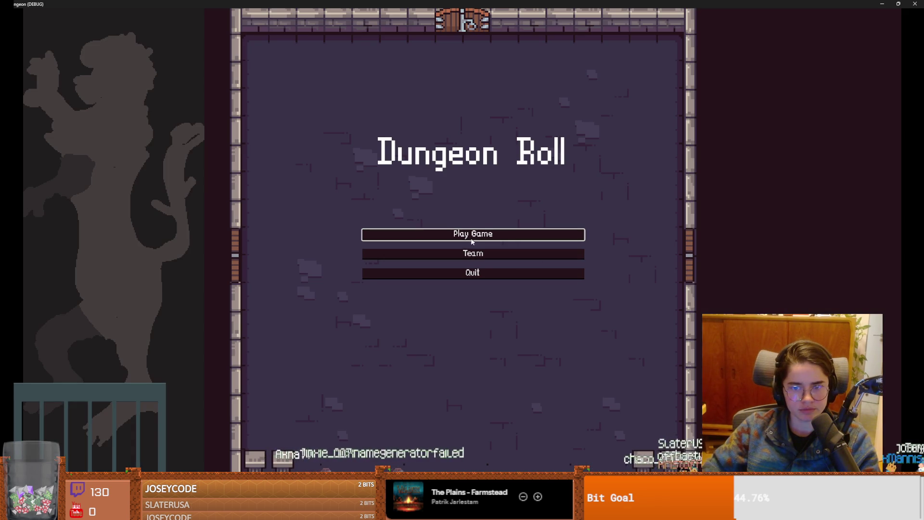
- Start a dungeon run as the purple-hooded character and toggle the full map
{"action": "left_click", "coordinate": [472, 242]}
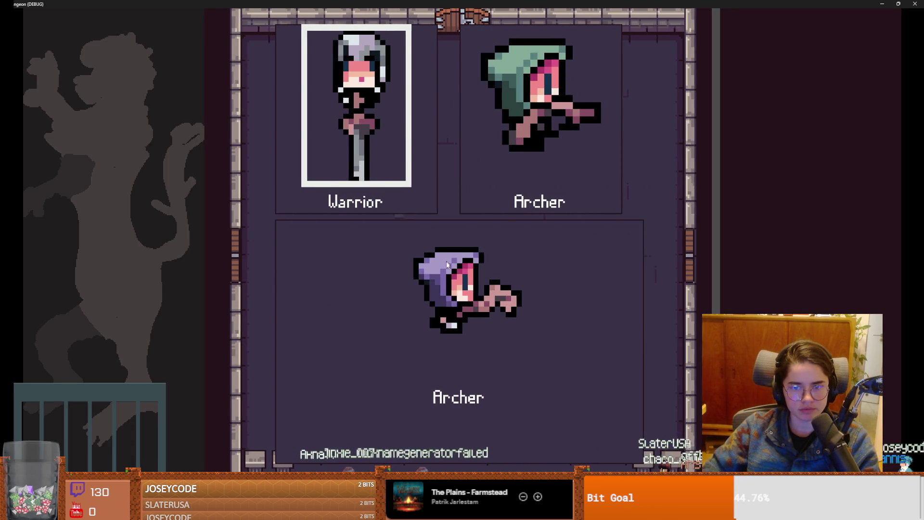
{"action": "left_click", "coordinate": [448, 262]}
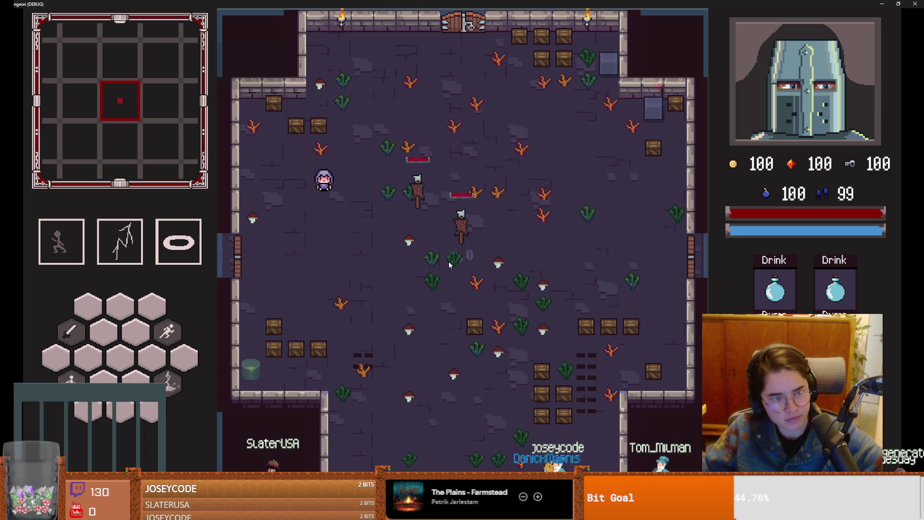
{"action": "key", "text": "Tab"}
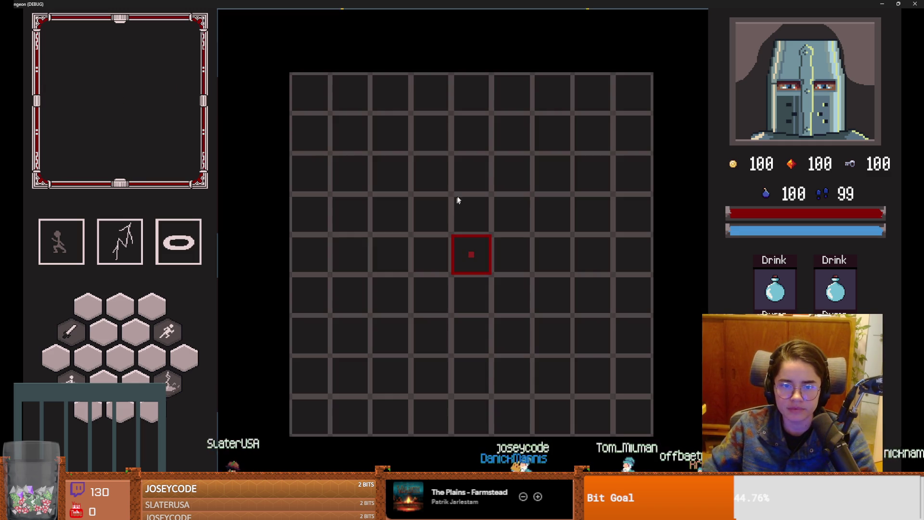
{"action": "key", "text": "Tab"}
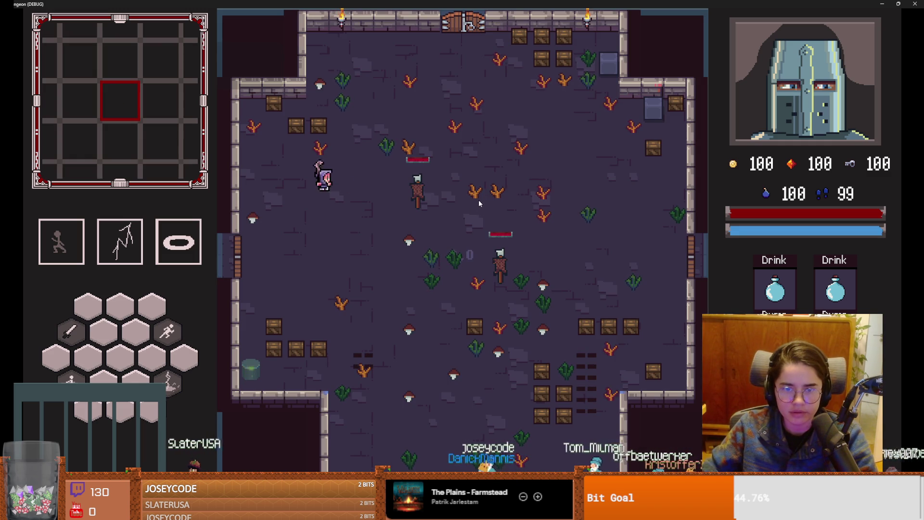
- Attack the training dummies while moving around, then switch to the Crusader note
{"action": "left_click", "coordinate": [503, 307]}
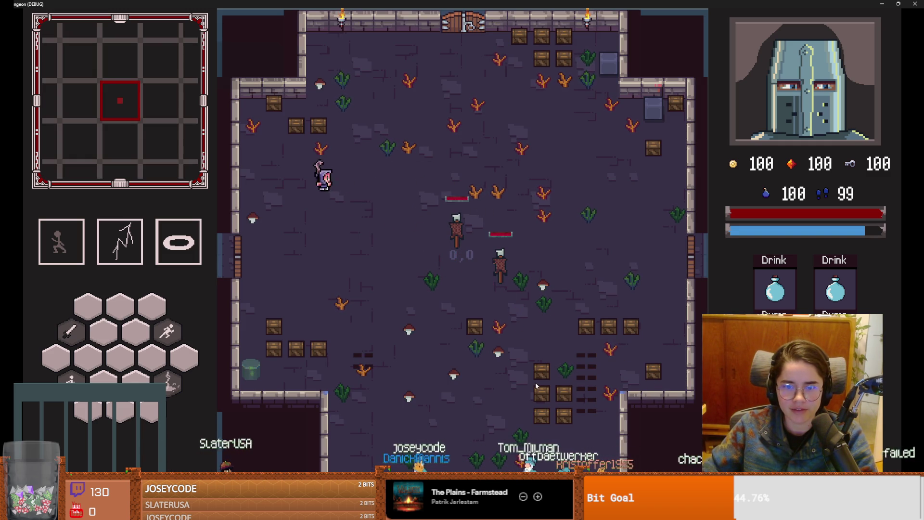
{"action": "left_click", "coordinate": [555, 407]}
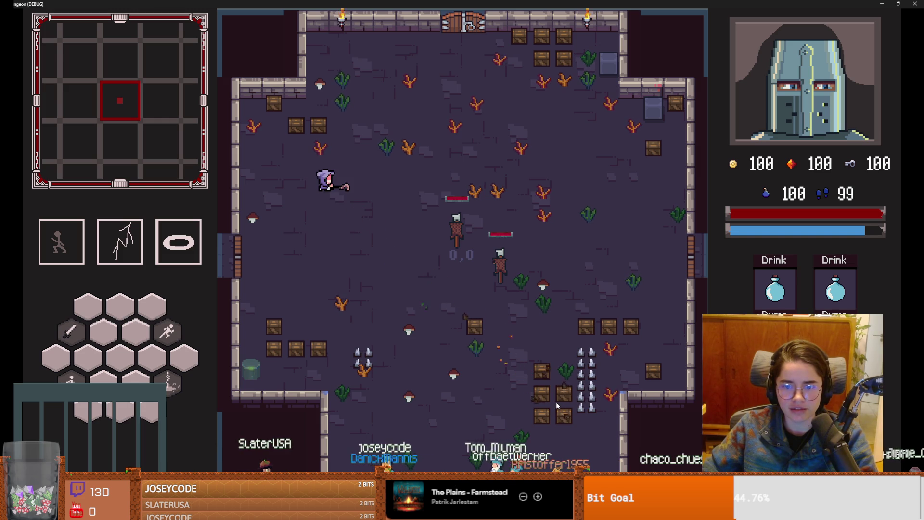
{"action": "left_click", "coordinate": [556, 403]}
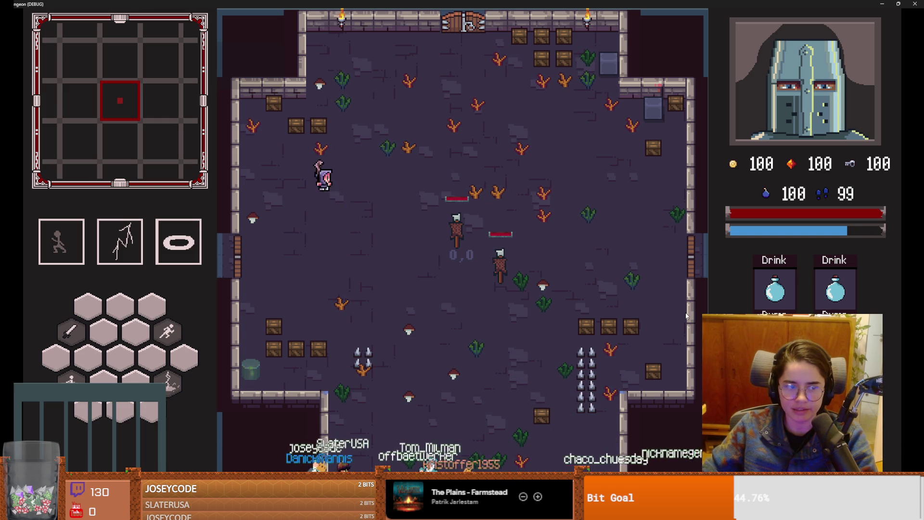
{"action": "left_click", "coordinate": [547, 295]}
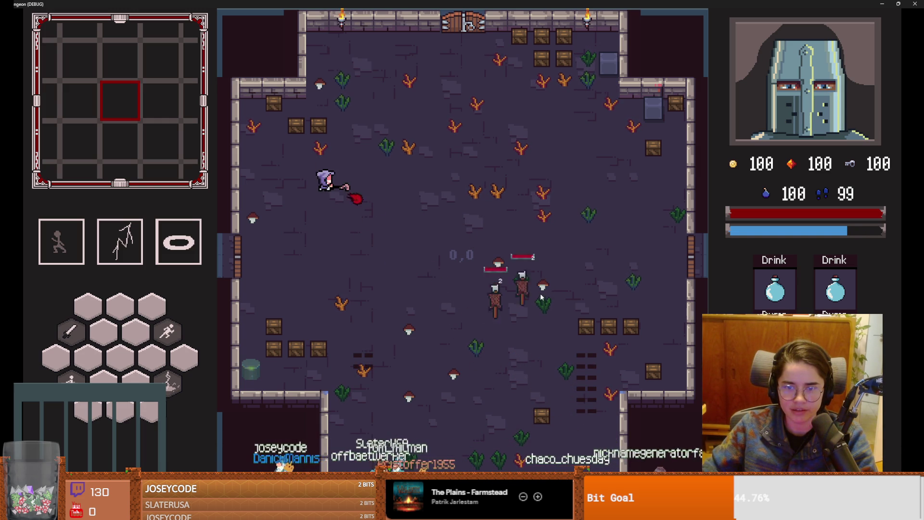
{"action": "key", "text": "s"}
{"action": "key", "text": "s"}
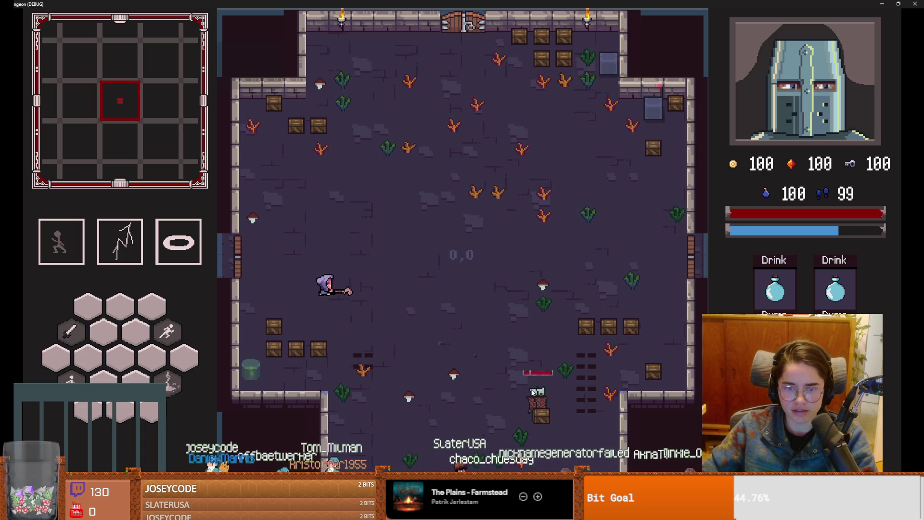
{"action": "left_click", "coordinate": [535, 395]}
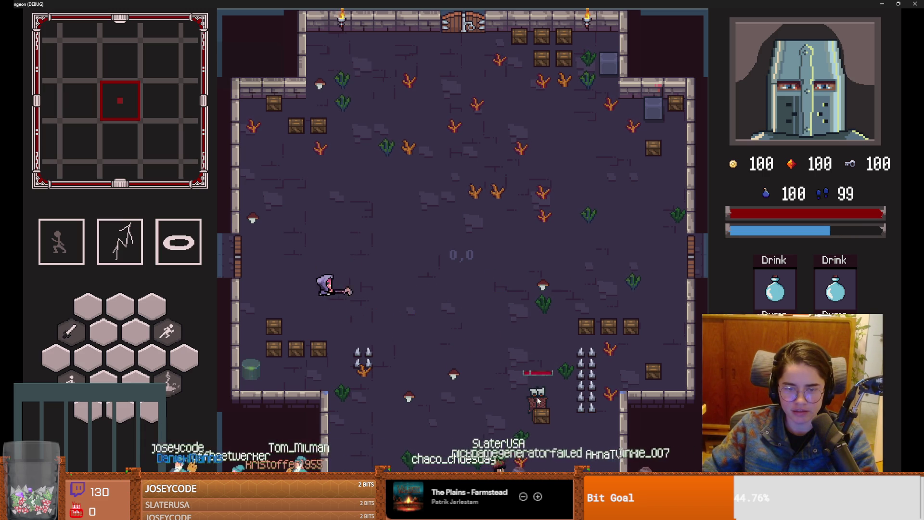
{"action": "left_click", "coordinate": [538, 400]}
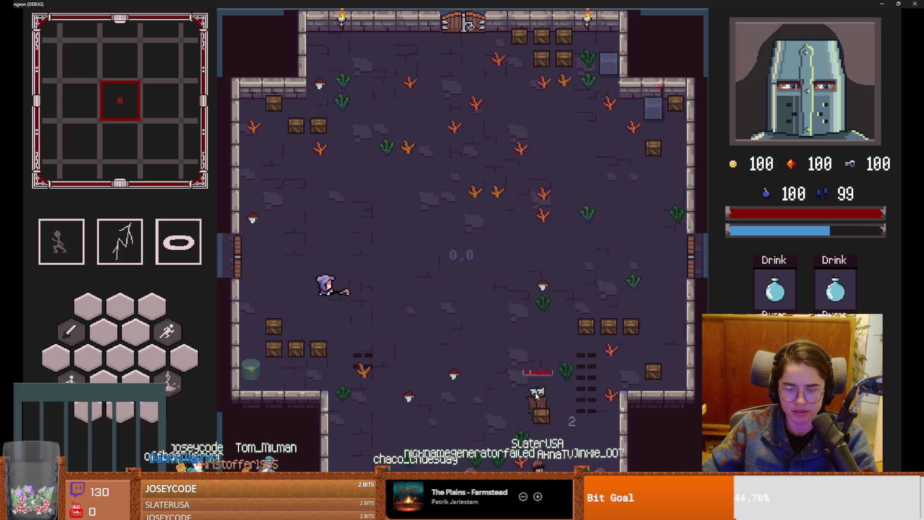
{"action": "key", "text": "w"}
{"action": "key", "text": "d"}
{"action": "key", "text": "s"}
{"action": "key", "text": "a"}
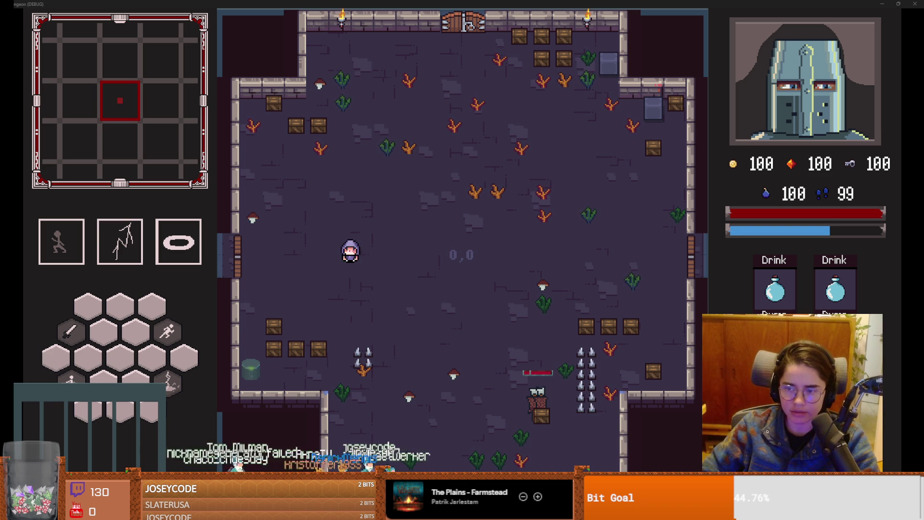
{"action": "key", "text": "alt+Tab"}
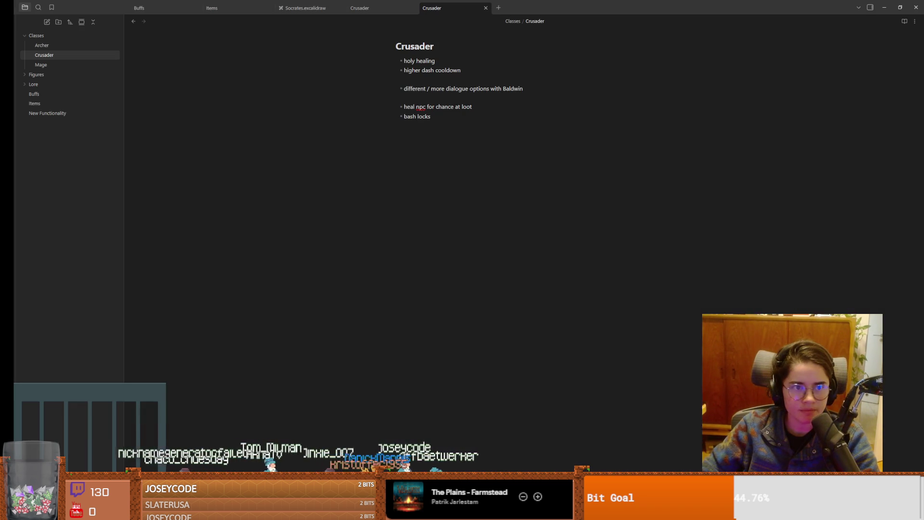
- Open the Mage class note, remove its empty bullet, then fire a projectile back in the game
{"action": "left_click", "coordinate": [41, 64]}
{"action": "key", "text": "BackSpace"}
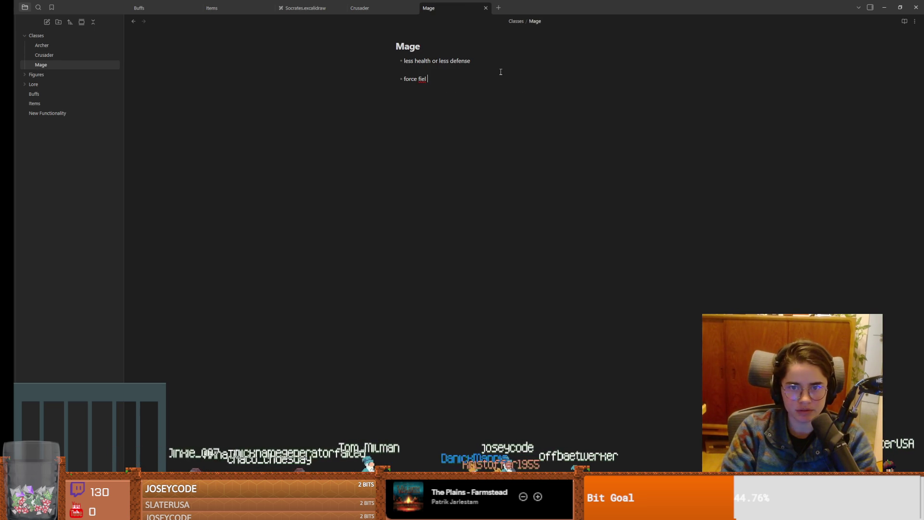
{"action": "type", "text": "bind"}
{"action": "key", "text": "alt+Tab"}
{"action": "left_click", "coordinate": [424, 238]}
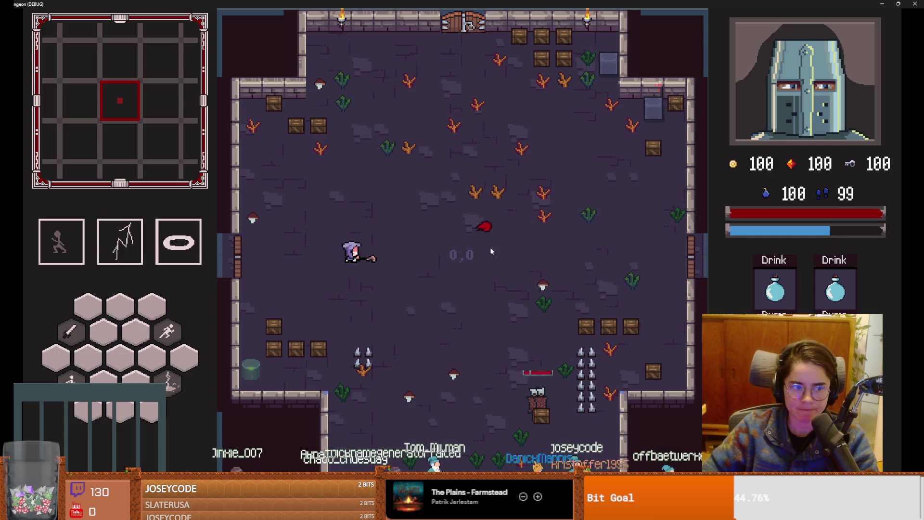
- Cast two crescents, then restart from the main menu as the green-hooded Archer
{"action": "left_click", "coordinate": [423, 234]}
{"action": "left_click", "coordinate": [426, 233]}
{"action": "key", "text": "Escape"}
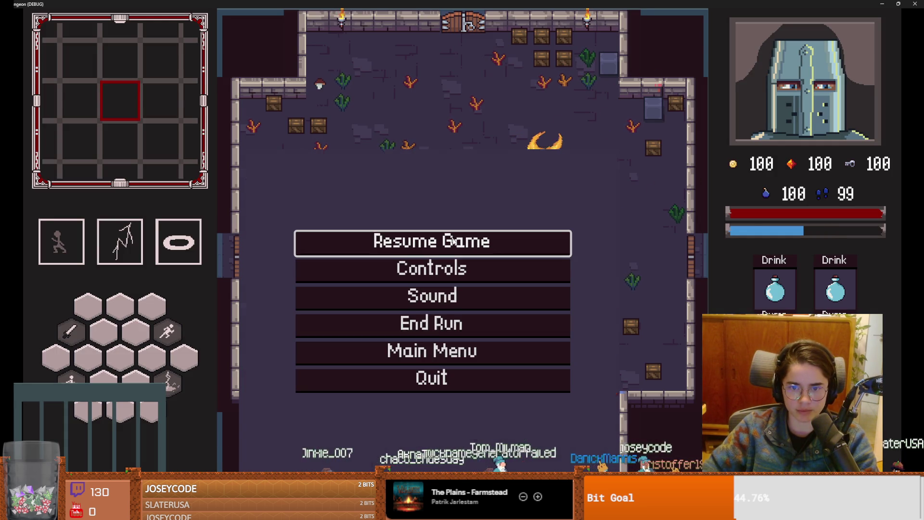
{"action": "left_click", "coordinate": [437, 356]}
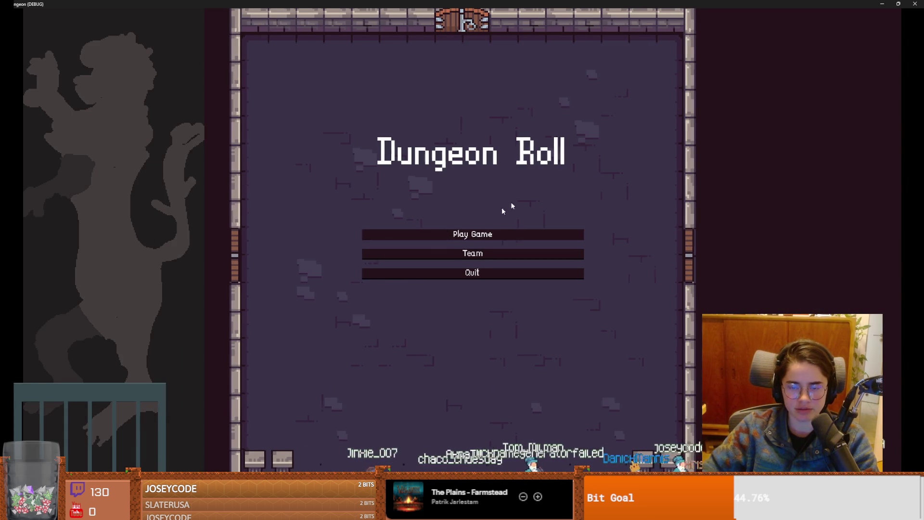
{"action": "left_click", "coordinate": [480, 232]}
{"action": "left_click", "coordinate": [527, 166]}
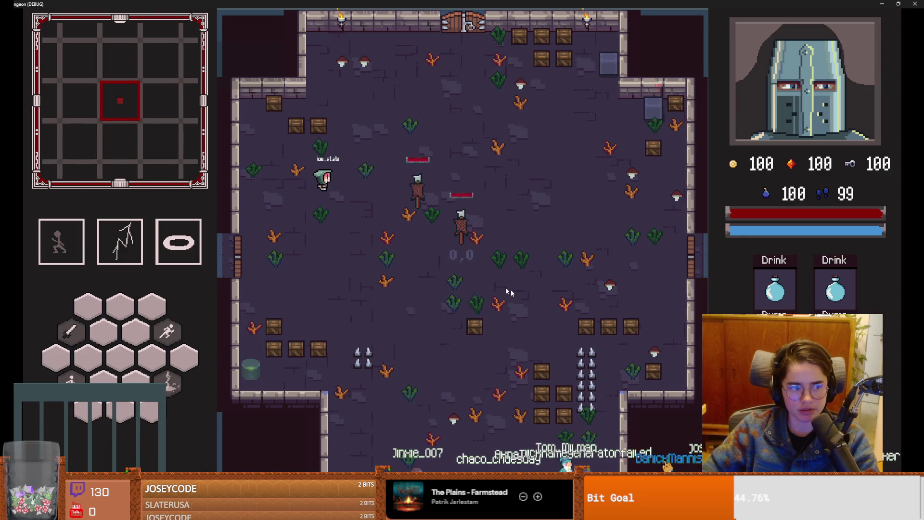
- Test the Archer's special and normal attacks, then close the game to stop debugging
{"action": "right_click", "coordinate": [470, 242]}
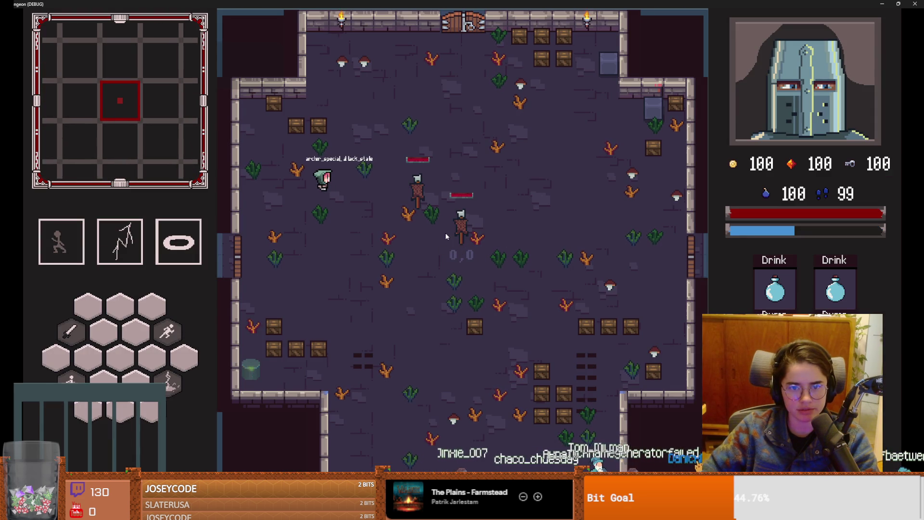
{"action": "left_click", "coordinate": [445, 232]}
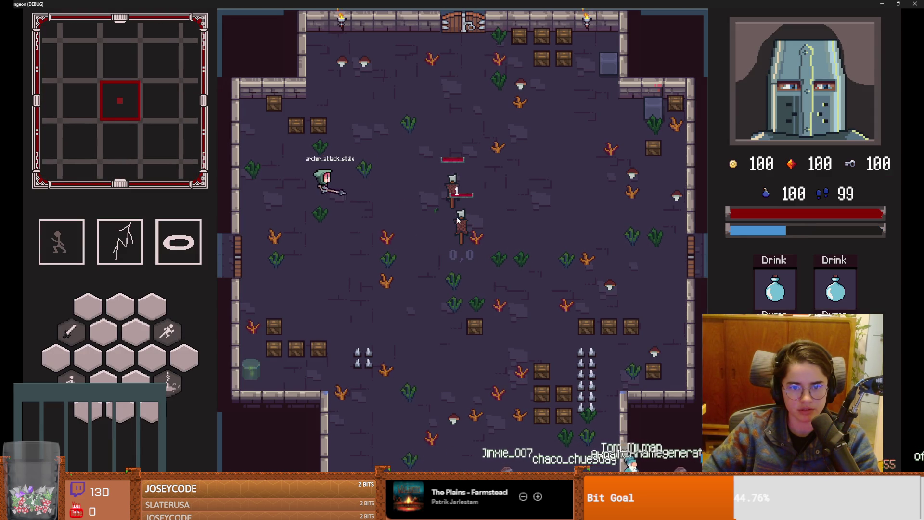
{"action": "key", "text": "s"}
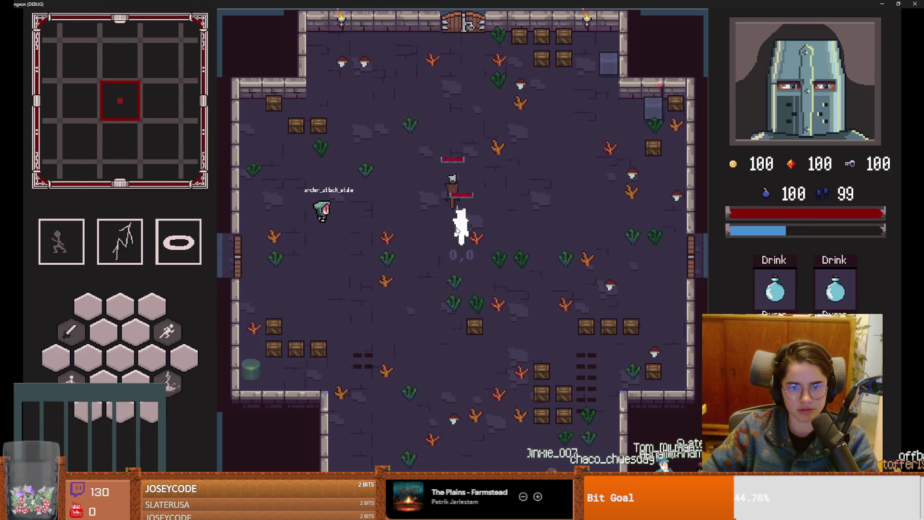
{"action": "key", "text": "super+Down"}
{"action": "left_click", "coordinate": [545, 246]}
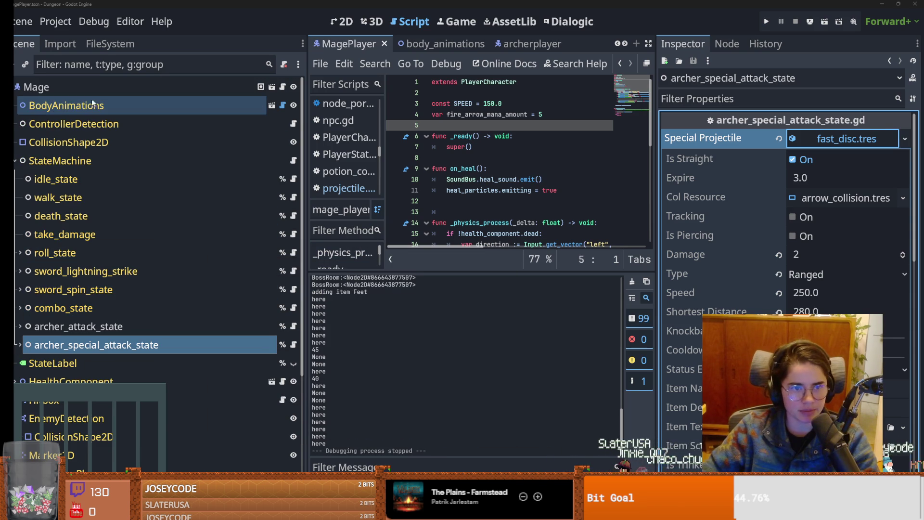
- In the archer player scene, inspect the Archer attack state's animation resource
{"action": "left_click", "coordinate": [529, 44]}
{"action": "left_click", "coordinate": [92, 272]}
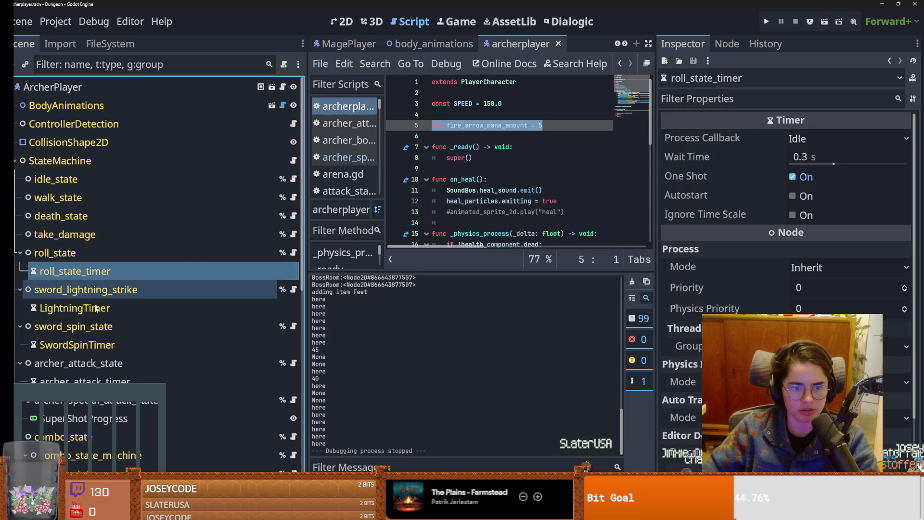
{"action": "left_click", "coordinate": [105, 362]}
{"action": "left_click", "coordinate": [850, 140]}
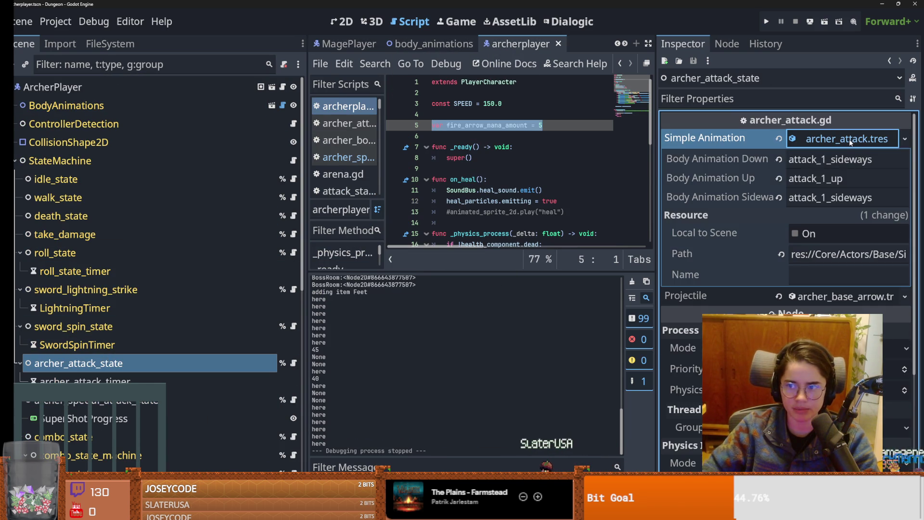
{"action": "left_click", "coordinate": [849, 140]}
{"action": "left_click", "coordinate": [850, 139]}
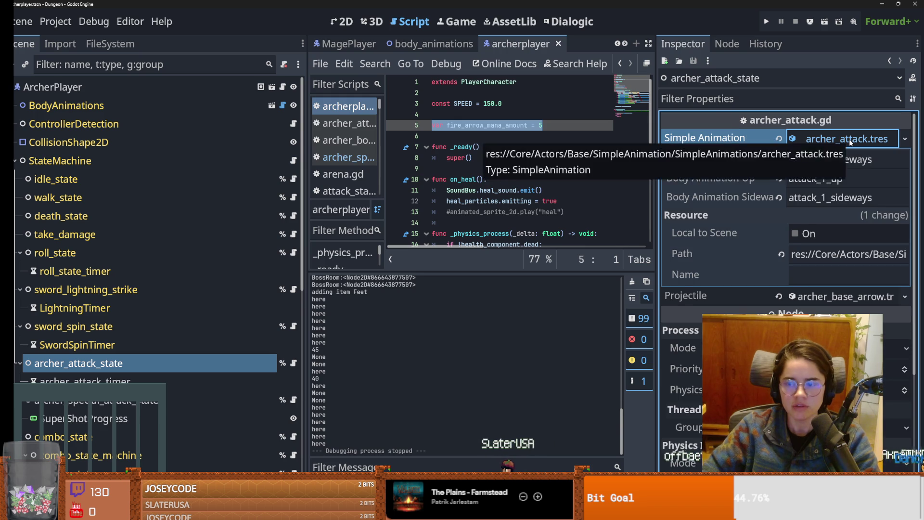
{"action": "left_click", "coordinate": [850, 140]}
{"action": "left_click", "coordinate": [826, 139]}
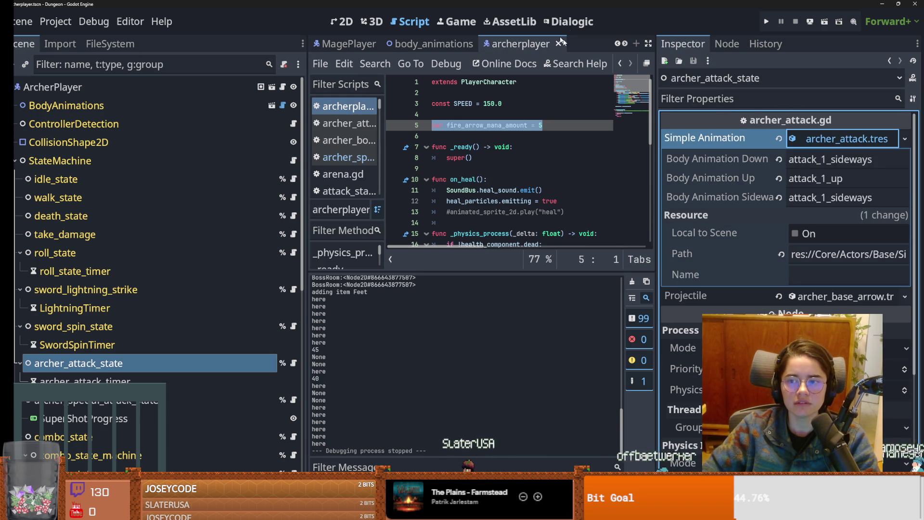
- Make the Mage attack state's animation unique, save it as simple_mage_attack.tres, and save MagePlayer
{"action": "left_click", "coordinate": [349, 44]}
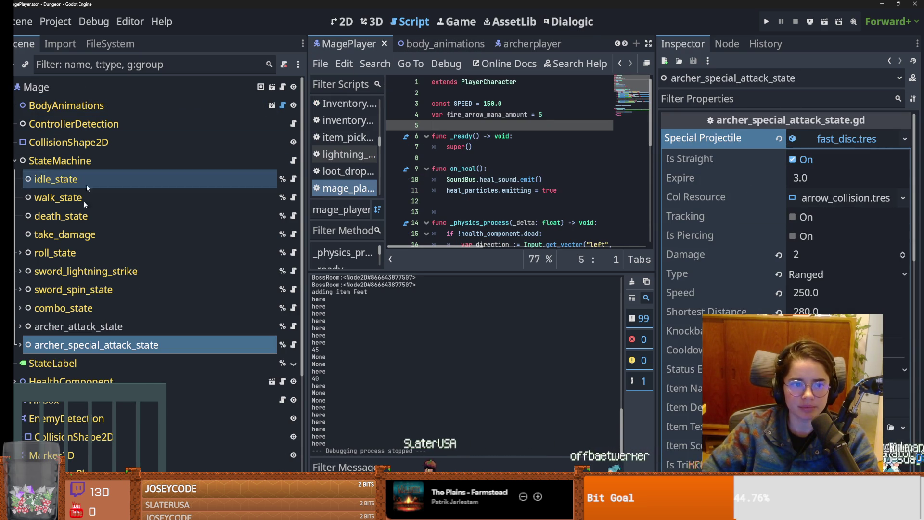
{"action": "key", "text": "Up"}
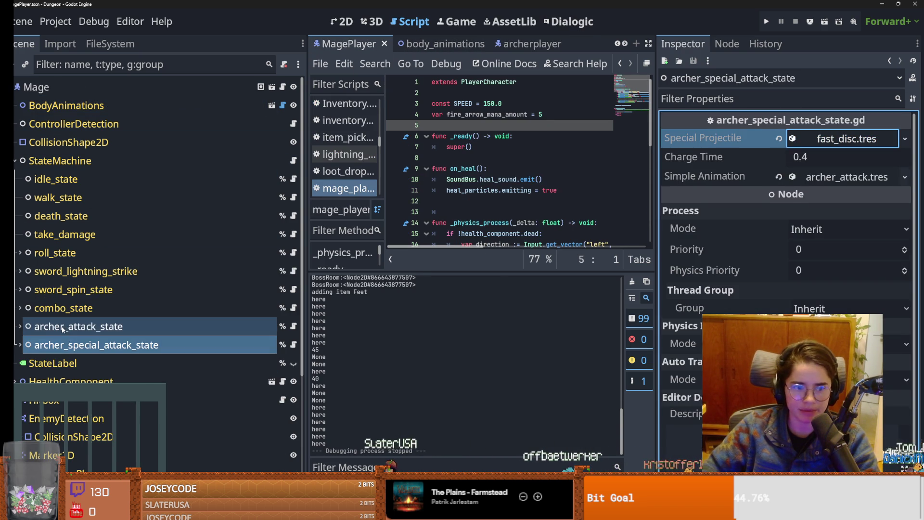
{"action": "left_click", "coordinate": [880, 139]}
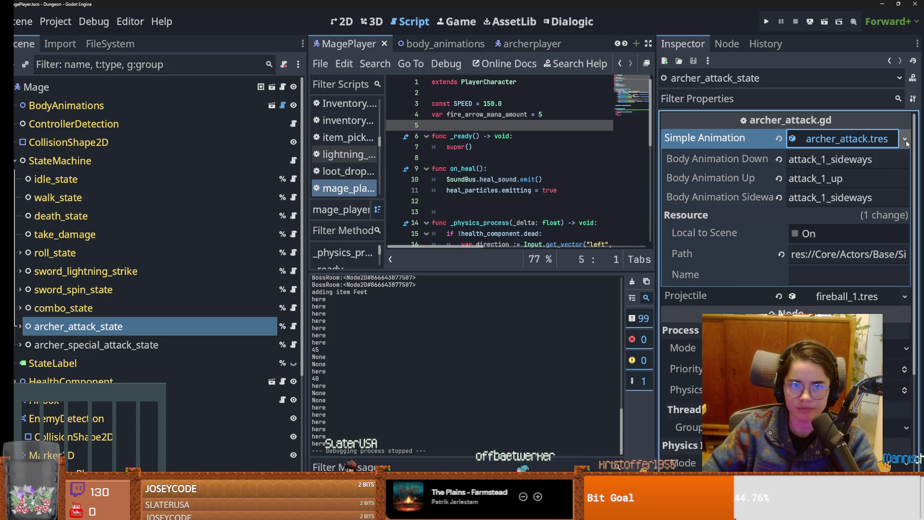
{"action": "left_click", "coordinate": [905, 139]}
{"action": "left_click", "coordinate": [835, 260]}
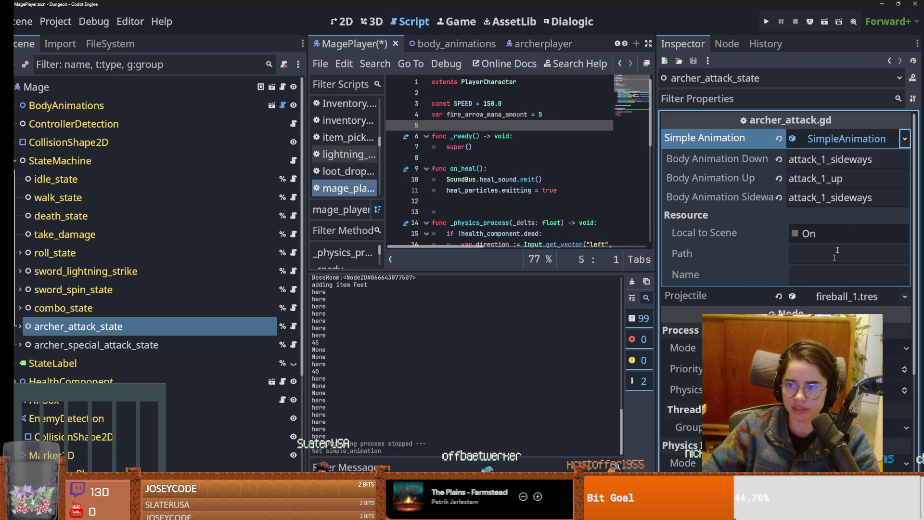
{"action": "left_click", "coordinate": [905, 139]}
{"action": "left_click", "coordinate": [835, 297]}
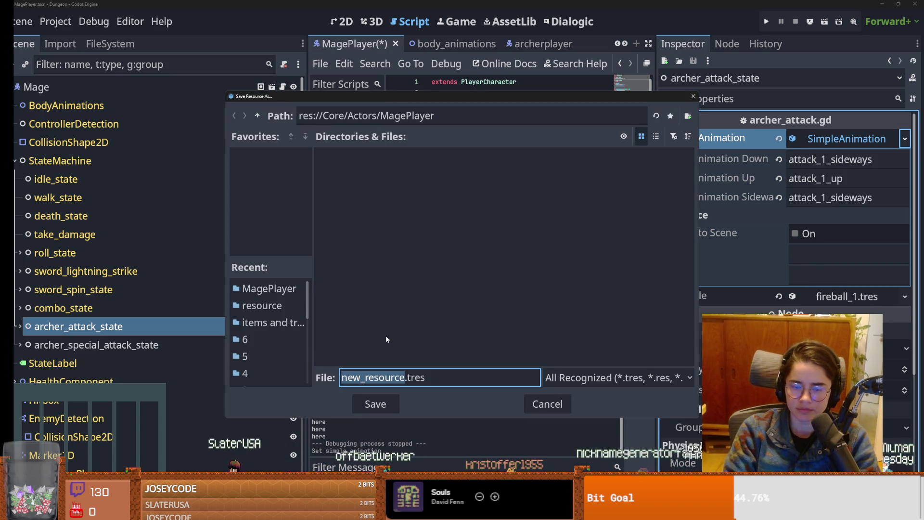
{"action": "type", "text": "simple_mag"}
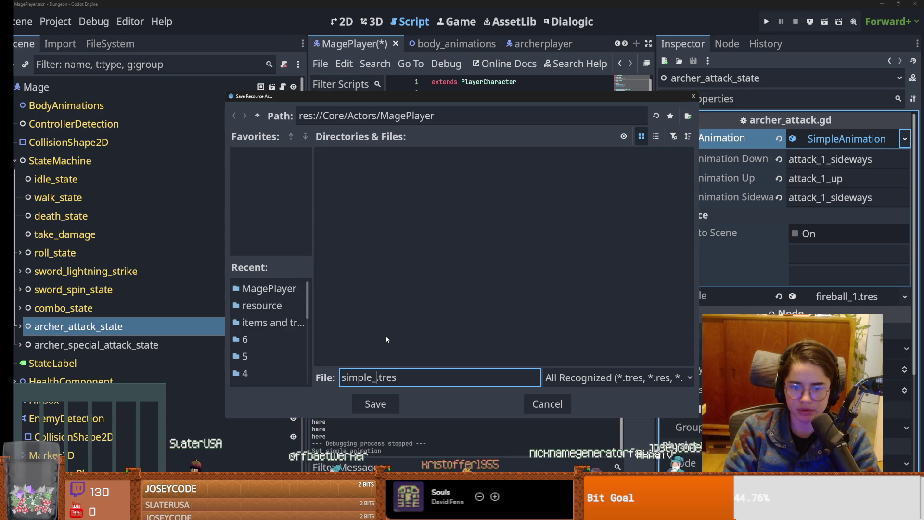
{"action": "type", "text": "e_attack"}
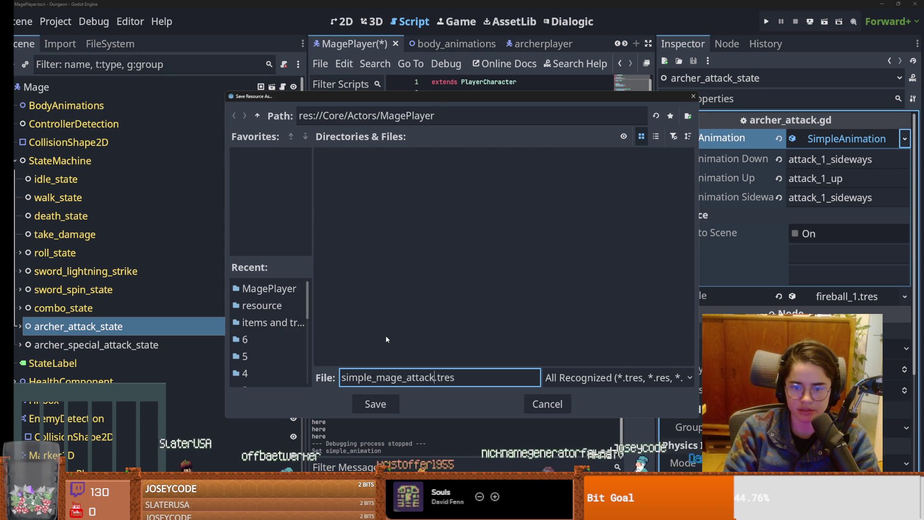
{"action": "key", "text": "Return"}
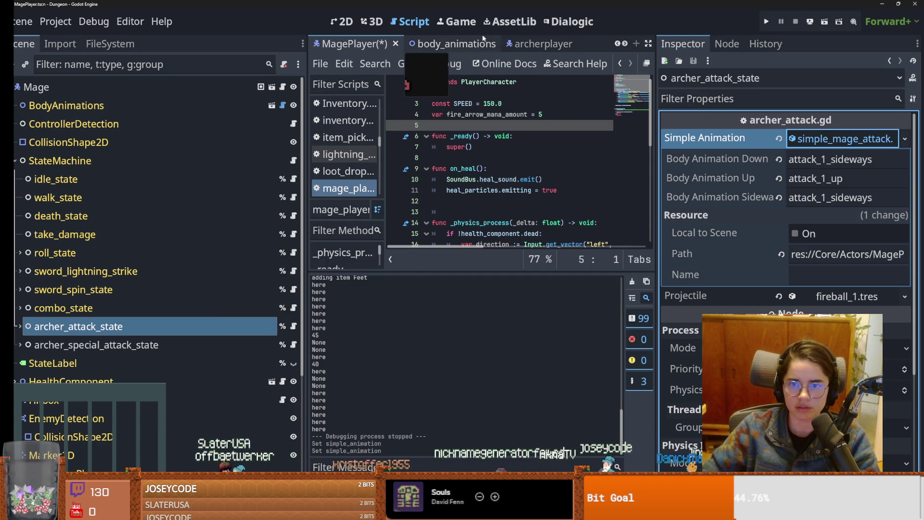
{"action": "key", "text": "ctrl+s"}
- Rename the Archer's Body Animation fields to attack_sideways and attack_up, then run the project
{"action": "left_click", "coordinate": [534, 44]}
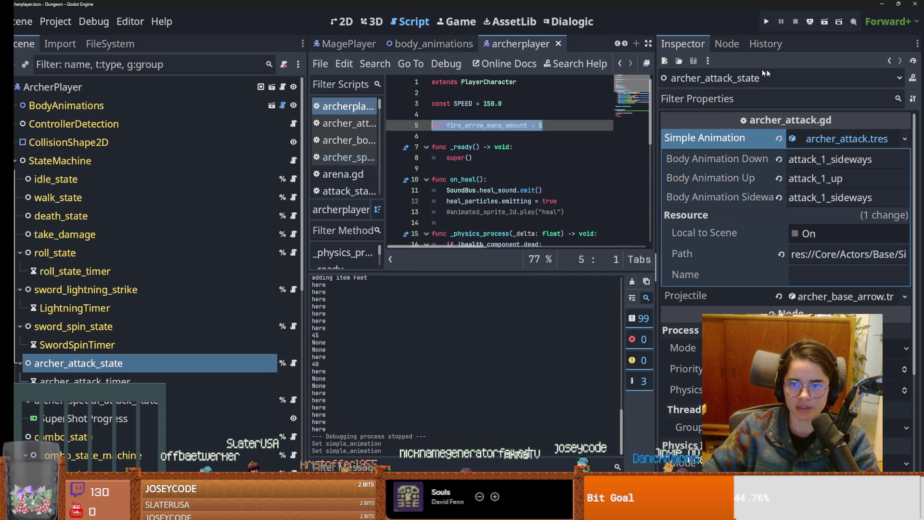
{"action": "left_click", "coordinate": [825, 160]}
{"action": "key", "text": "BackSpace"}
{"action": "key", "text": "BackSpace"}
{"action": "left_click", "coordinate": [827, 178]}
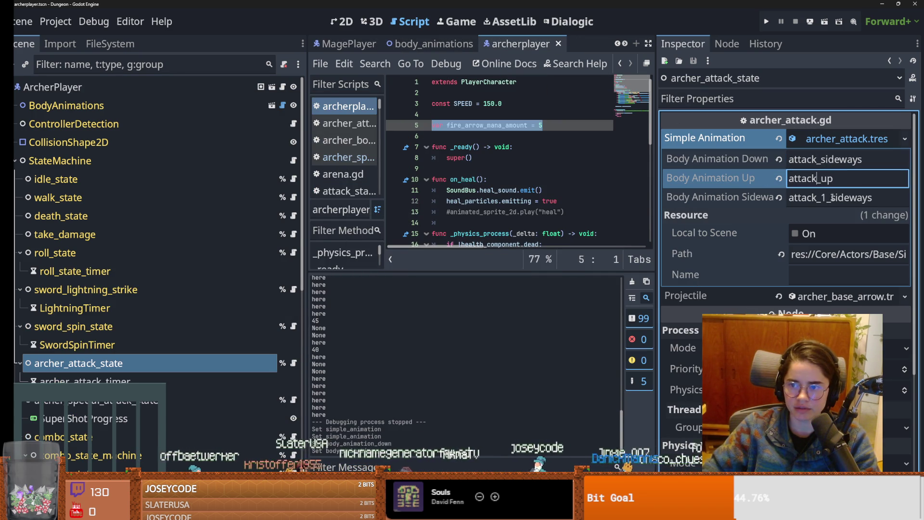
{"action": "left_click", "coordinate": [828, 199]}
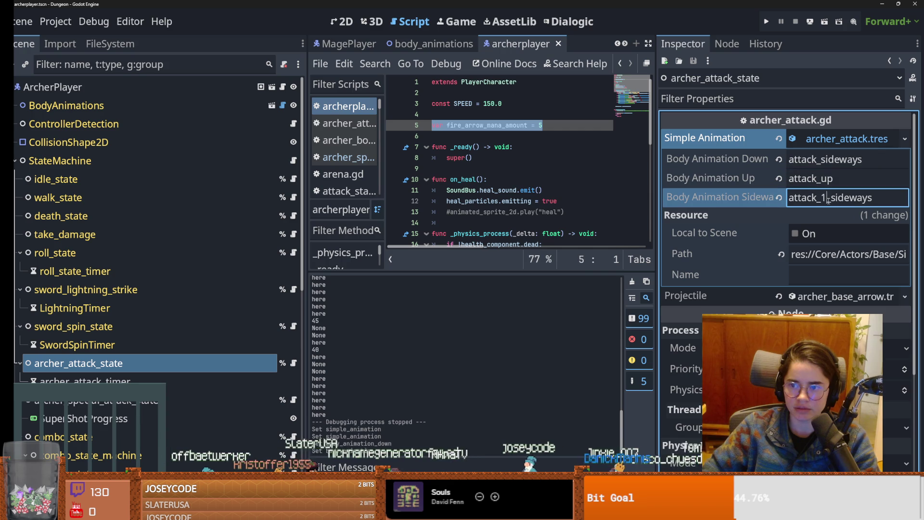
{"action": "left_click", "coordinate": [767, 22]}
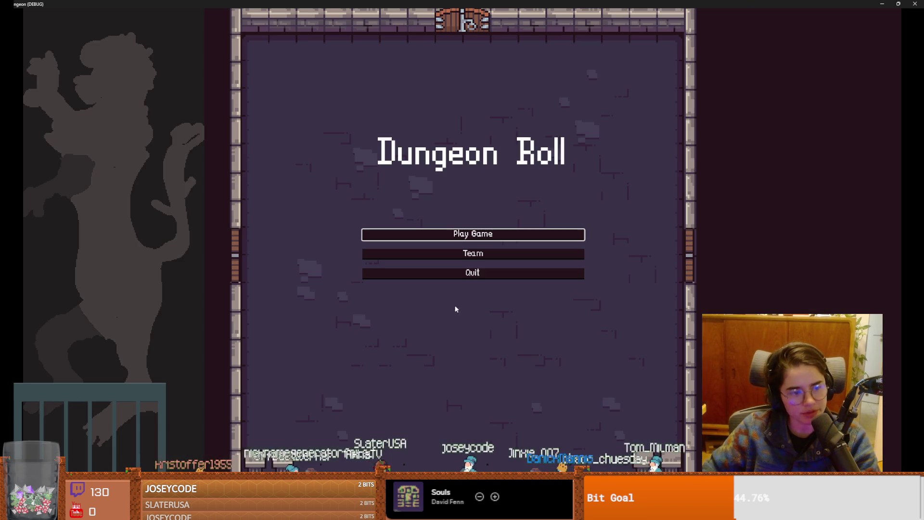
{"action": "left_click", "coordinate": [430, 235]}
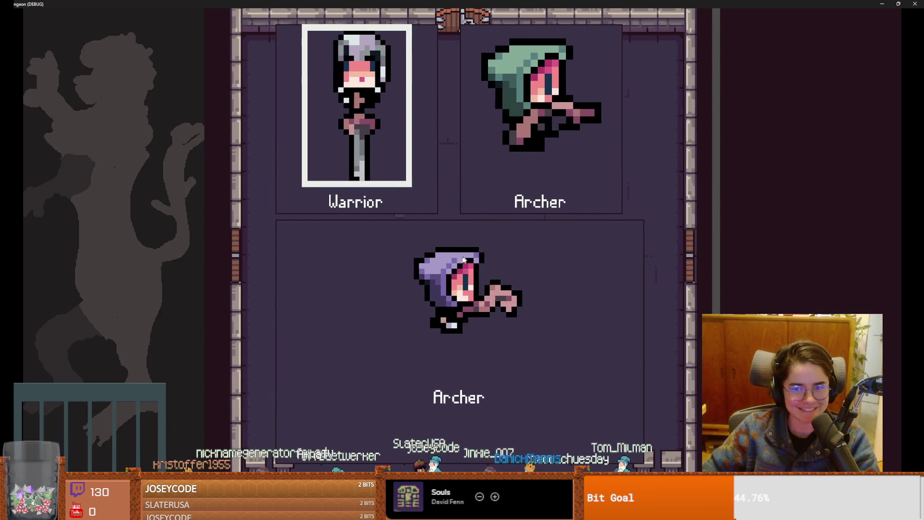
{"action": "left_click", "coordinate": [496, 285]}
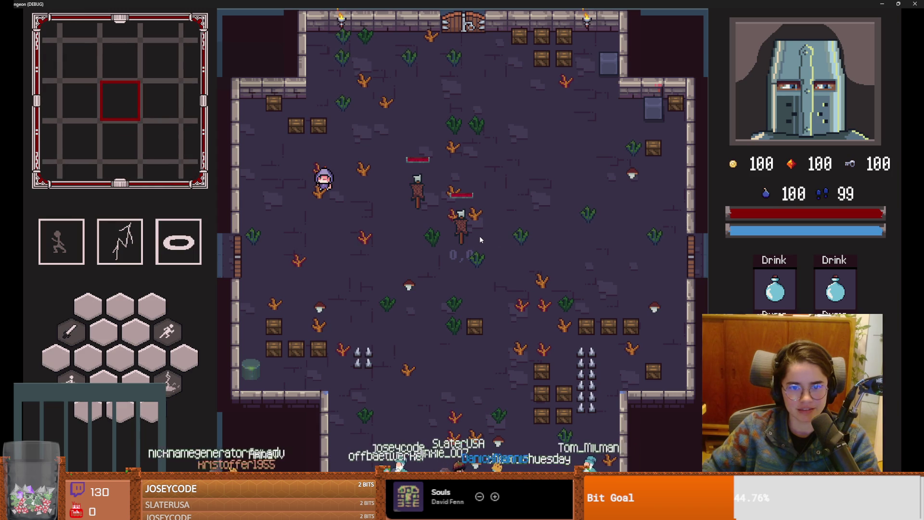
{"action": "left_click", "coordinate": [480, 236]}
{"action": "left_click", "coordinate": [480, 239]}
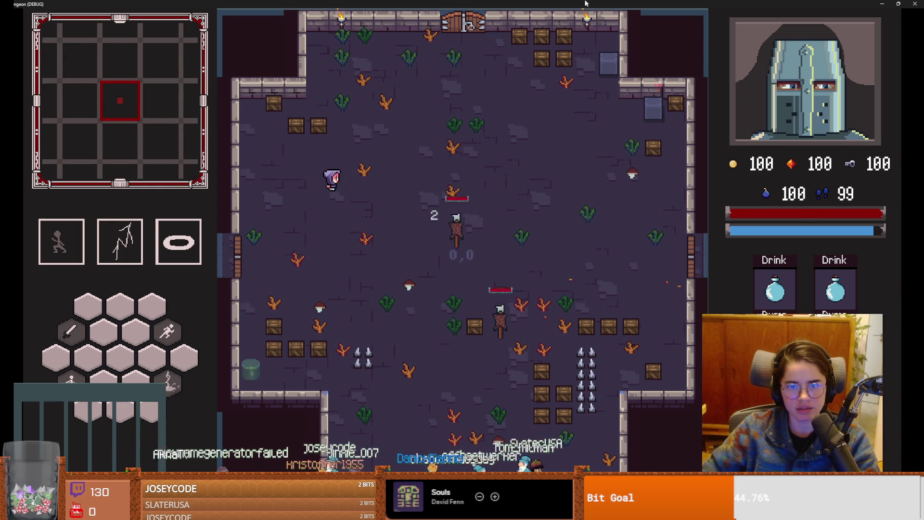
{"action": "key", "text": "F11"}
{"action": "left_click", "coordinate": [576, 201]}
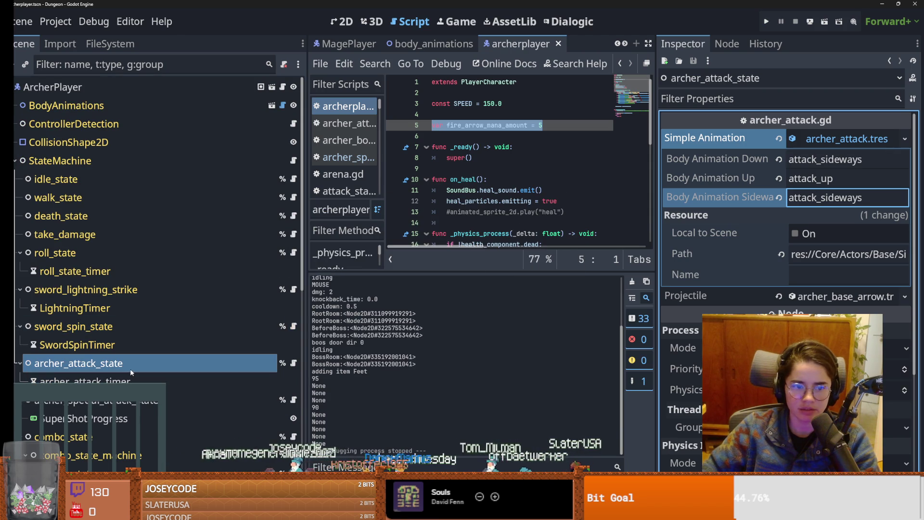
- Quick Load simple_mage_attack.tres as the Archer special attack's Simple Animation and save the scene
{"action": "left_click", "coordinate": [147, 402]}
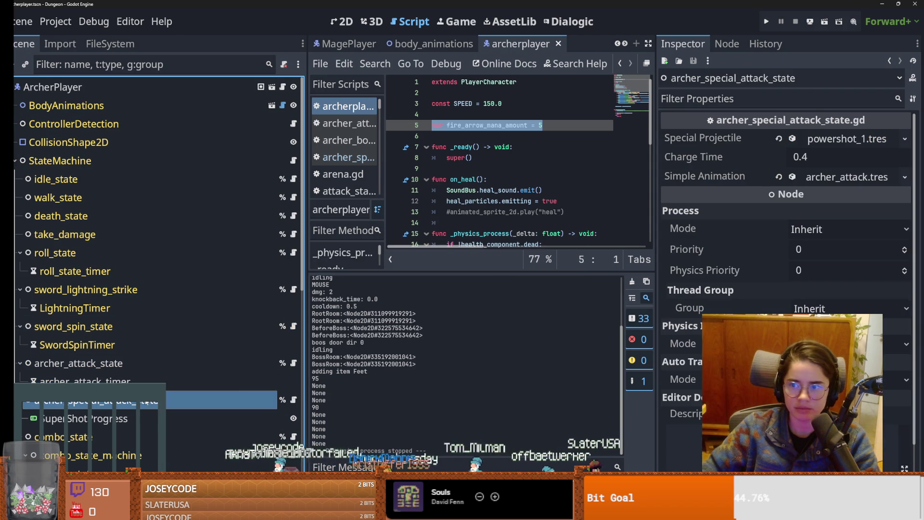
{"action": "left_click", "coordinate": [836, 176]}
{"action": "left_click", "coordinate": [836, 178]}
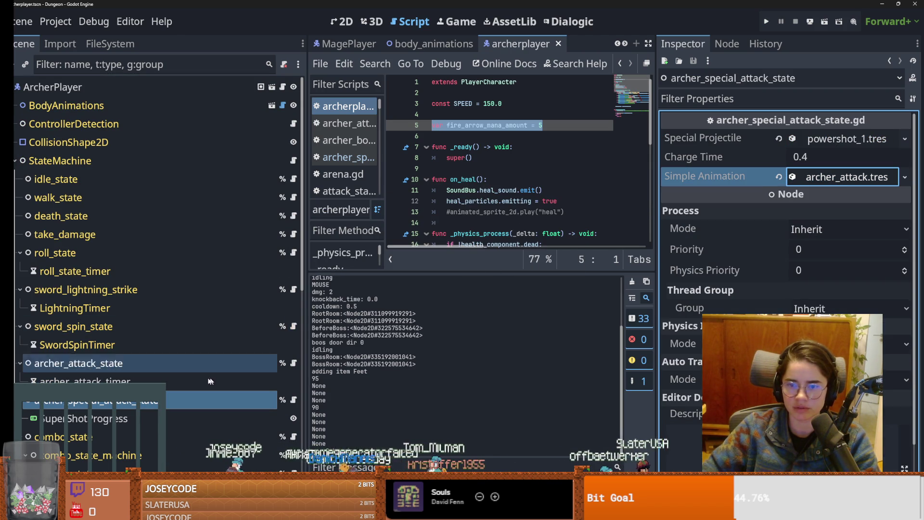
{"action": "left_click", "coordinate": [909, 178]}
{"action": "left_click", "coordinate": [816, 238]}
{"action": "type", "text": "mag"}
{"action": "key", "text": "Return"}
{"action": "key", "text": "ctrl+s"}
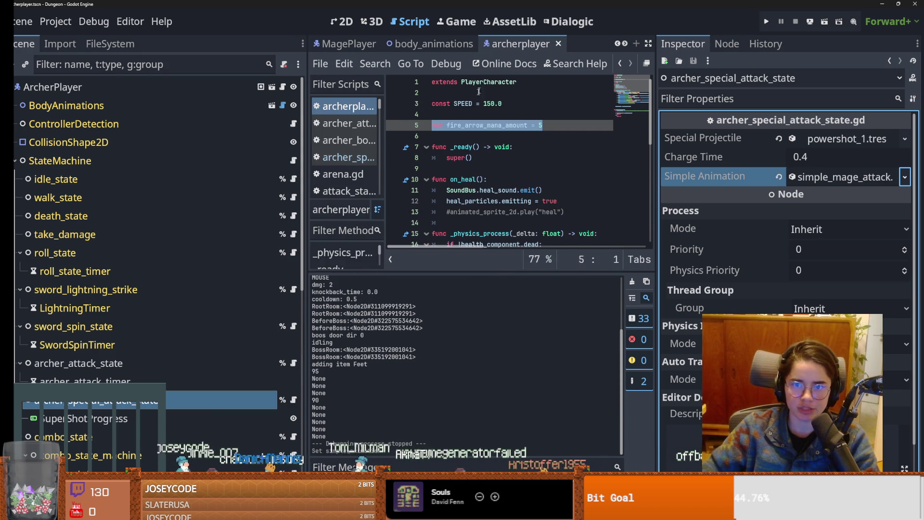
- Open the special attack state's script, enlarge the code area, and run the game
{"action": "left_click", "coordinate": [294, 399]}
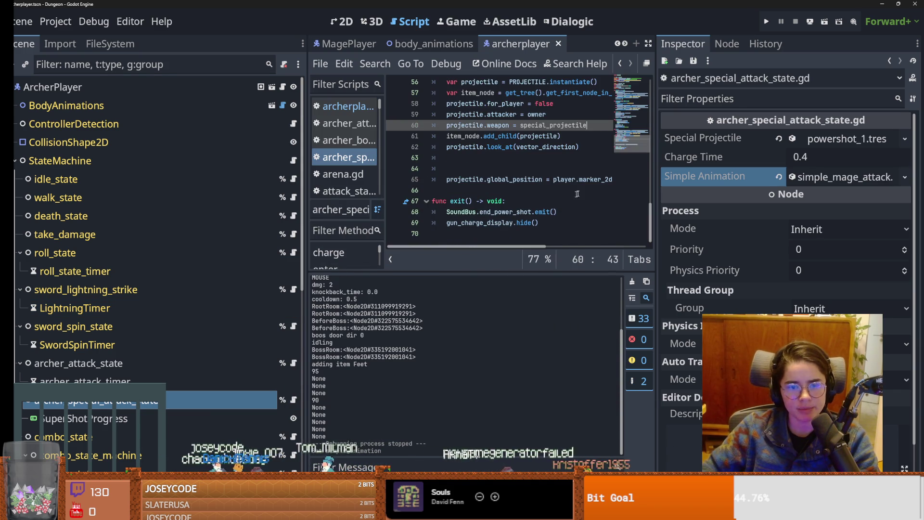
{"action": "left_click_drag", "start_coordinate": [655, 208], "coordinate": [803, 208]}
{"action": "scroll", "coordinate": [542, 231], "scroll_direction": "up", "scroll_amount": 4}
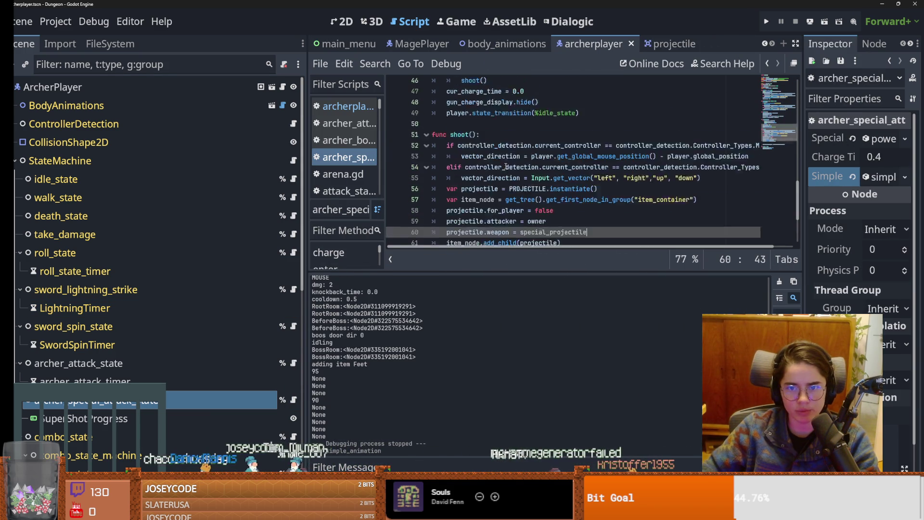
{"action": "left_click_drag", "start_coordinate": [540, 271], "coordinate": [541, 358]}
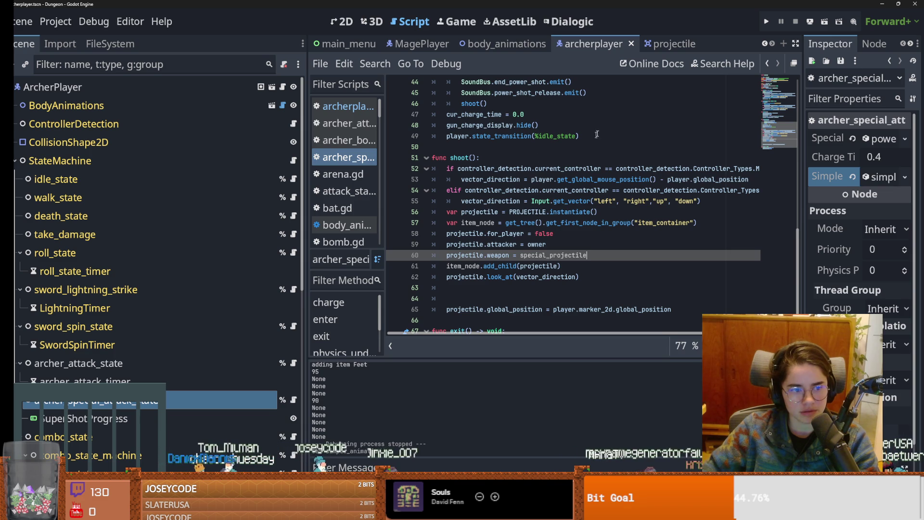
{"action": "key", "text": "F5"}
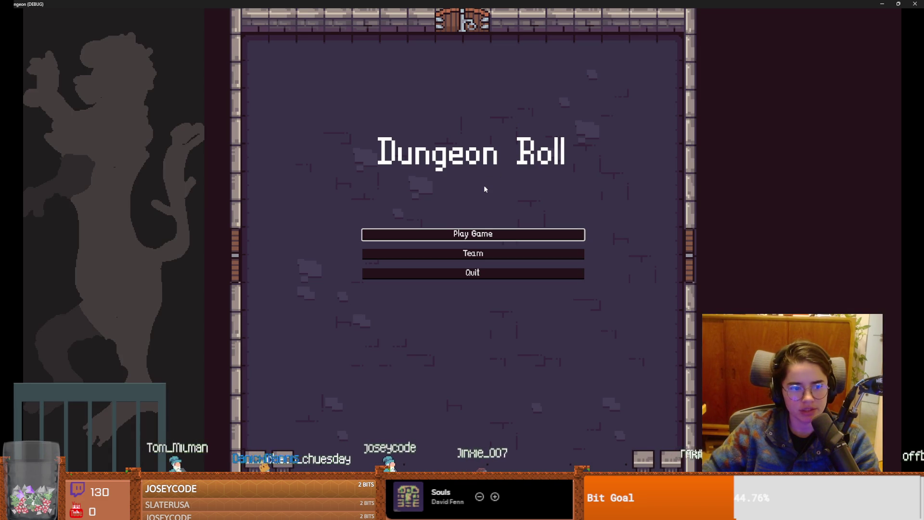
- Start a new game, break the upper training dummy with projectiles, and open the dungeon map
{"action": "left_click", "coordinate": [470, 235]}
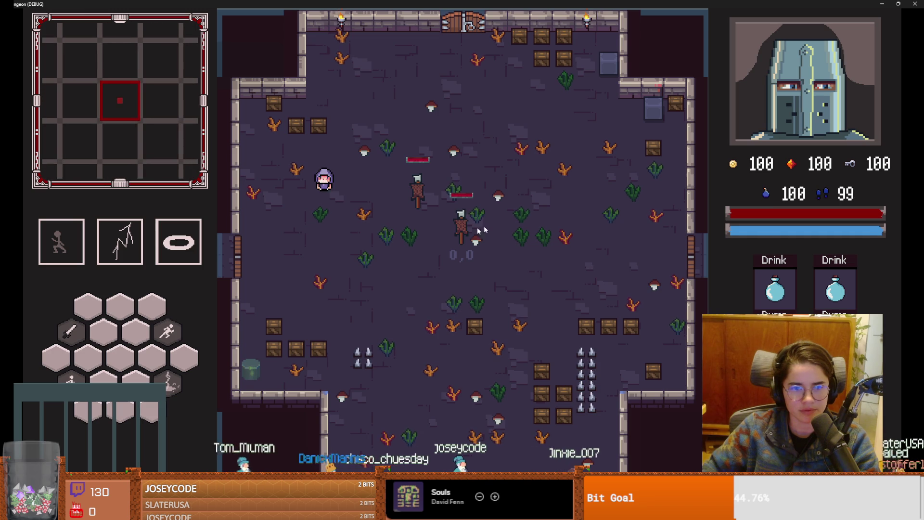
{"action": "left_click", "coordinate": [439, 210]}
{"action": "left_click", "coordinate": [482, 250]}
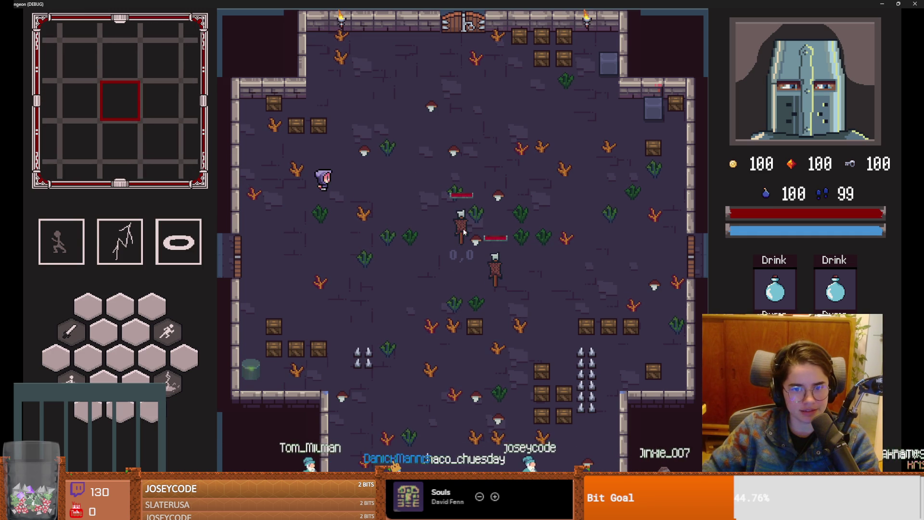
{"action": "left_click", "coordinate": [465, 225]}
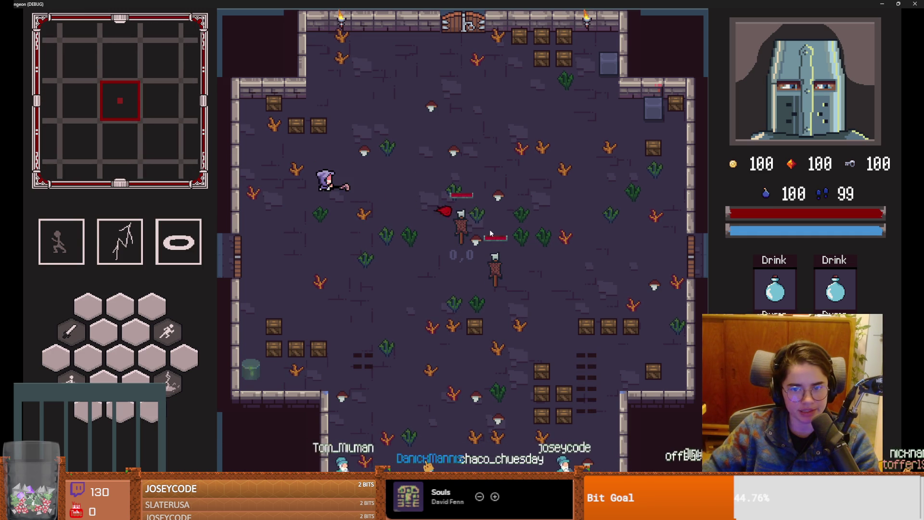
{"action": "key", "text": "Tab"}
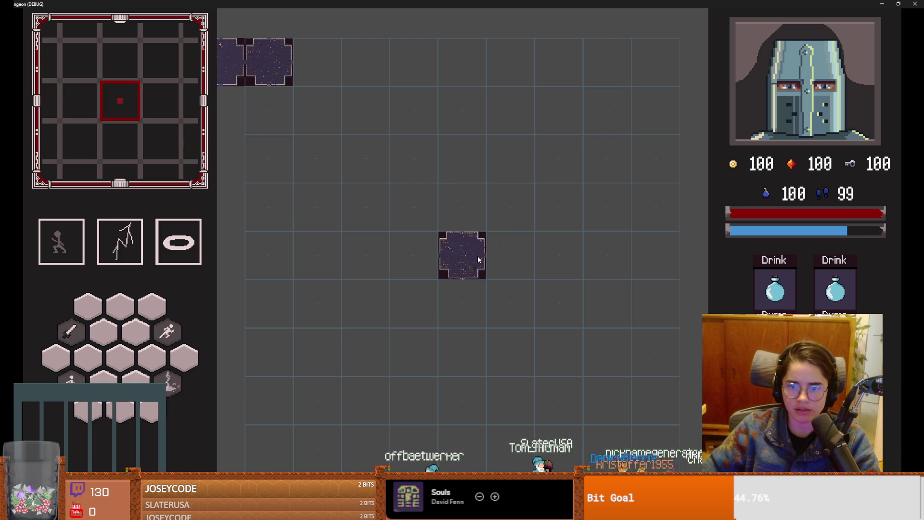
{"action": "key", "text": "super+Down"}
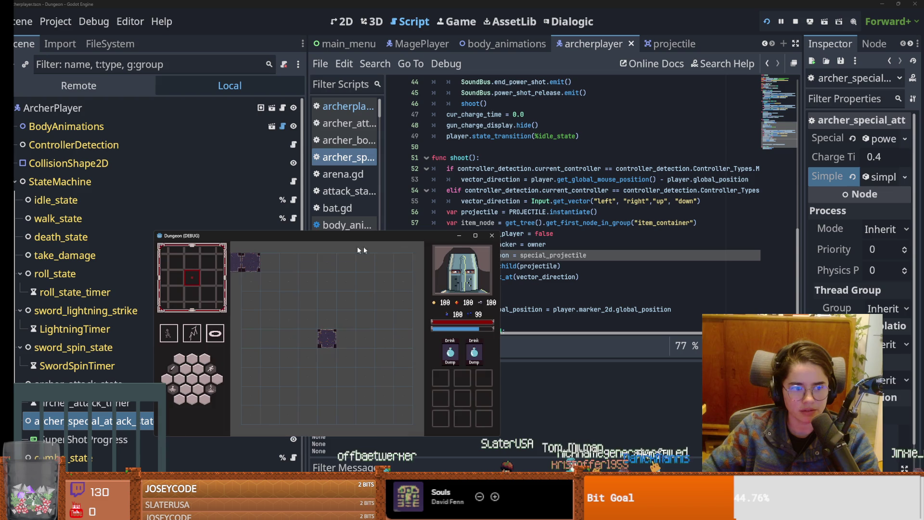
- Close the running game and delete the play_simple_animation call on line 33
{"action": "left_click", "coordinate": [496, 238]}
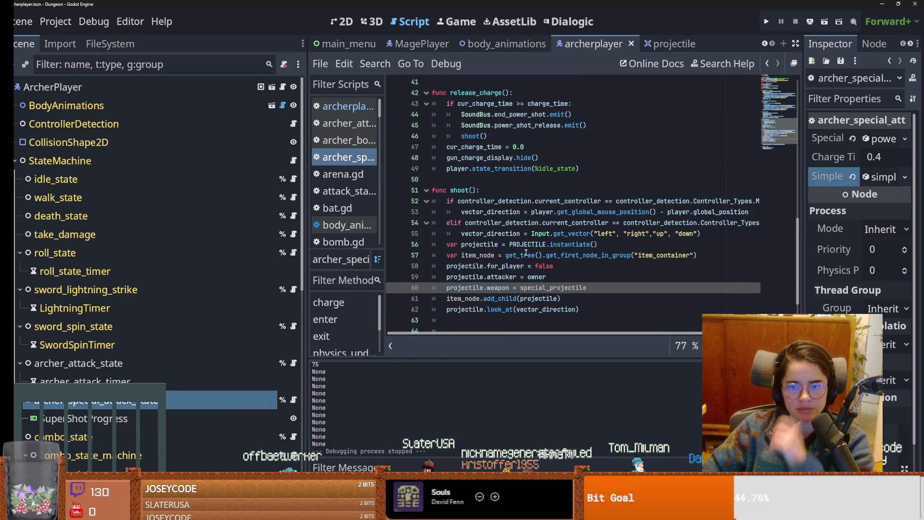
{"action": "scroll", "coordinate": [535, 270], "scroll_direction": "up", "scroll_amount": 4}
{"action": "scroll", "coordinate": [534, 270], "scroll_direction": "up", "scroll_amount": 7}
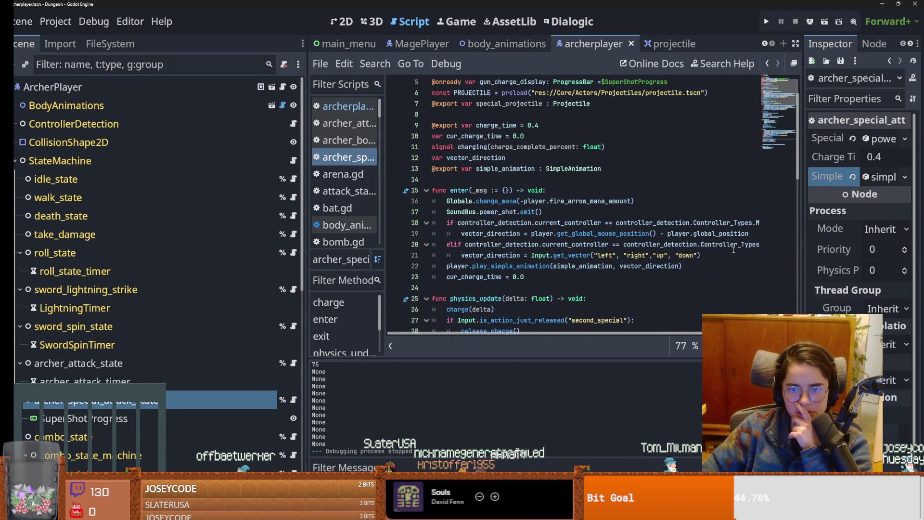
{"action": "double_click", "coordinate": [505, 211]}
{"action": "scroll", "coordinate": [535, 242], "scroll_direction": "down", "scroll_amount": 3}
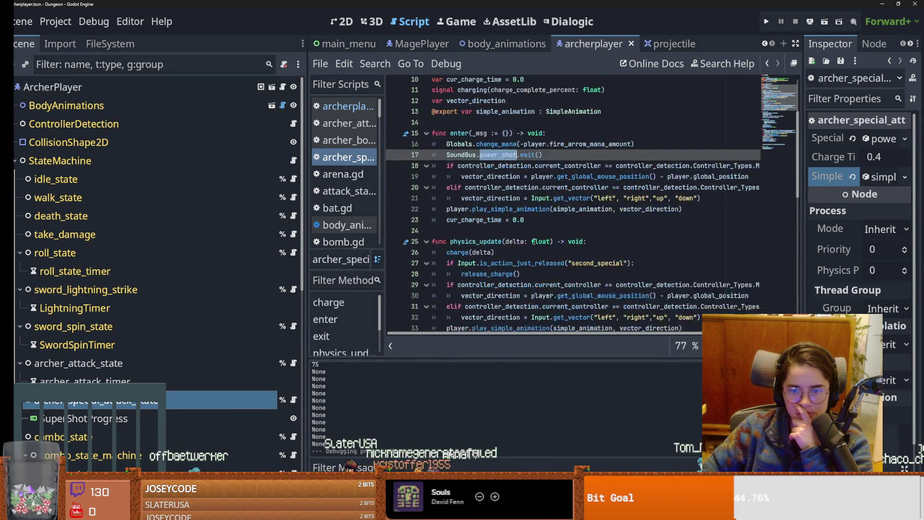
{"action": "left_click", "coordinate": [496, 233]}
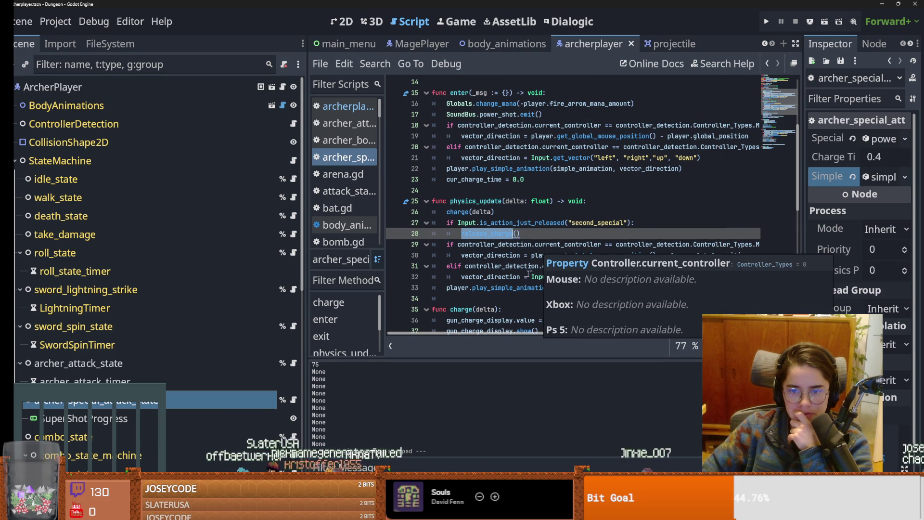
{"action": "double_click", "coordinate": [518, 288]}
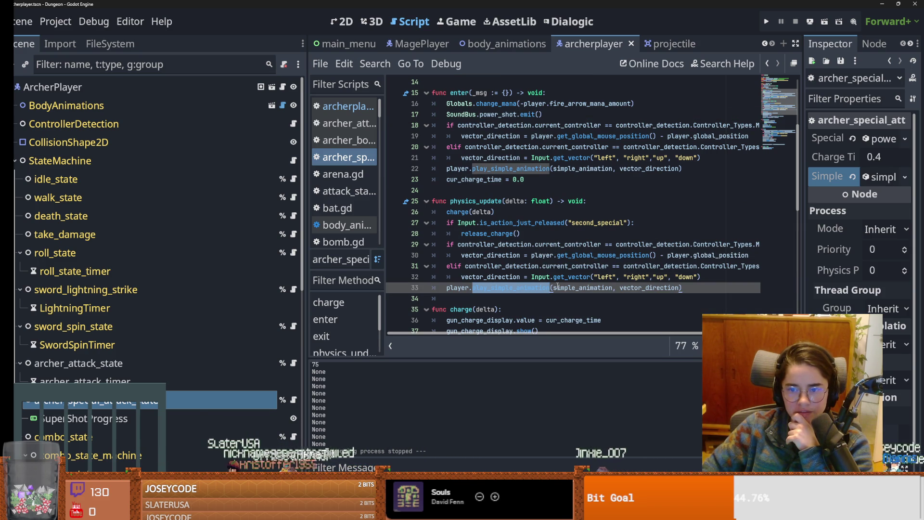
{"action": "left_click_drag", "start_coordinate": [683, 288], "coordinate": [445, 289]}
{"action": "key", "text": "ctrl+c"}
{"action": "key", "text": "BackSpace"}
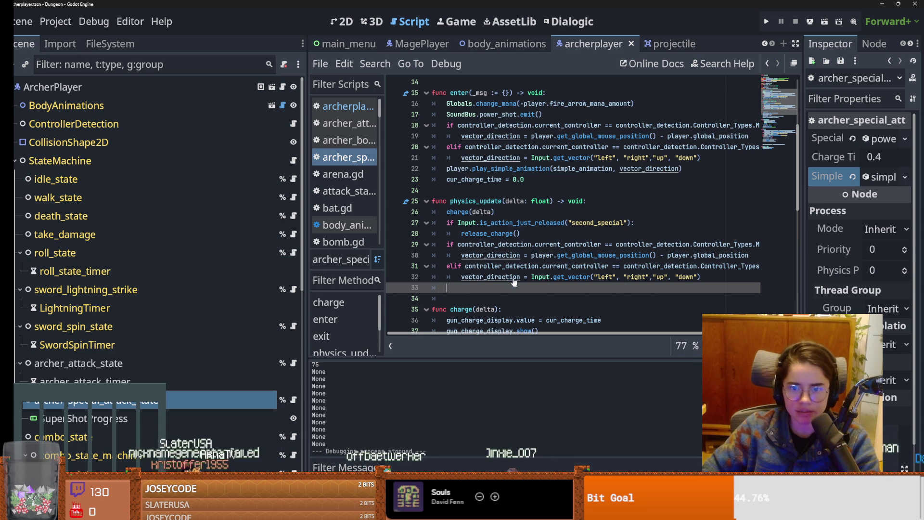
- Paste the play_simple_animation call on a new line above release_charge() in the release check
{"action": "double_click", "coordinate": [496, 235]}
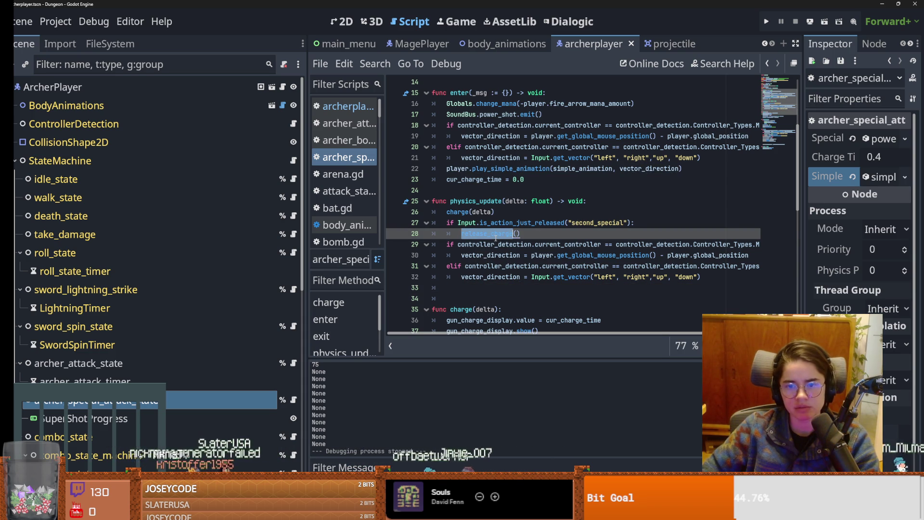
{"action": "left_click", "coordinate": [641, 224]}
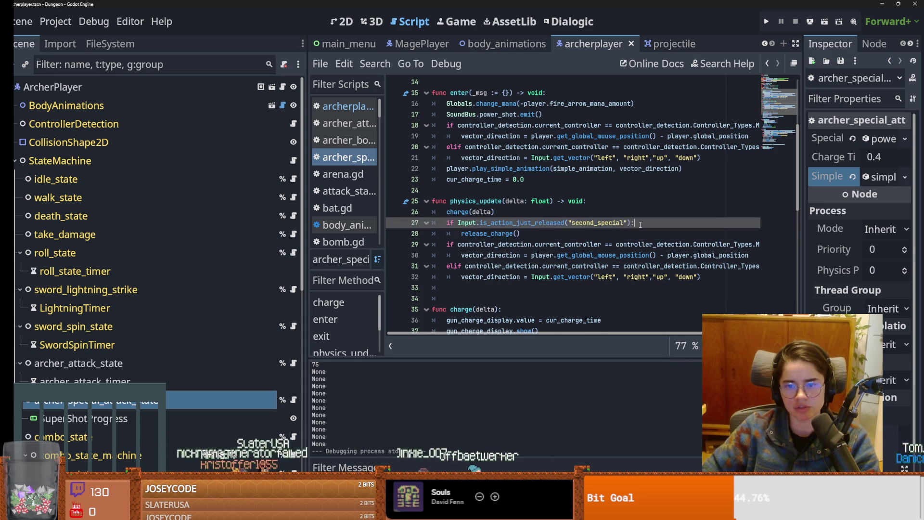
{"action": "key", "text": "Return"}
{"action": "key", "text": "ctrl+v"}
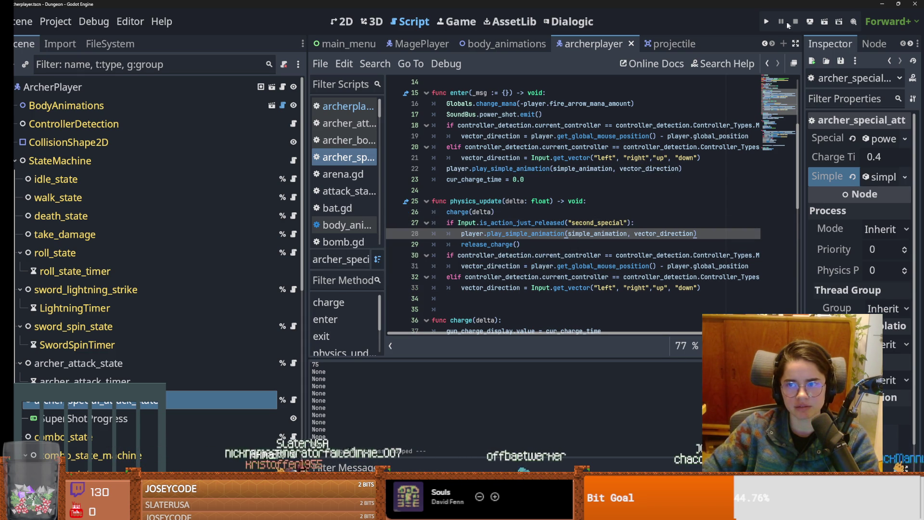
{"action": "left_click", "coordinate": [766, 21]}
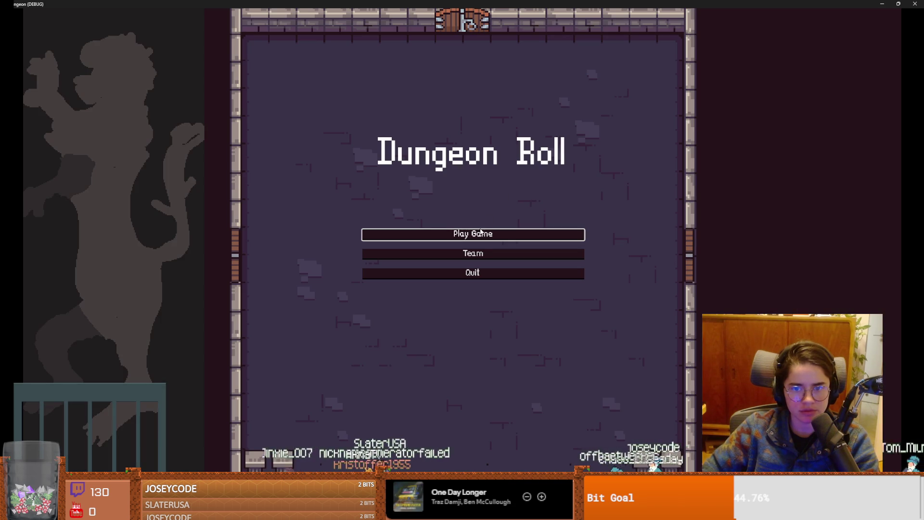
{"action": "left_click", "coordinate": [480, 235]}
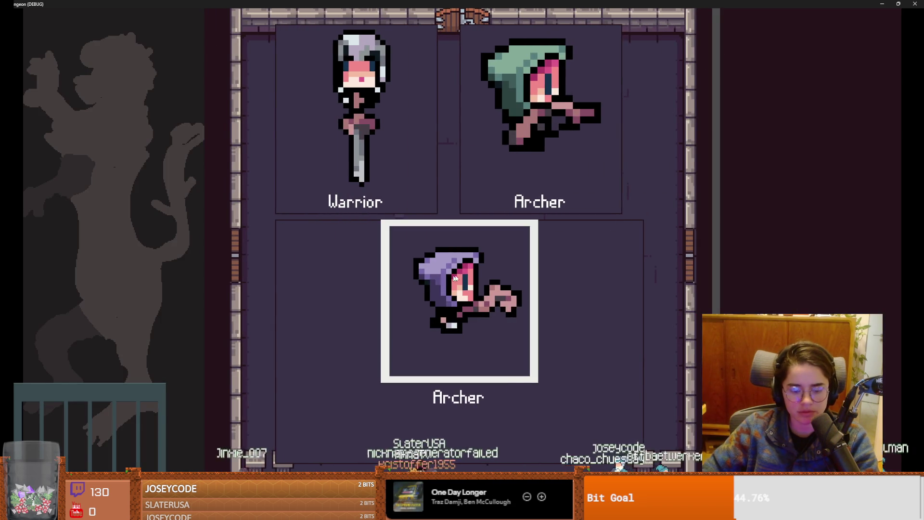
{"action": "left_click", "coordinate": [437, 282]}
{"action": "left_click", "coordinate": [382, 214]}
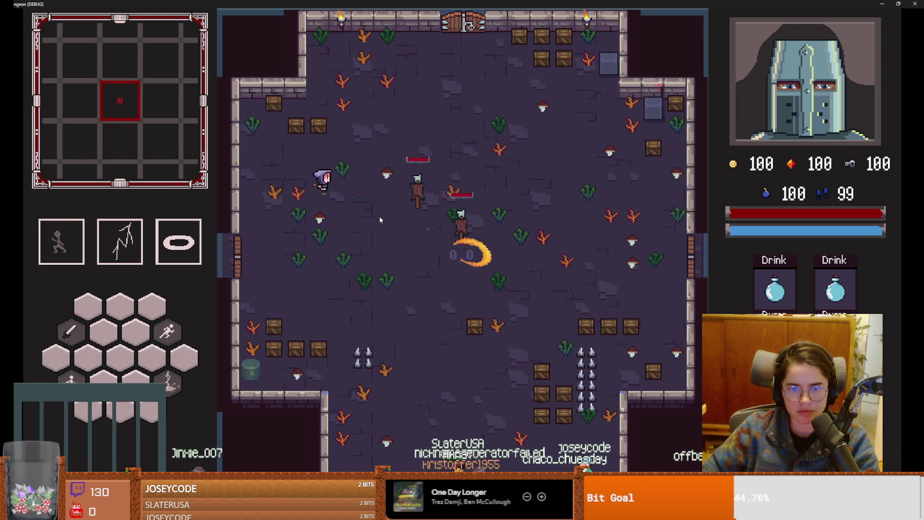
{"action": "key", "text": "super+Down"}
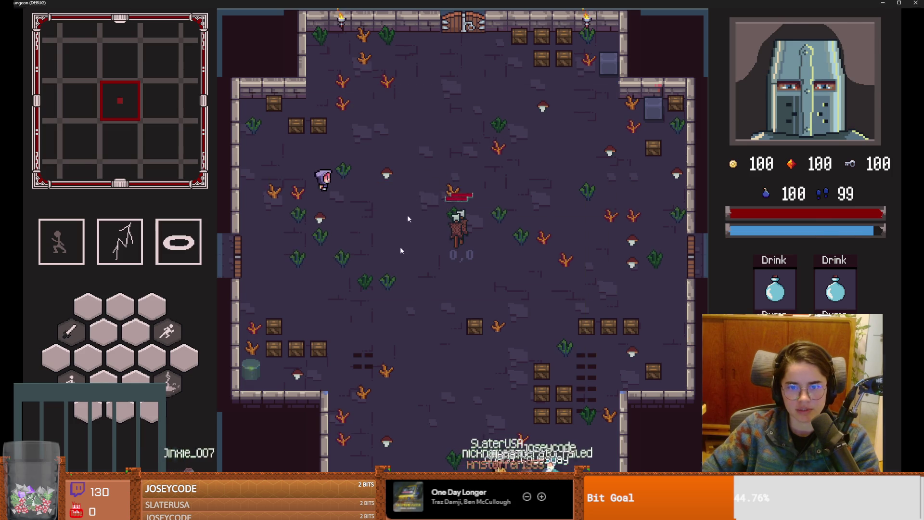
{"action": "left_click", "coordinate": [569, 215]}
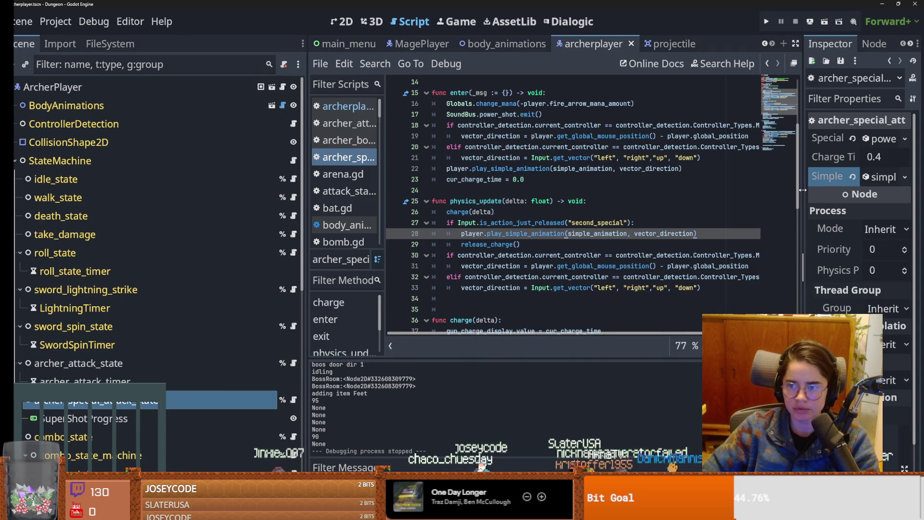
- Widen the Inspector, check the Simple Animation resource, and save the scene
{"action": "left_click_drag", "start_coordinate": [801, 190], "coordinate": [653, 182]}
{"action": "left_click", "coordinate": [840, 178]}
{"action": "left_click", "coordinate": [840, 178]}
{"action": "key", "text": "ctrl+s"}
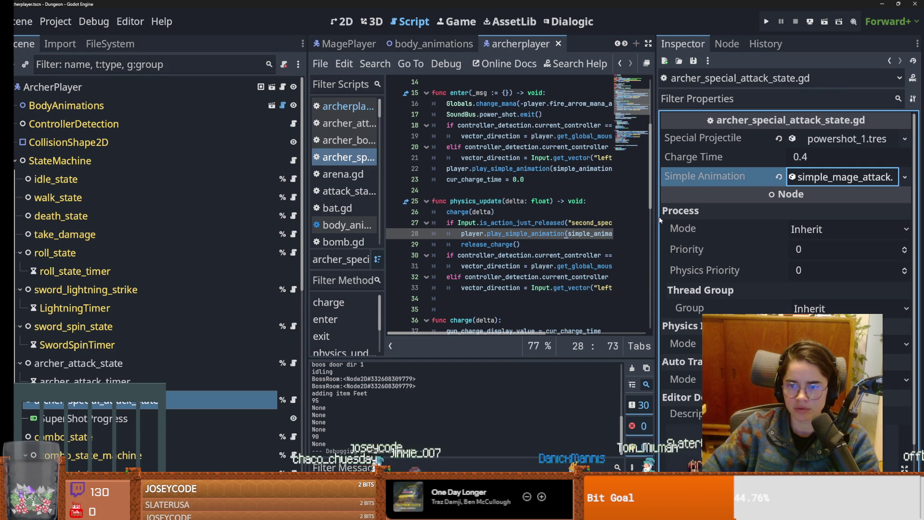
- Test-run the game as the Archer, trigger the special attack, then close it
{"action": "left_click_drag", "start_coordinate": [655, 221], "coordinate": [802, 221]}
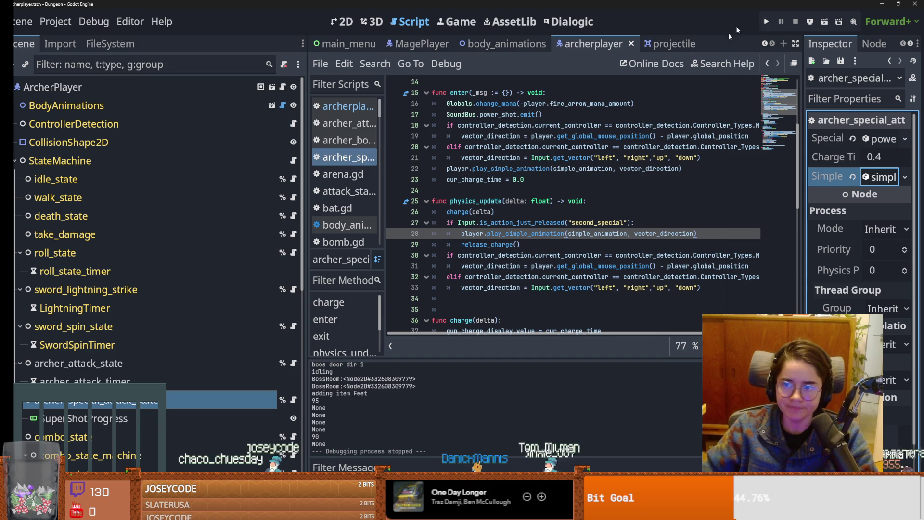
{"action": "left_click", "coordinate": [769, 21]}
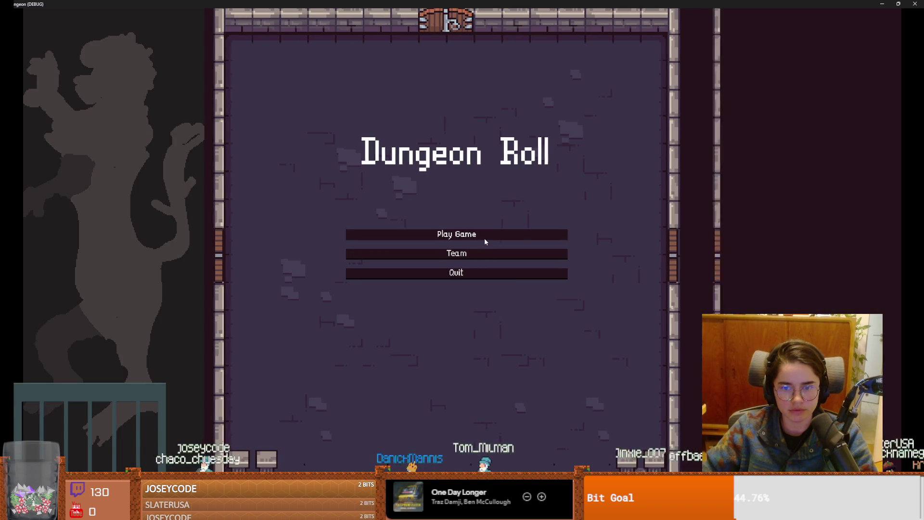
{"action": "left_click", "coordinate": [484, 238]}
{"action": "left_click", "coordinate": [516, 226]}
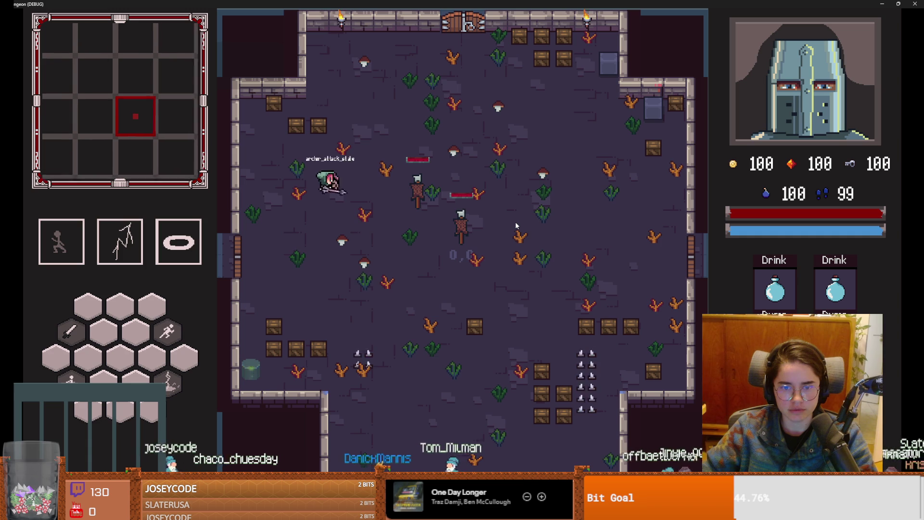
{"action": "right_click", "coordinate": [516, 225]}
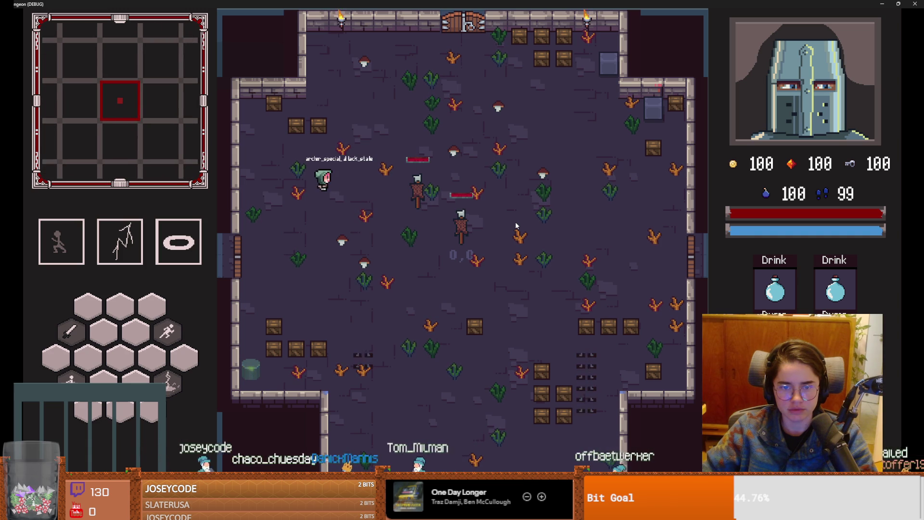
{"action": "key", "text": "super+Down"}
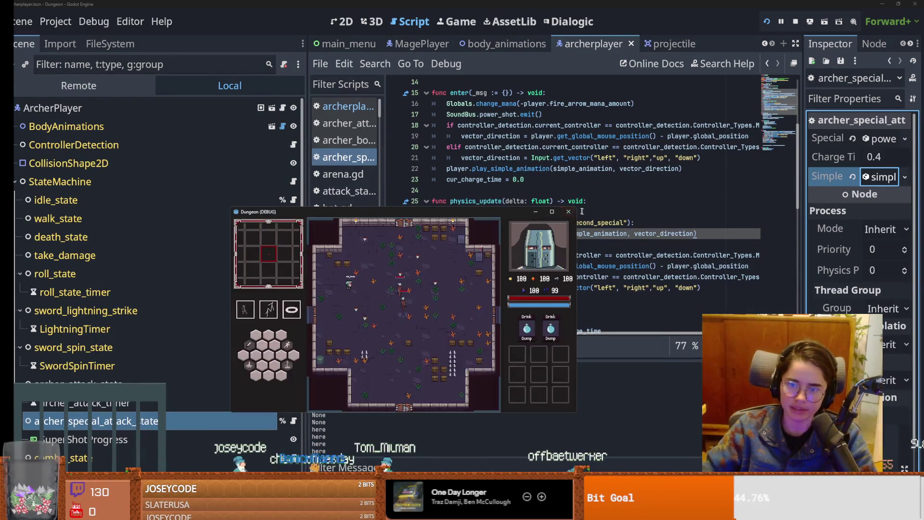
{"action": "left_click", "coordinate": [570, 211]}
- Move the play_simple_animation call to right after charge(delta) and relaunch the game
{"action": "left_click_drag", "start_coordinate": [707, 233], "coordinate": [461, 233]}
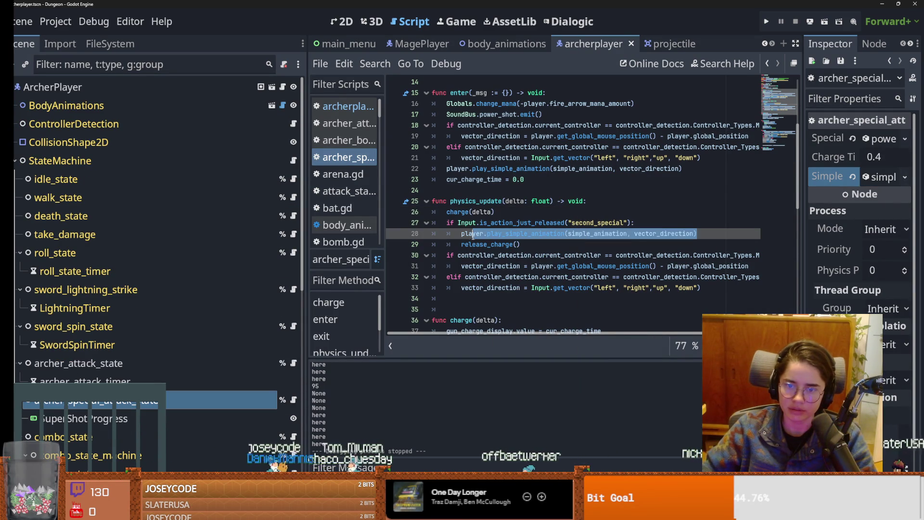
{"action": "key", "text": "ctrl+x"}
{"action": "left_click", "coordinate": [509, 212]}
{"action": "key", "text": "Return"}
{"action": "key", "text": "ctrl+v"}
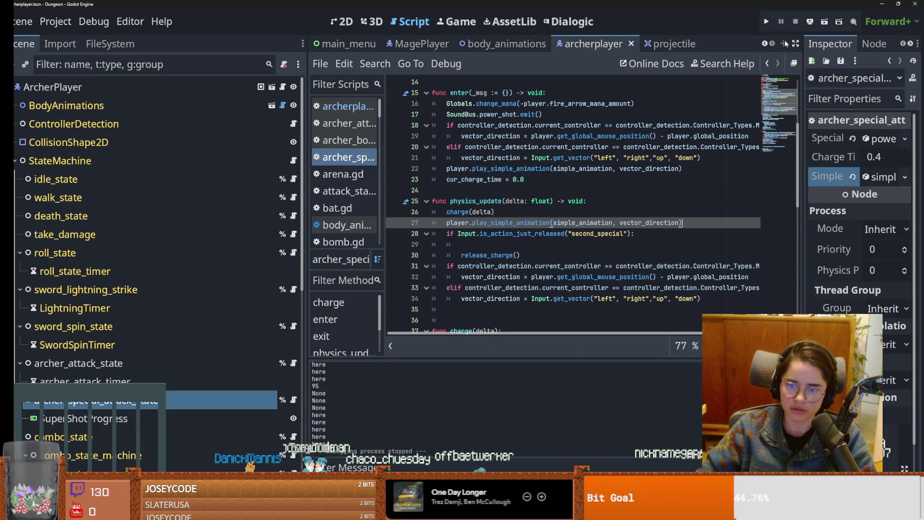
{"action": "key", "text": "F5"}
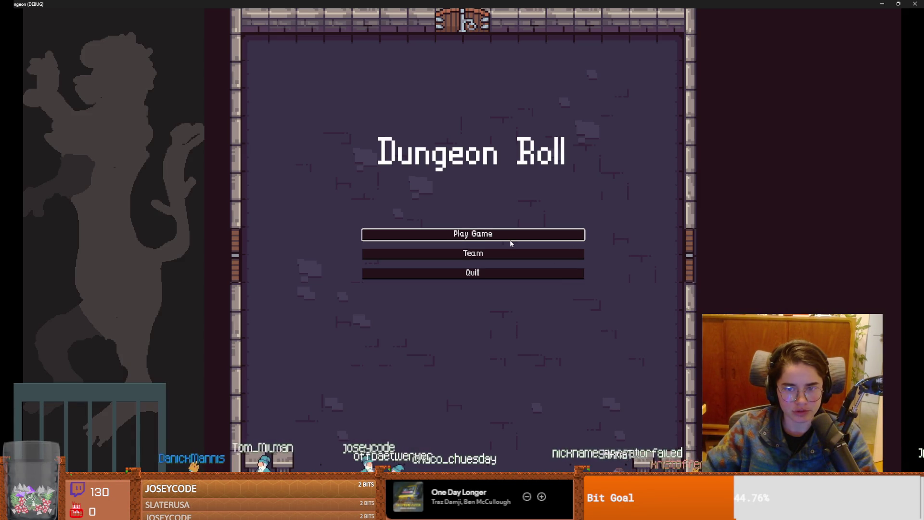
- Start a game as the Archer, fire two shots at the dummies, then close the game
{"action": "left_click", "coordinate": [503, 234]}
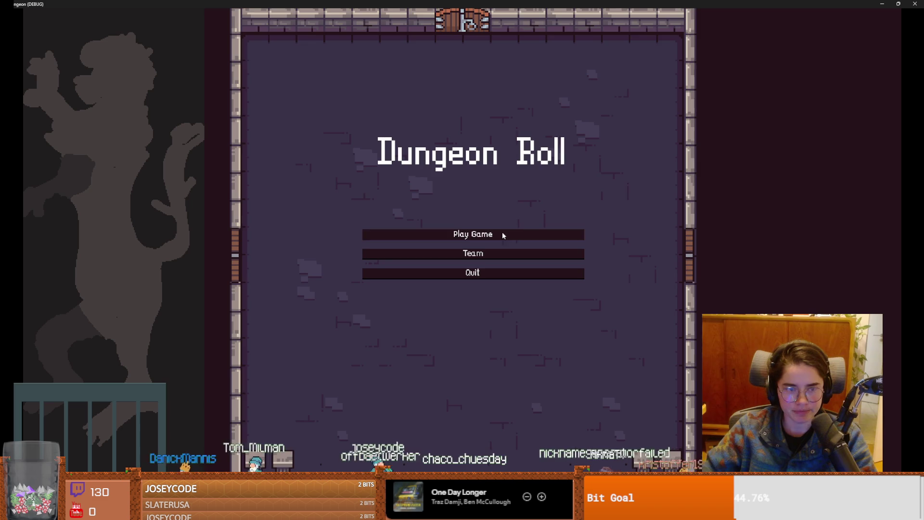
{"action": "left_click", "coordinate": [479, 235]}
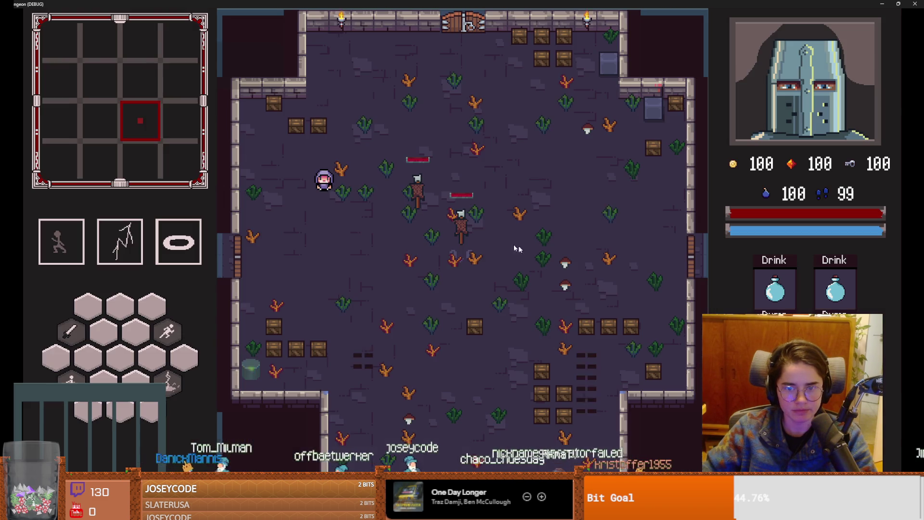
{"action": "left_click", "coordinate": [480, 234]}
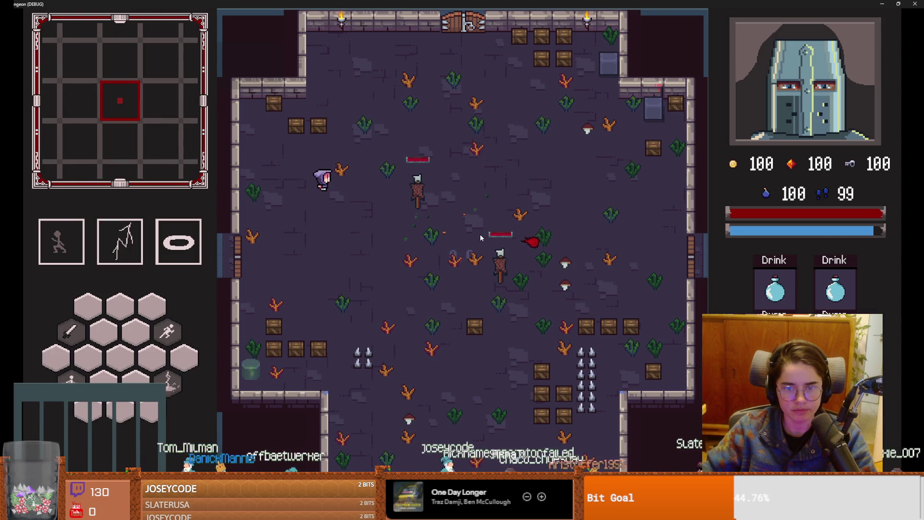
{"action": "left_click", "coordinate": [480, 233]}
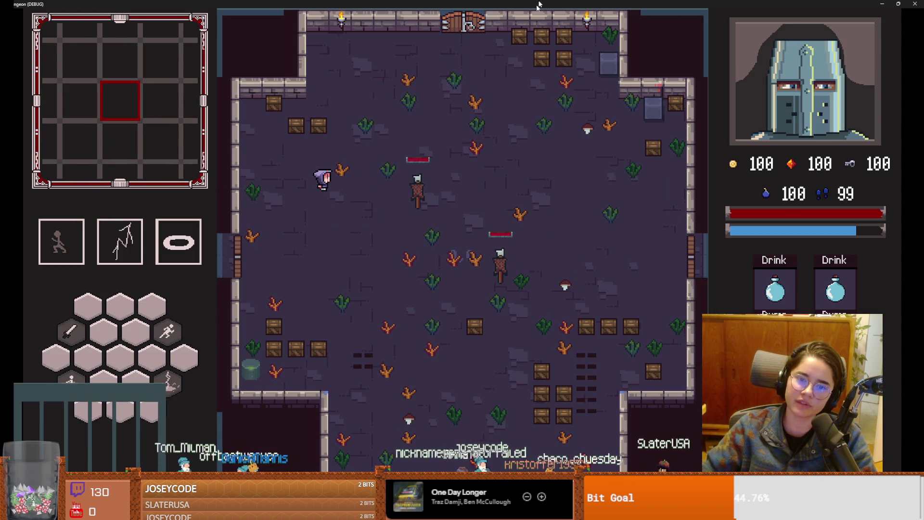
{"action": "key", "text": "super+Down"}
{"action": "left_click", "coordinate": [580, 176]}
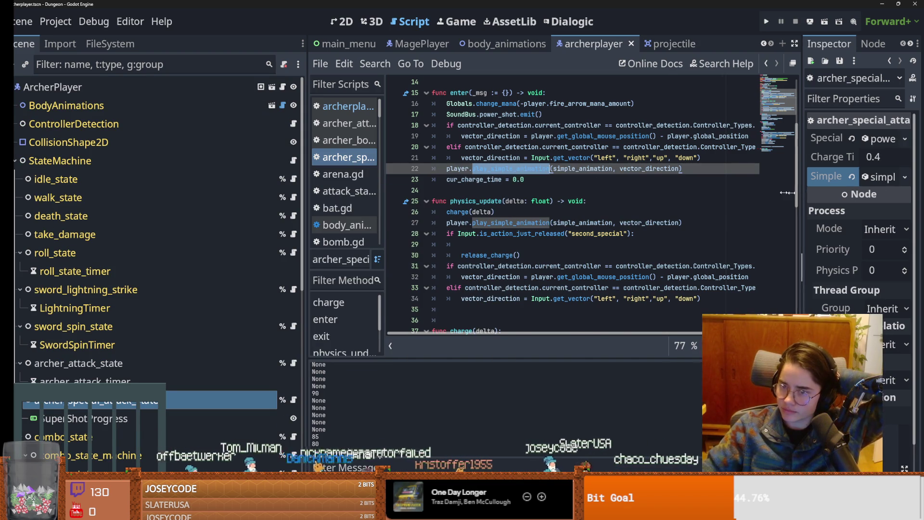
- Correct the Body Animation Down name to attack_1_down and save
{"action": "left_click_drag", "start_coordinate": [801, 192], "coordinate": [655, 192]}
{"action": "left_click", "coordinate": [813, 177]}
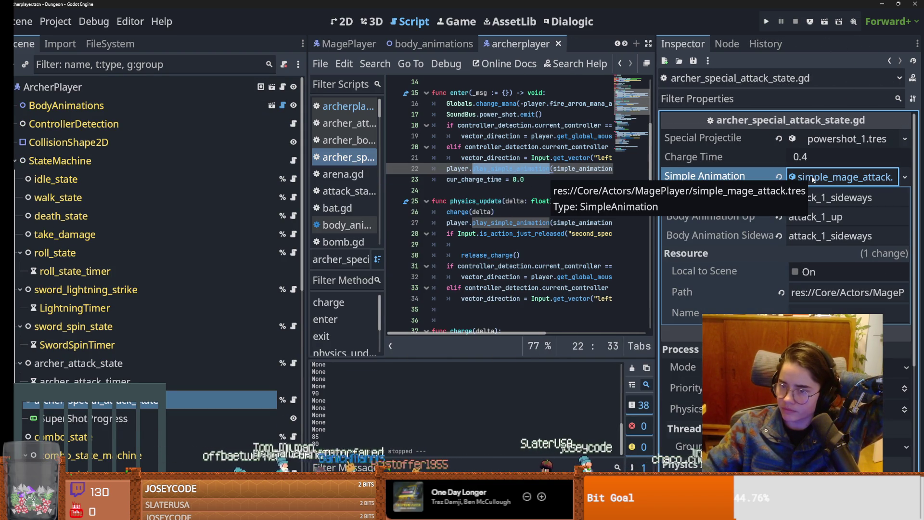
{"action": "double_click", "coordinate": [851, 198]}
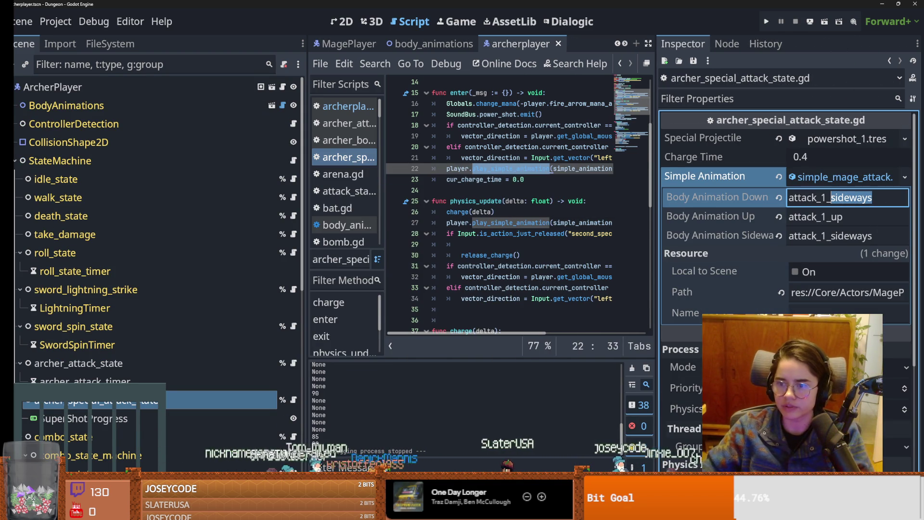
{"action": "type", "text": "d"}
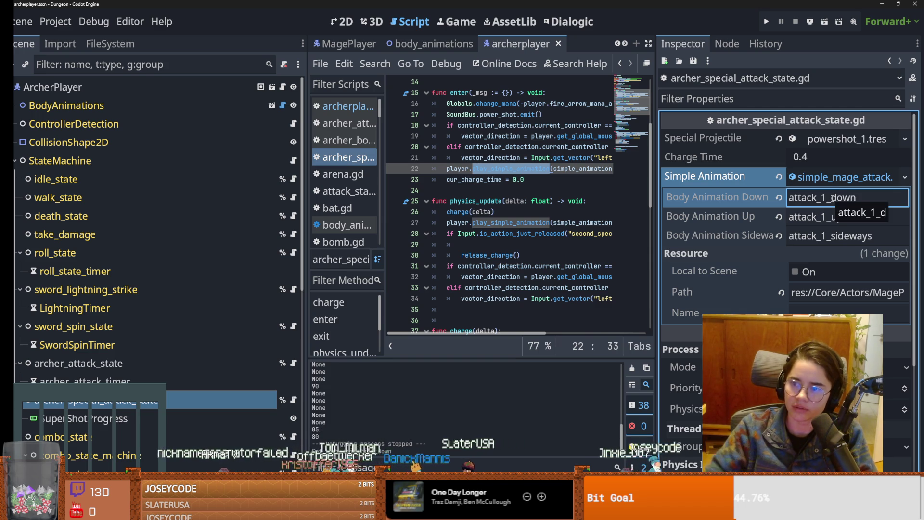
{"action": "key", "text": "ctrl+s"}
{"action": "left_click", "coordinate": [837, 183]}
{"action": "left_click", "coordinate": [835, 183]}
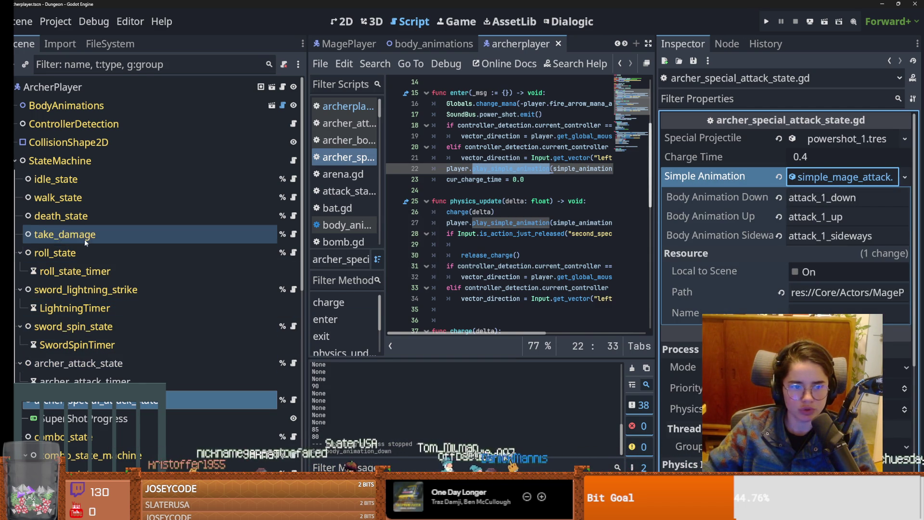
- Compare archer_attack_state's animation with the special attack state, undoing an accidental change
{"action": "left_click", "coordinate": [133, 361]}
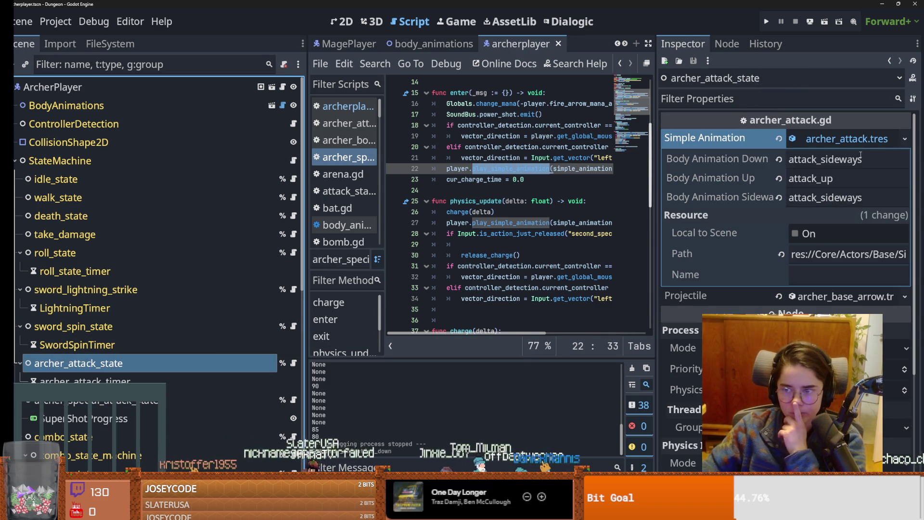
{"action": "left_click", "coordinate": [850, 139]}
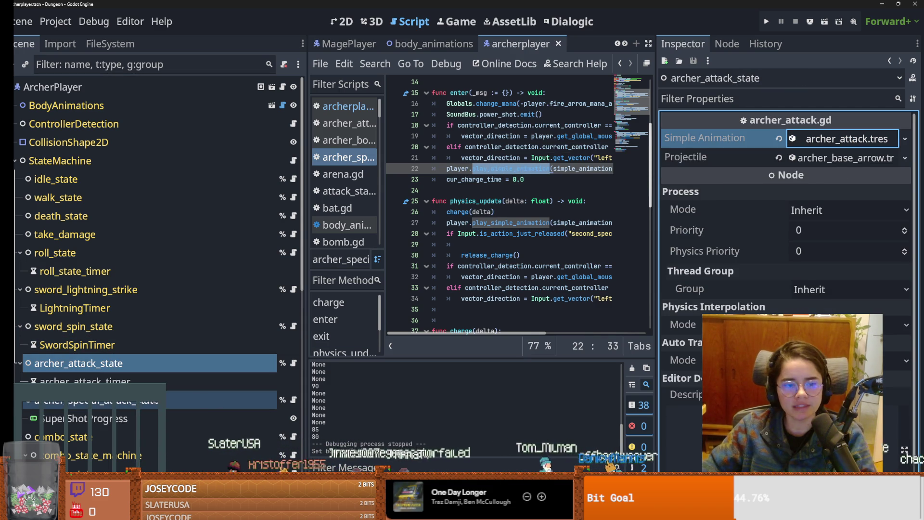
{"action": "left_click", "coordinate": [216, 401]}
{"action": "left_click", "coordinate": [827, 199]}
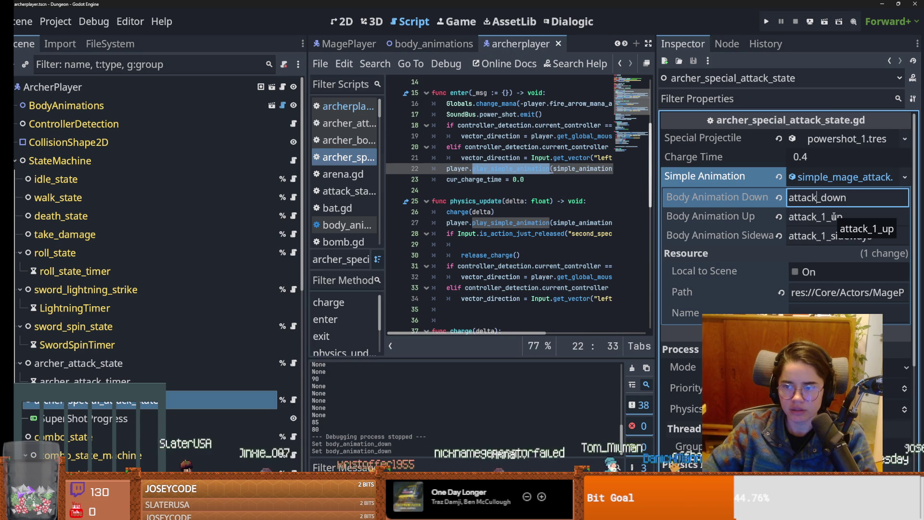
{"action": "left_click", "coordinate": [779, 179]}
{"action": "key", "text": "ctrl+z"}
- Quick Load archer_attack.tres as the special attack's Simple Animation and save the archer scene
{"action": "left_click", "coordinate": [872, 179]}
{"action": "left_click", "coordinate": [905, 177]}
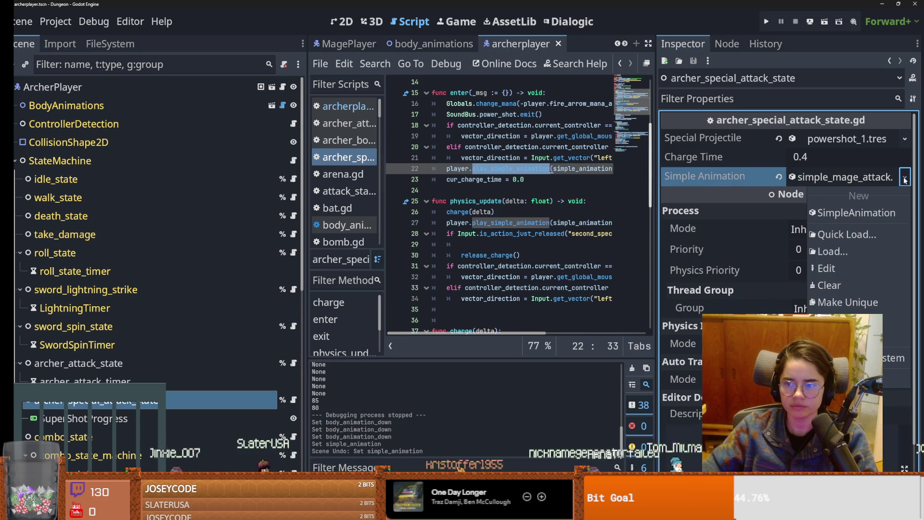
{"action": "left_click", "coordinate": [850, 235]}
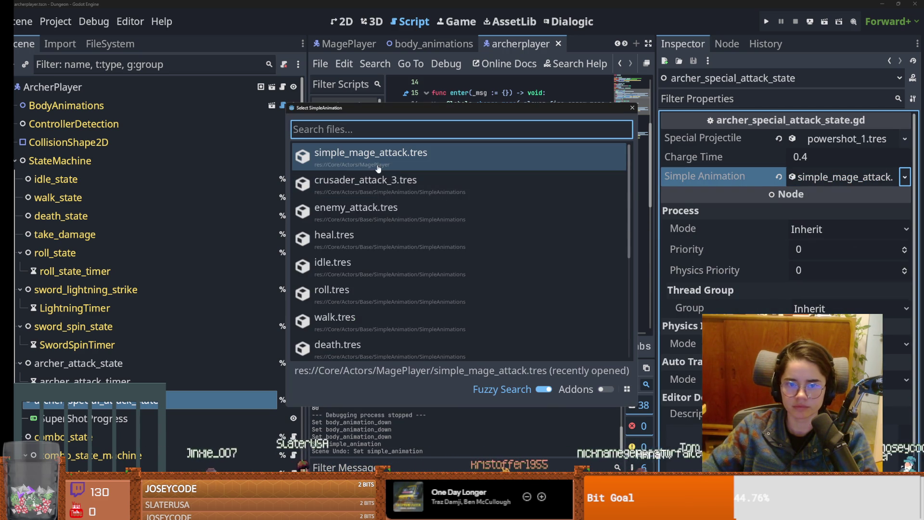
{"action": "type", "text": "arch"}
{"action": "key", "text": "Return"}
{"action": "key", "text": "ctrl+s"}
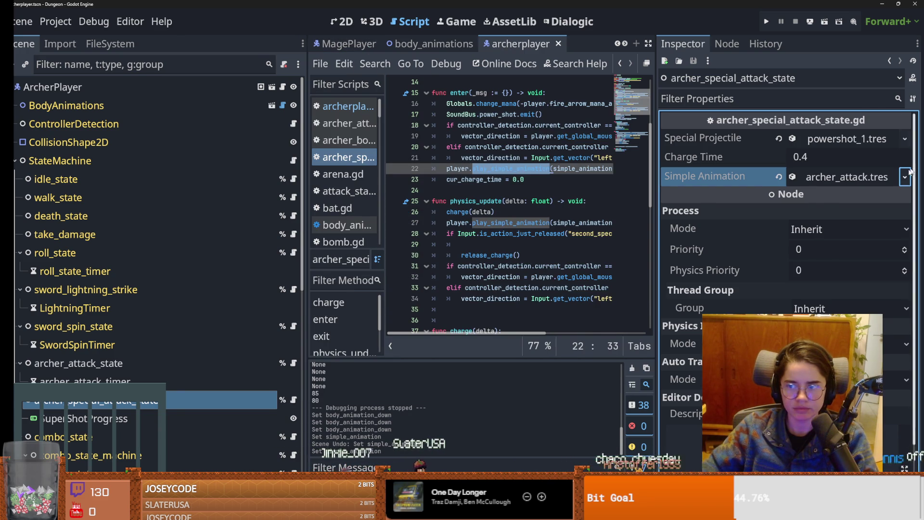
{"action": "left_click", "coordinate": [848, 177]}
{"action": "left_click", "coordinate": [848, 177]}
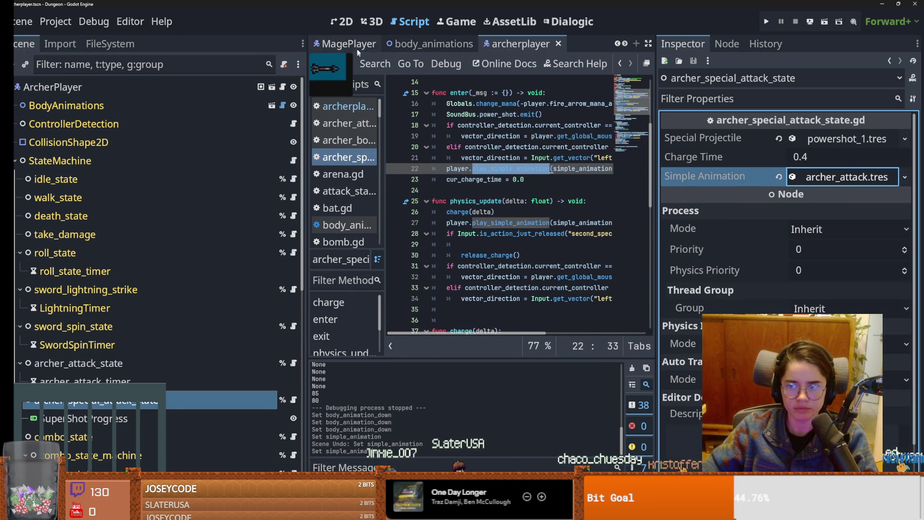
- In MagePlayer, Quick Load simple_mage_attack.tres into the special attack state's Simple Animation, then launch the game
{"action": "left_click", "coordinate": [357, 50]}
{"action": "left_click", "coordinate": [129, 345]}
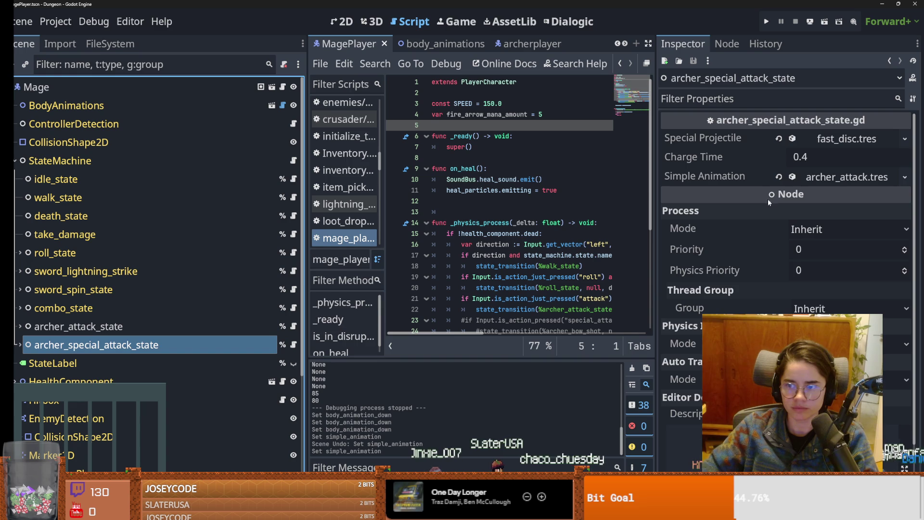
{"action": "left_click", "coordinate": [837, 179]}
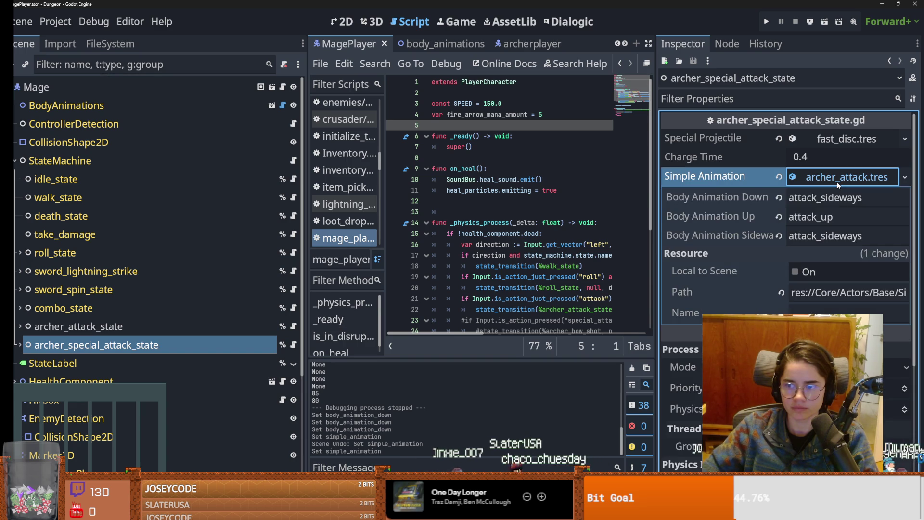
{"action": "left_click", "coordinate": [905, 177]}
{"action": "left_click", "coordinate": [855, 236]}
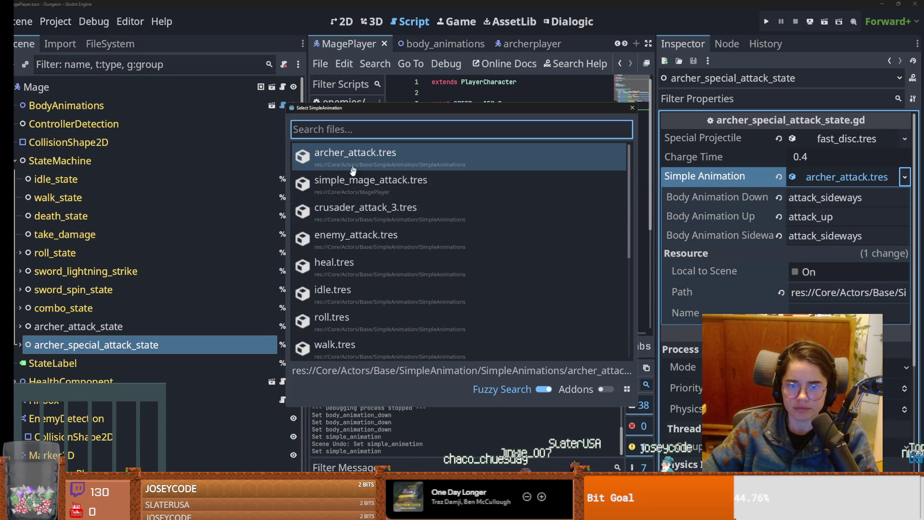
{"action": "type", "text": "mage"}
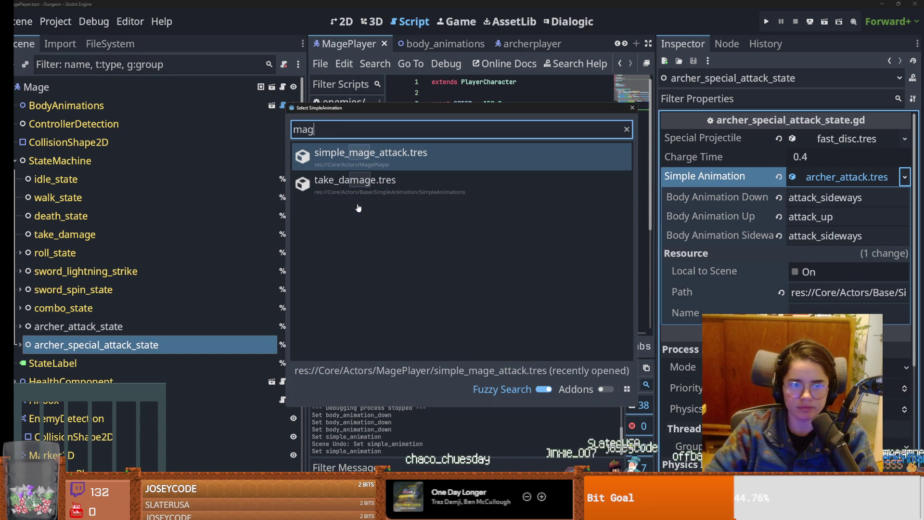
{"action": "key", "text": "Return"}
{"action": "left_click", "coordinate": [765, 21]}
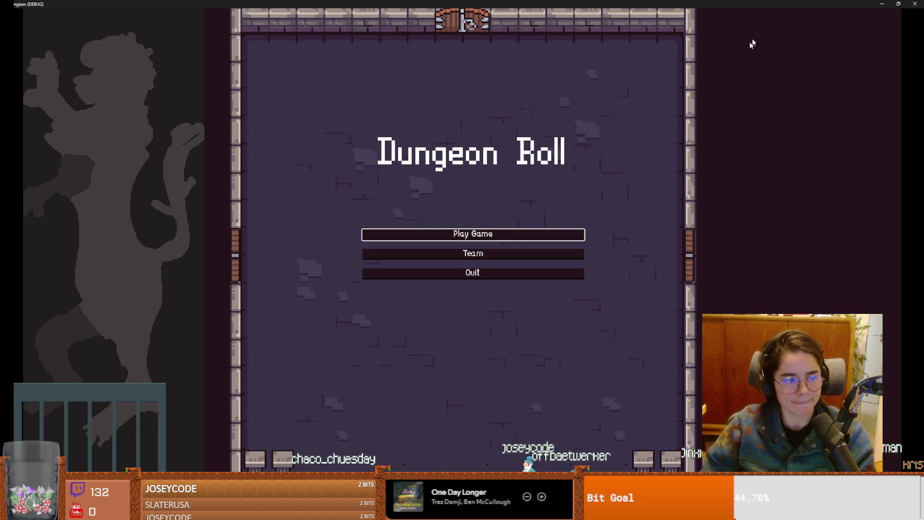
- Play as the purple-hooded hero, fire three attacks at the enemies, then close the game
{"action": "left_click", "coordinate": [444, 239]}
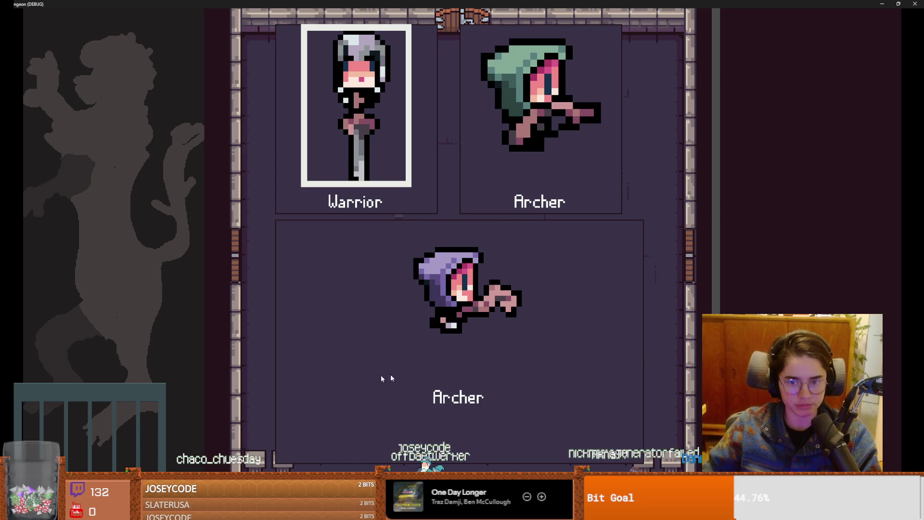
{"action": "left_click", "coordinate": [465, 335]}
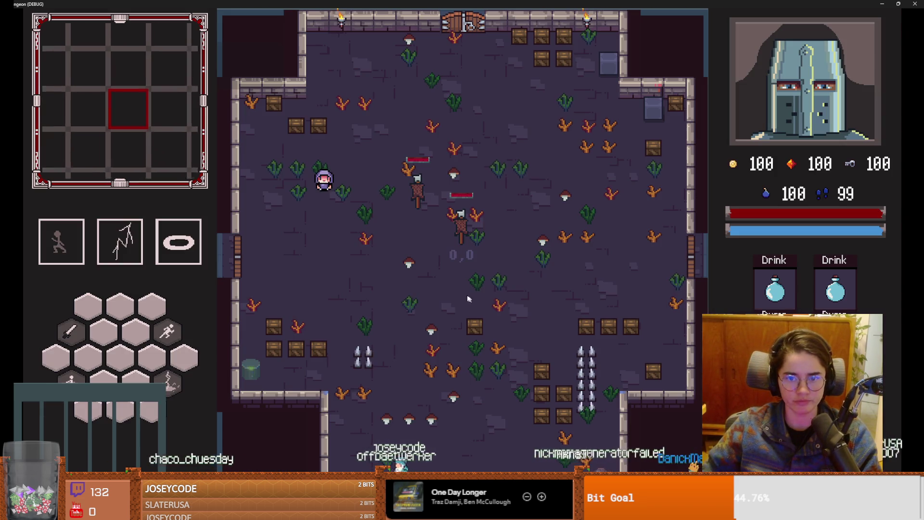
{"action": "left_click", "coordinate": [484, 246]}
{"action": "left_click", "coordinate": [476, 200]}
{"action": "left_click", "coordinate": [491, 265]}
{"action": "key", "text": "F11"}
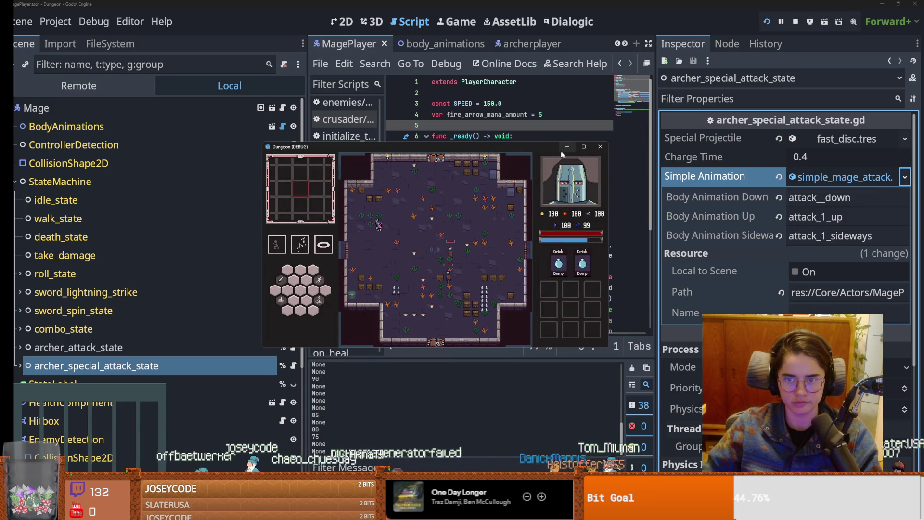
{"action": "left_click", "coordinate": [600, 146]}
{"action": "left_click", "coordinate": [481, 211]}
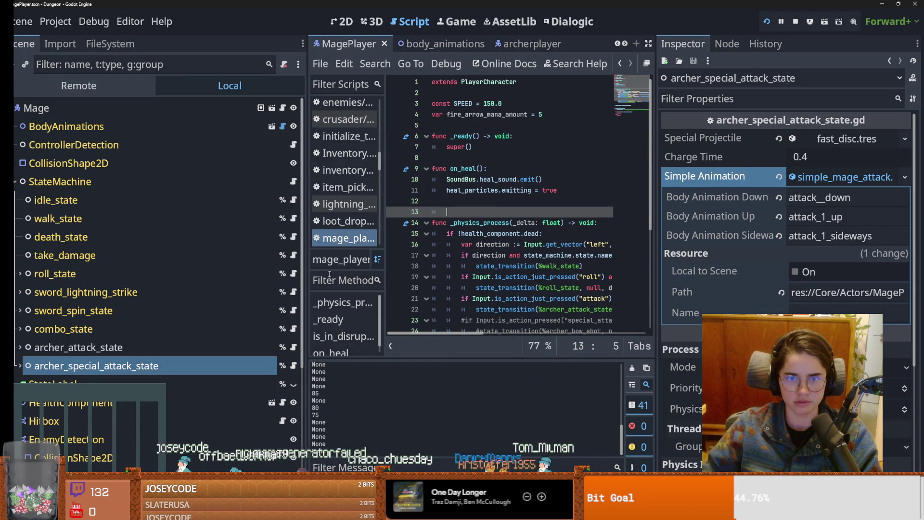
- Open archer_special_attack_state.gd and check the attack and special attack states' properties
{"action": "left_click_drag", "start_coordinate": [306, 262], "coordinate": [192, 263]}
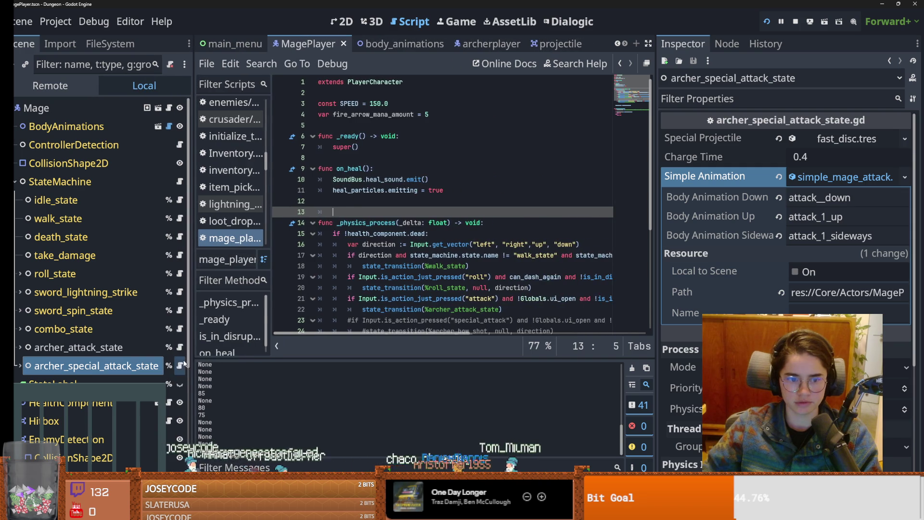
{"action": "left_click", "coordinate": [180, 366]}
{"action": "scroll", "coordinate": [426, 226], "scroll_direction": "up", "scroll_amount": 3}
{"action": "left_click", "coordinate": [426, 225]}
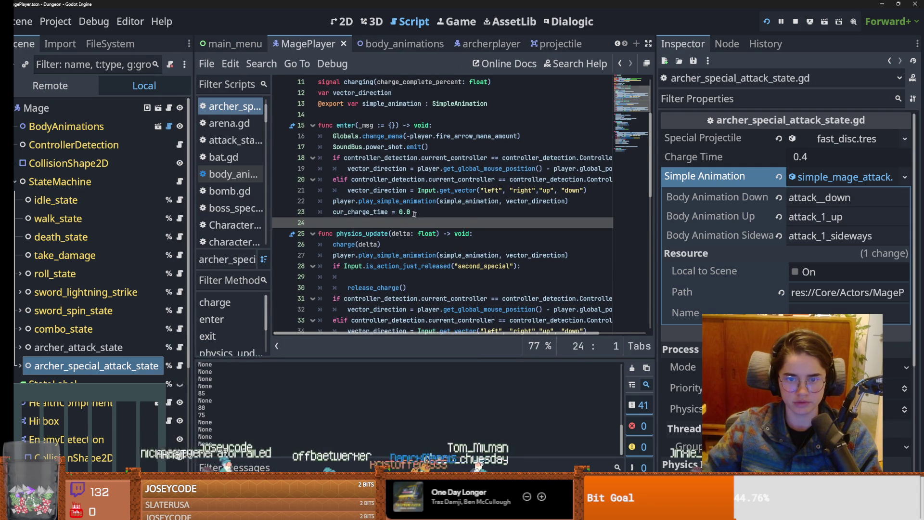
{"action": "left_click", "coordinate": [84, 347]}
{"action": "left_click", "coordinate": [85, 353]}
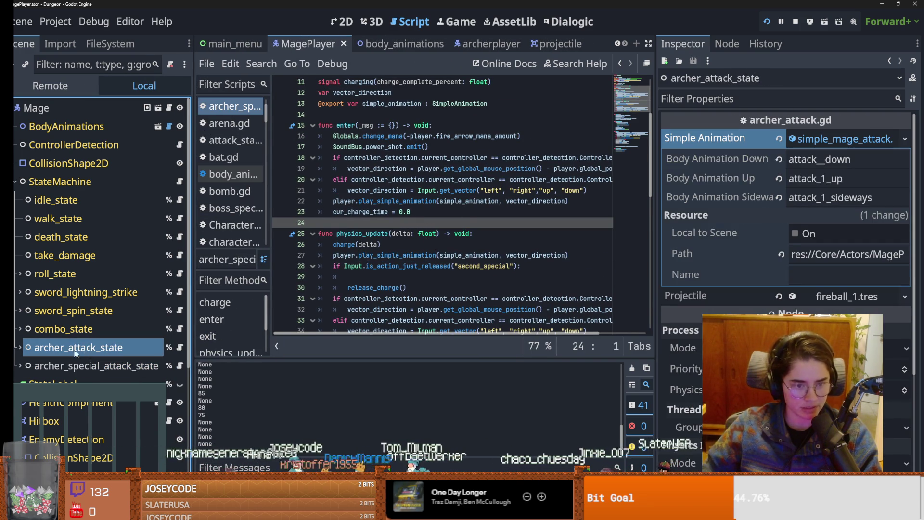
{"action": "left_click", "coordinate": [85, 352]}
{"action": "left_click", "coordinate": [61, 366]}
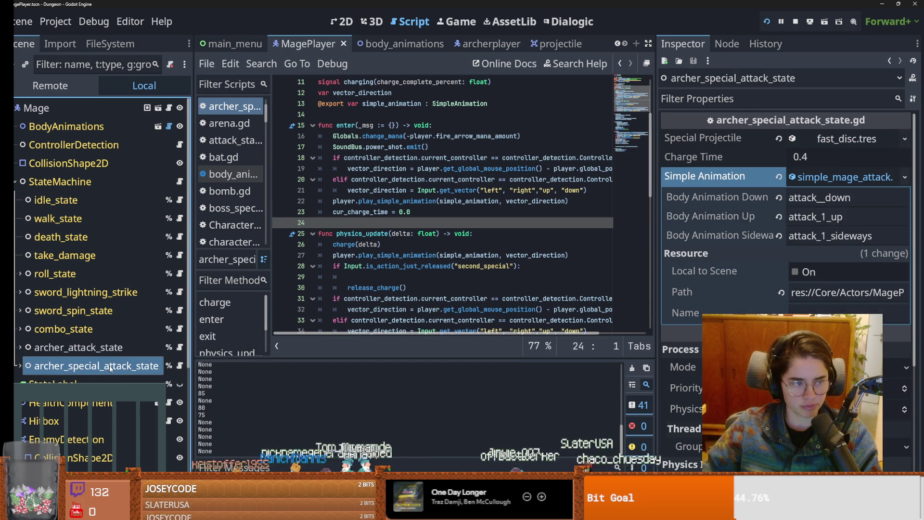
- Cut the play_simple_animation call from line 27 and place the caret under the release check
{"action": "scroll", "coordinate": [457, 268], "scroll_direction": "up", "scroll_amount": 1}
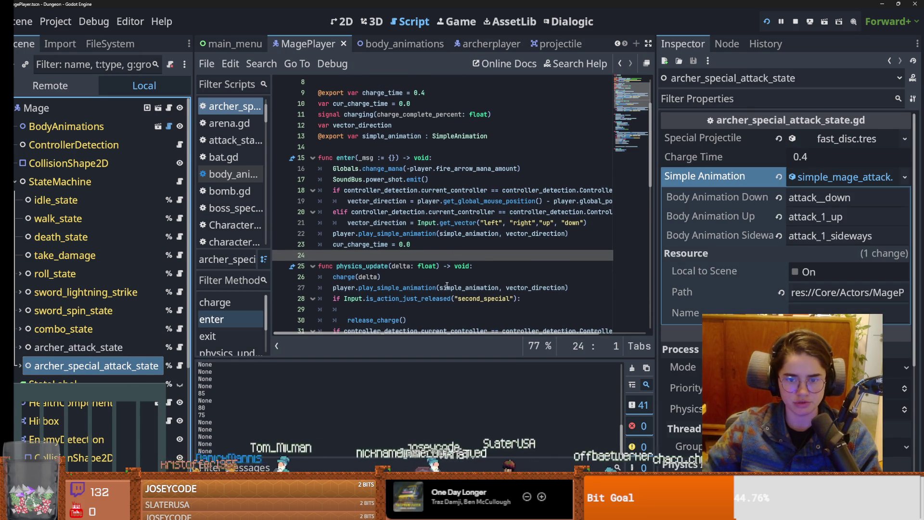
{"action": "scroll", "coordinate": [392, 277], "scroll_direction": "down", "scroll_amount": 1}
{"action": "mouse_move", "coordinate": [334, 255]}
{"action": "left_mouse_down"}
{"action": "mouse_move", "coordinate": [581, 253]}
{"action": "mouse_move", "coordinate": [331, 255]}
{"action": "left_mouse_up"}
{"action": "key", "text": "ctrl+x"}
{"action": "left_click", "coordinate": [399, 277]}
- Move the play_simple_animation call into the release block, save, and playtest three special-attack shots
{"action": "key", "text": "ctrl+v"}
{"action": "key", "text": "ctrl+s"}
{"action": "key", "text": "F5"}
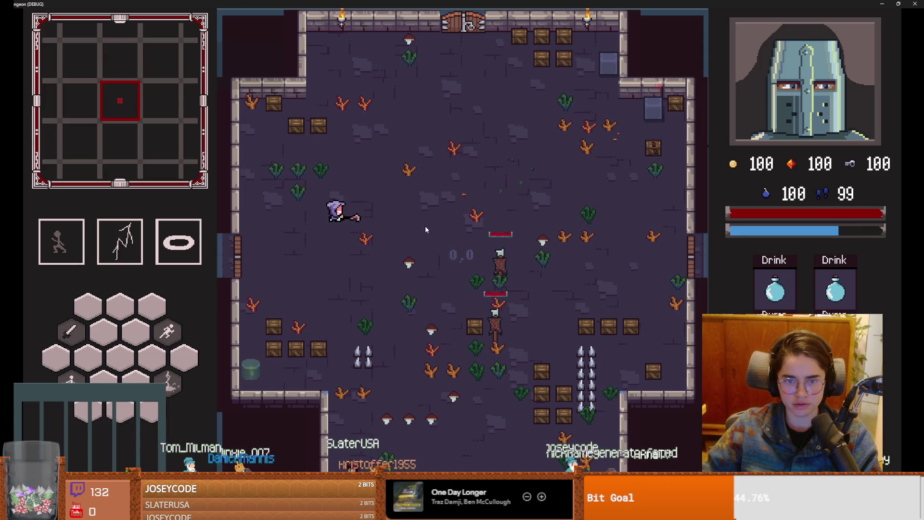
{"action": "left_click", "coordinate": [424, 233]}
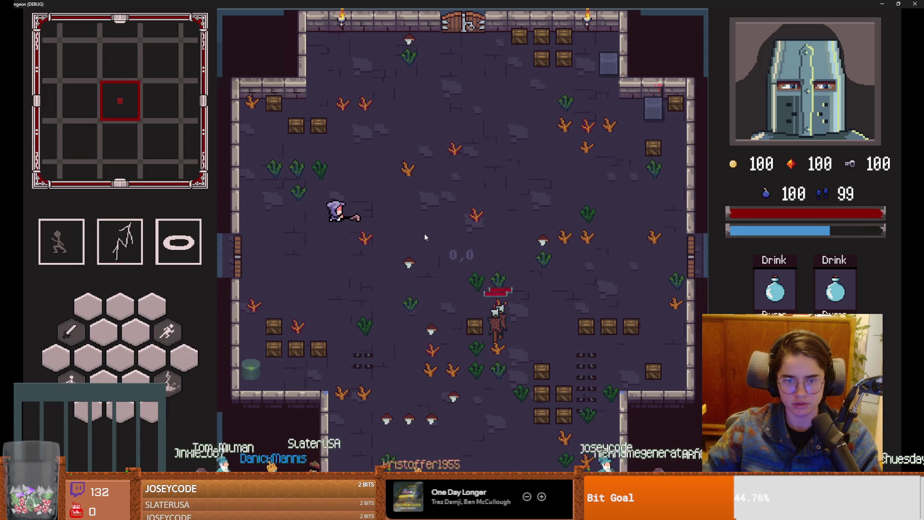
{"action": "left_click", "coordinate": [423, 233]}
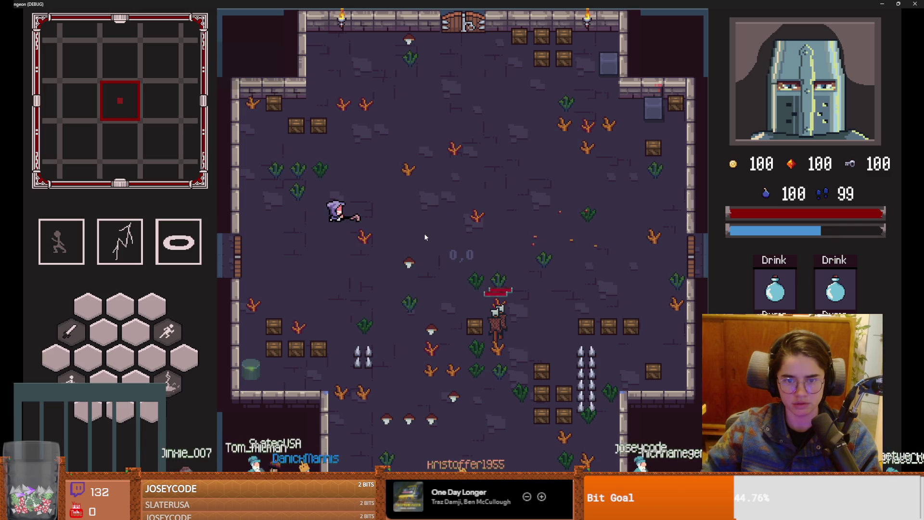
{"action": "left_click", "coordinate": [424, 233]}
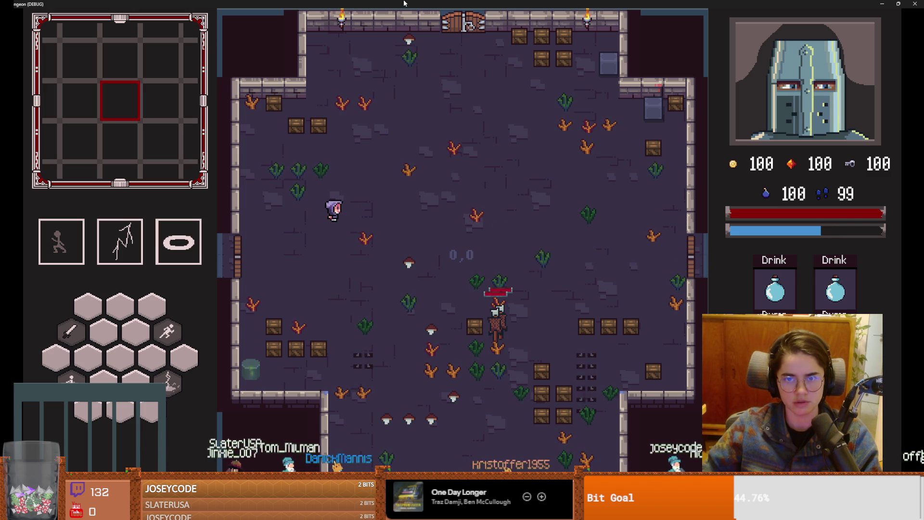
- Stop the playtest and highlight simple_animation and line 29's play_simple_animation call in the script
{"action": "key", "text": "F8"}
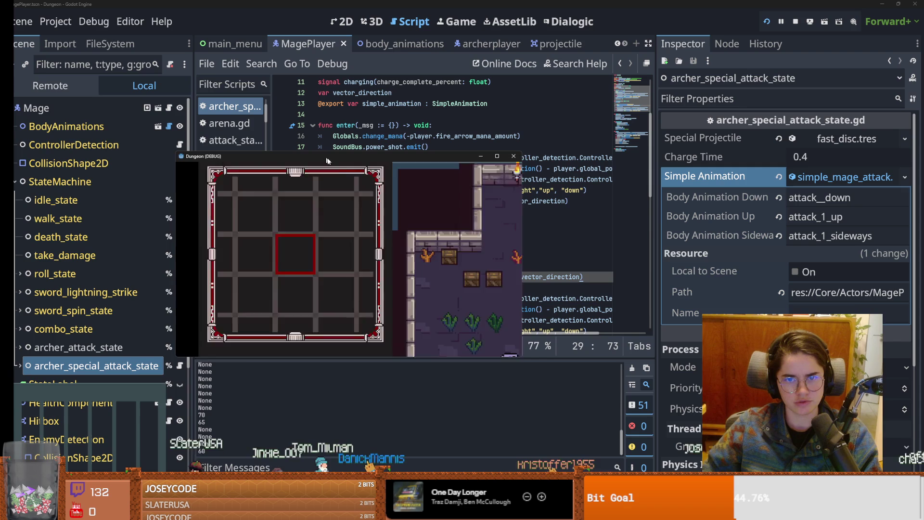
{"action": "left_click", "coordinate": [403, 288]}
{"action": "left_click", "coordinate": [422, 278]}
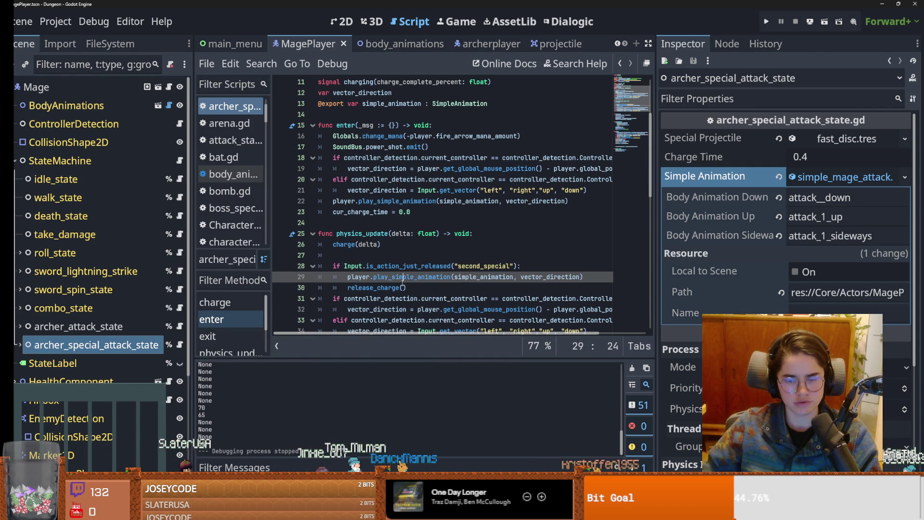
{"action": "double_click", "coordinate": [484, 277]}
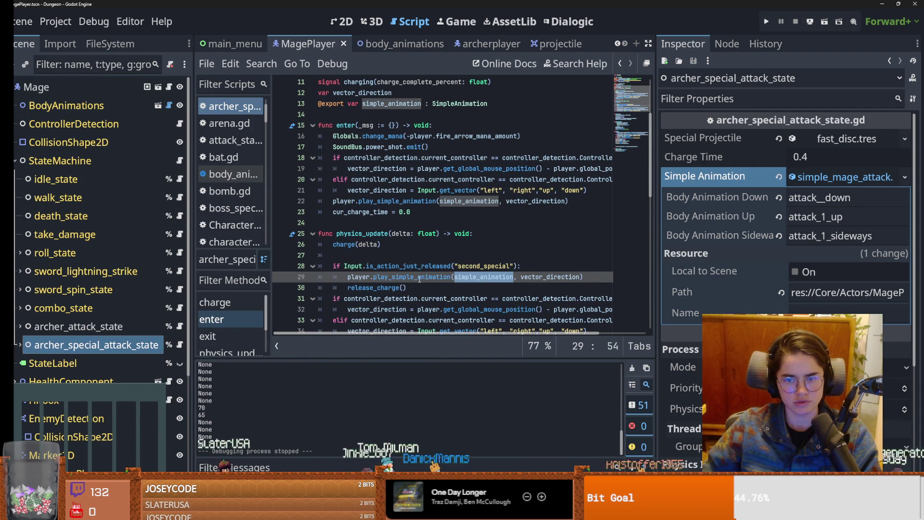
{"action": "left_click", "coordinate": [584, 276]}
{"action": "left_click_drag", "start_coordinate": [583, 277], "coordinate": [347, 278]}
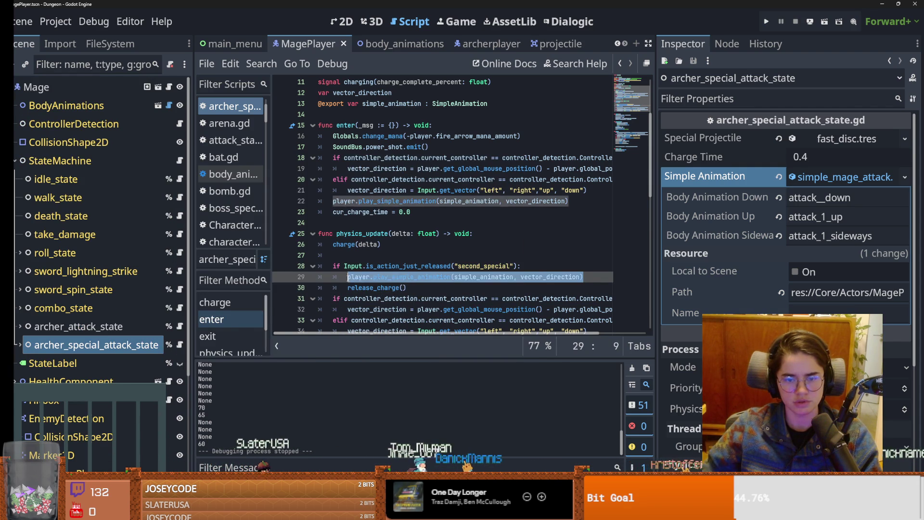
- Review release_charge and its state_transition, then expand archer_special_attack_state to show SuperShotProgress
{"action": "scroll", "coordinate": [393, 281], "scroll_direction": "down", "scroll_amount": 2}
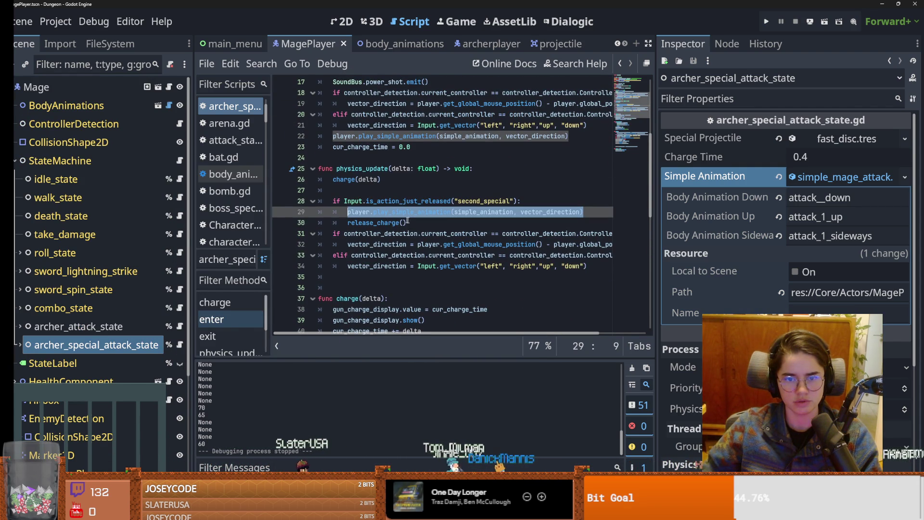
{"action": "left_click", "coordinate": [385, 219], "text": "ctrl"}
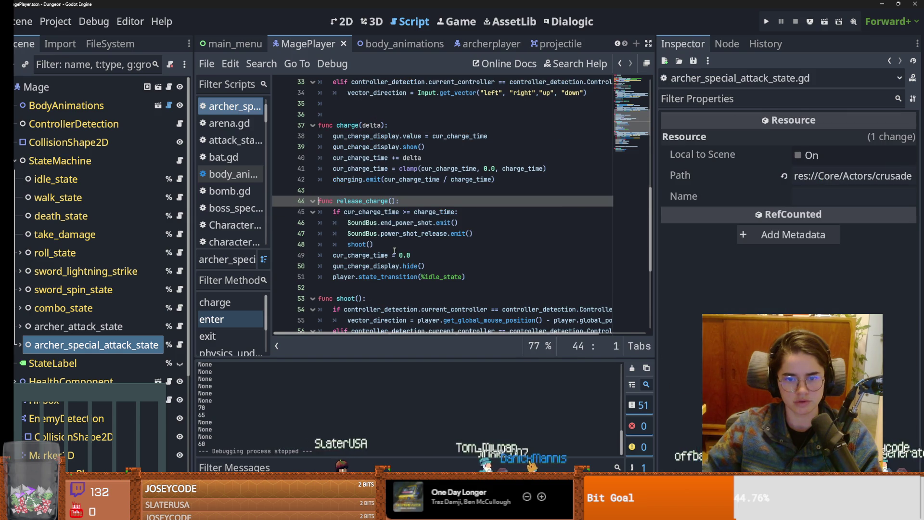
{"action": "scroll", "coordinate": [409, 241], "scroll_direction": "down", "scroll_amount": 1}
{"action": "double_click", "coordinate": [410, 244]}
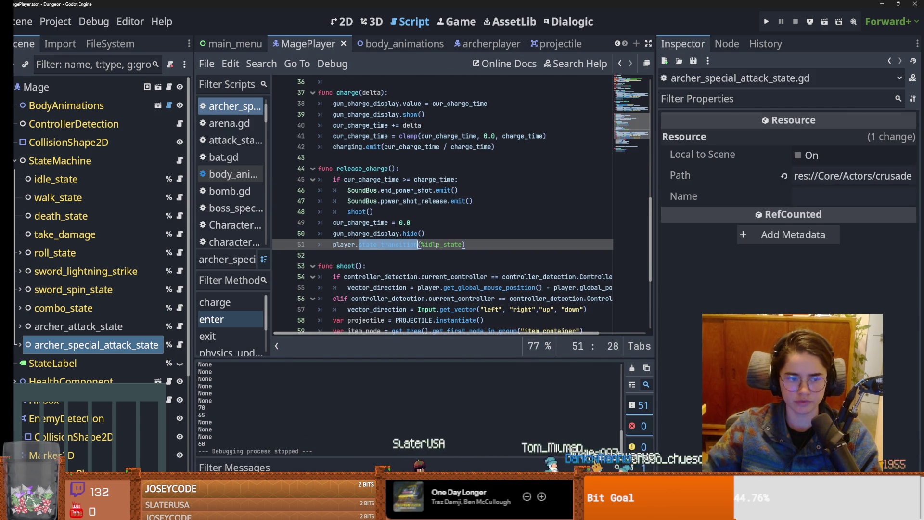
{"action": "scroll", "coordinate": [442, 256], "scroll_direction": "up", "scroll_amount": 7}
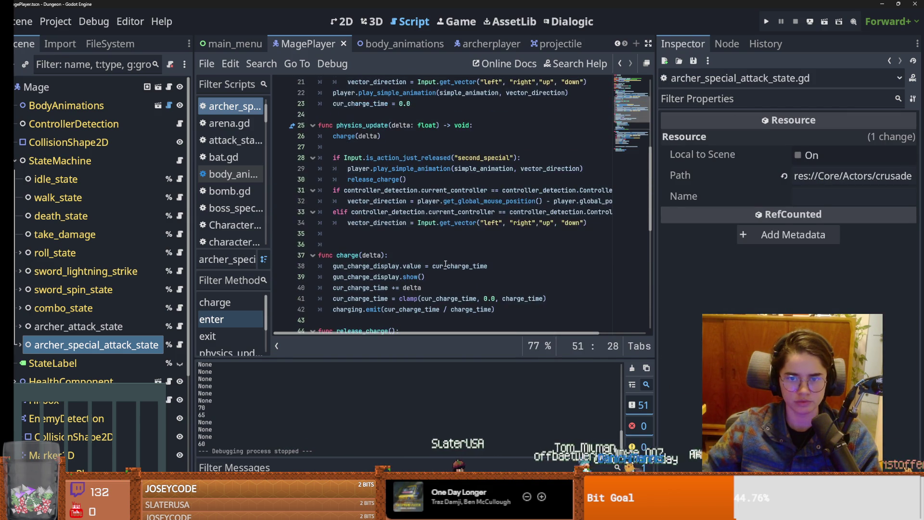
{"action": "scroll", "coordinate": [446, 263], "scroll_direction": "up", "scroll_amount": 2}
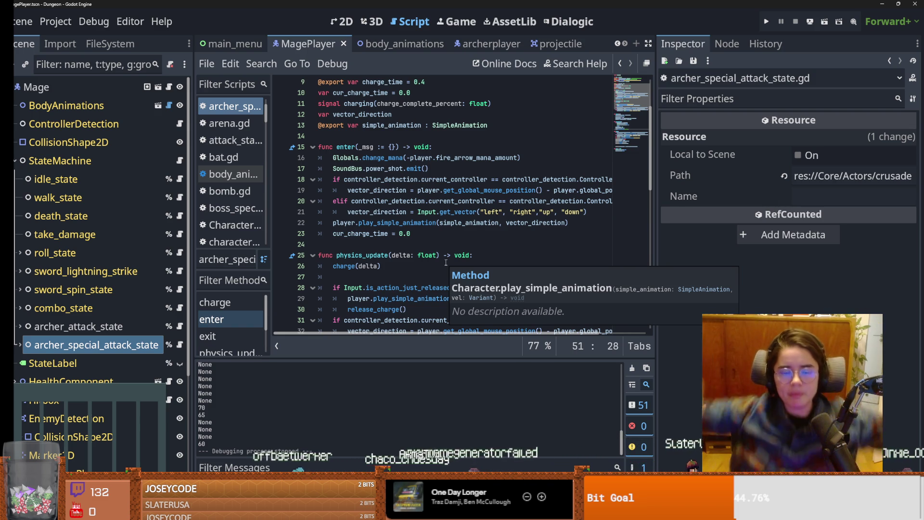
{"action": "scroll", "coordinate": [402, 282], "scroll_direction": "down", "scroll_amount": 2}
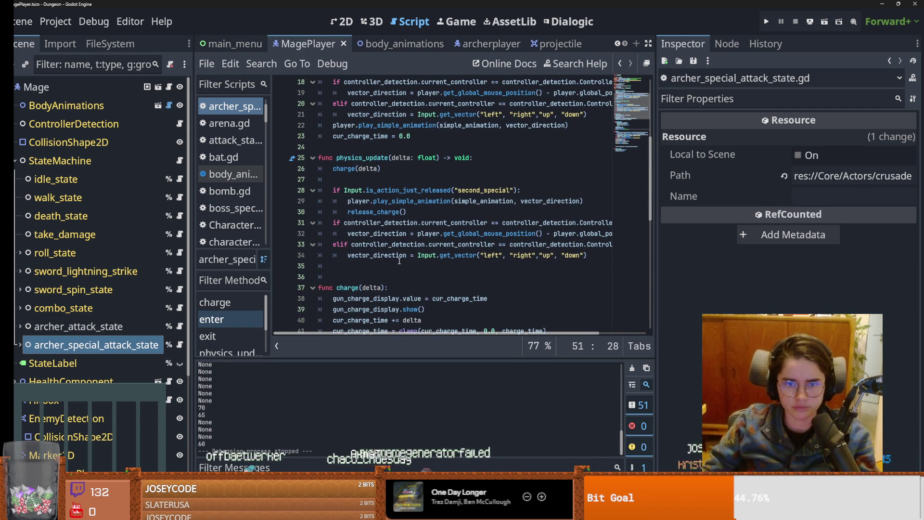
{"action": "scroll", "coordinate": [389, 258], "scroll_direction": "up", "scroll_amount": 4}
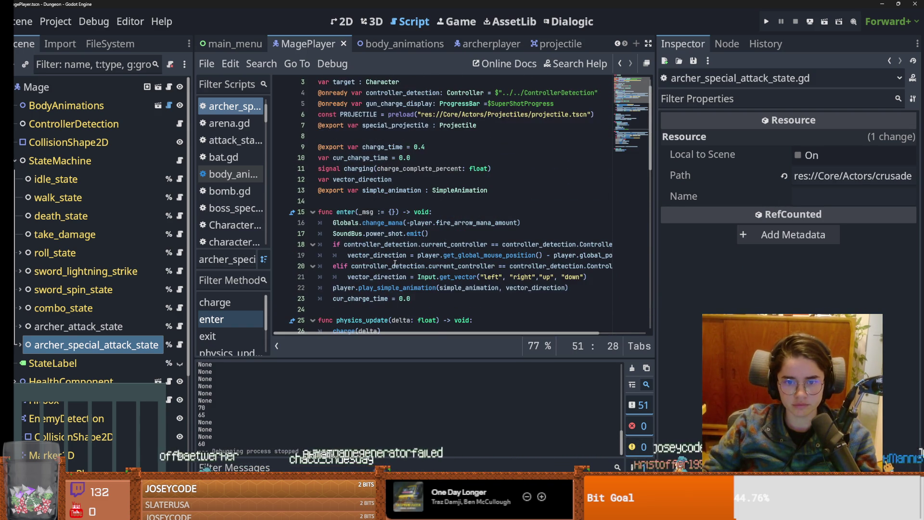
{"action": "left_click", "coordinate": [20, 344]}
{"action": "right_click", "coordinate": [62, 346]}
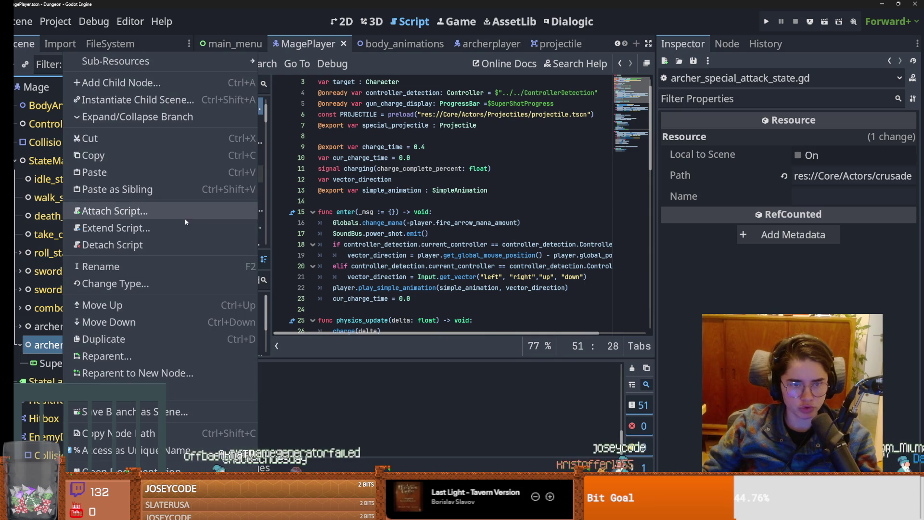
{"action": "left_click", "coordinate": [158, 86]}
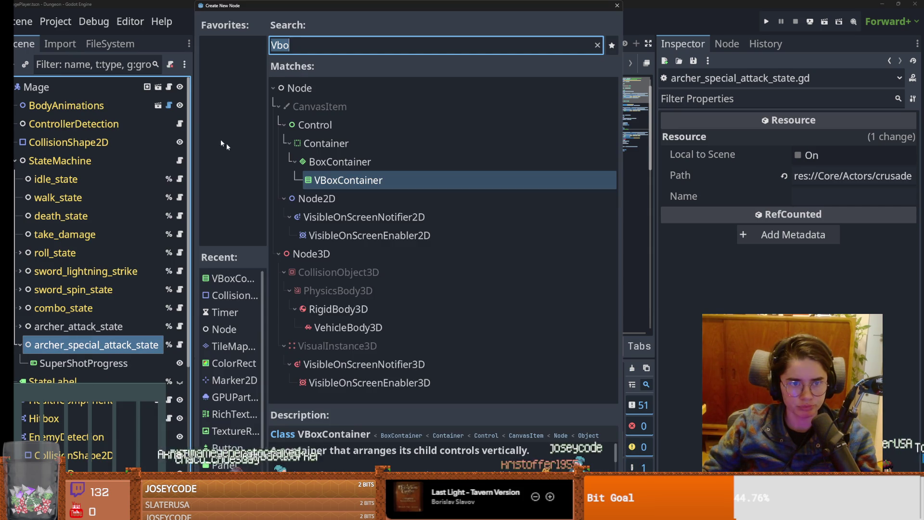
{"action": "key", "text": "Escape"}
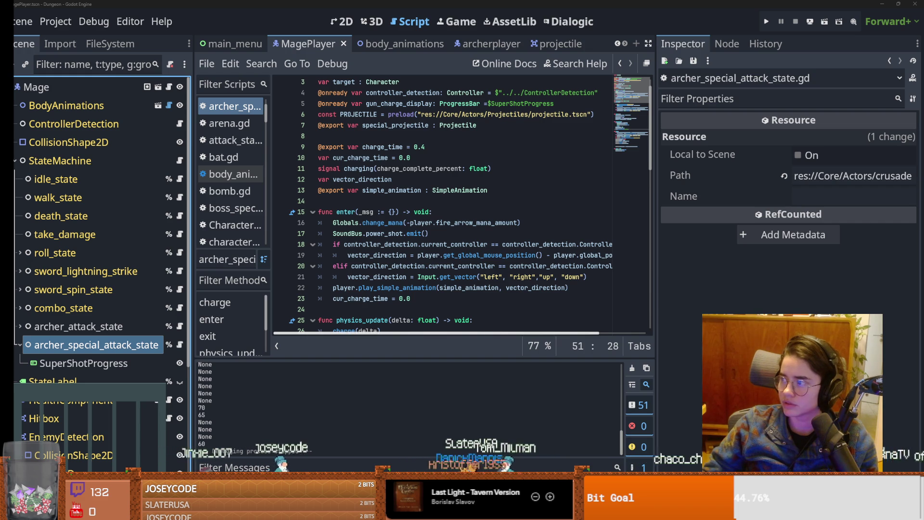
{"action": "key", "text": "alt+Tab"}
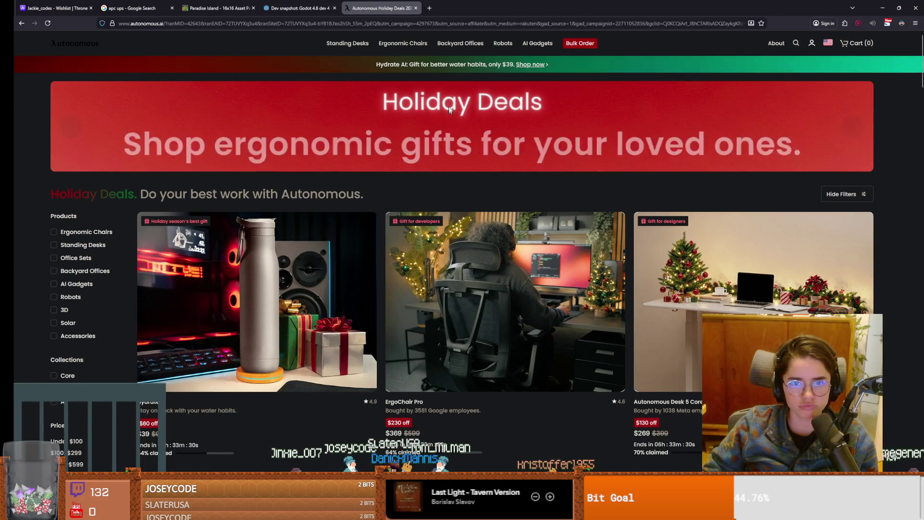
- Browse from Ergonomic Chairs to the ErgoChair Pro page, check its $599 price, and return to Godot
{"action": "left_click", "coordinate": [390, 44]}
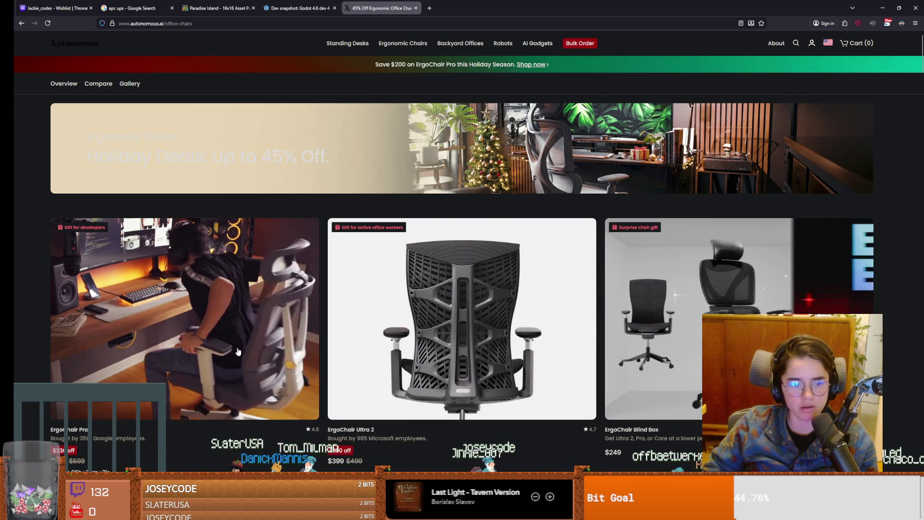
{"action": "left_click", "coordinate": [238, 351]}
{"action": "double_click", "coordinate": [752, 278]}
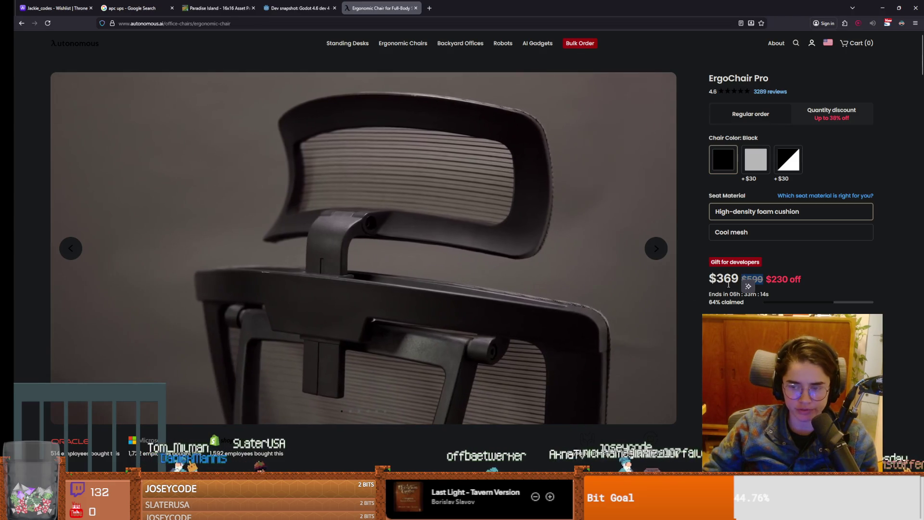
{"action": "left_click", "coordinate": [729, 285]}
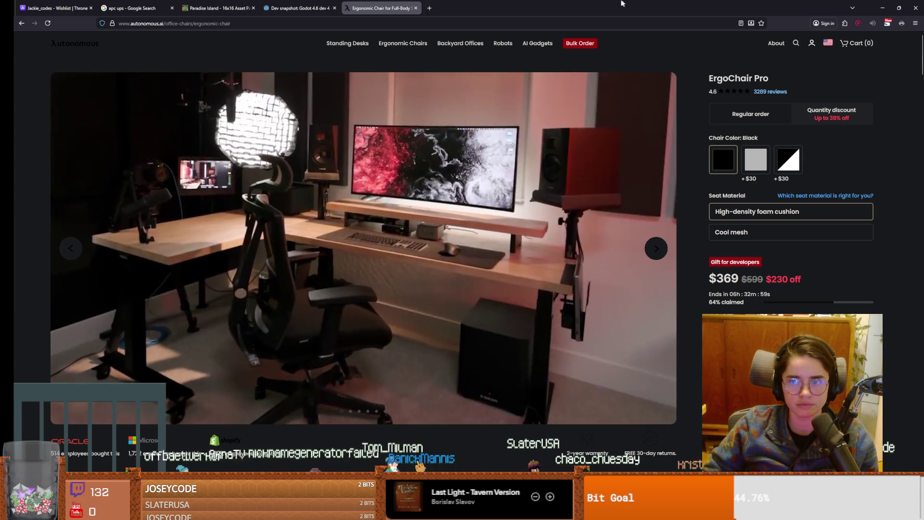
{"action": "key", "text": "alt+Tab"}
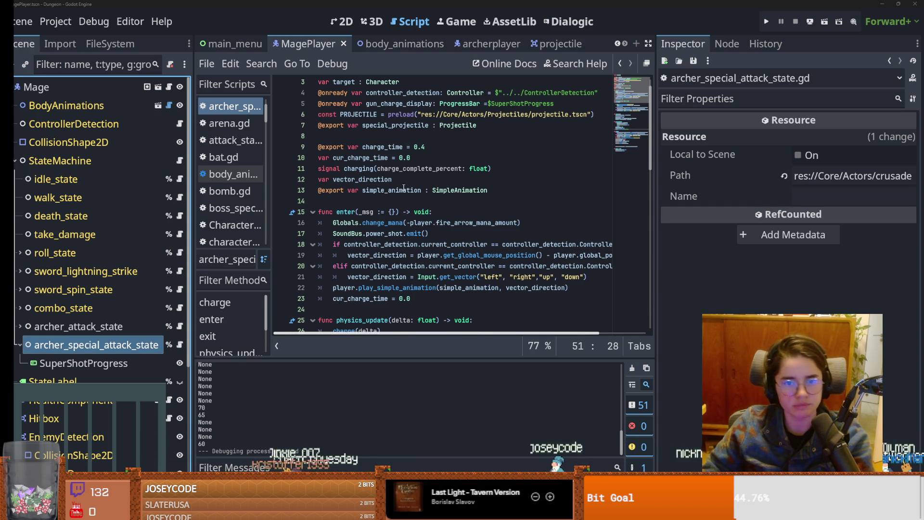
- Look over the simple_animation export line, save the MagePlayer scene, and switch to GitHub Desktop
{"action": "left_click", "coordinate": [402, 190]}
{"action": "scroll", "coordinate": [401, 208], "scroll_direction": "down", "scroll_amount": 2}
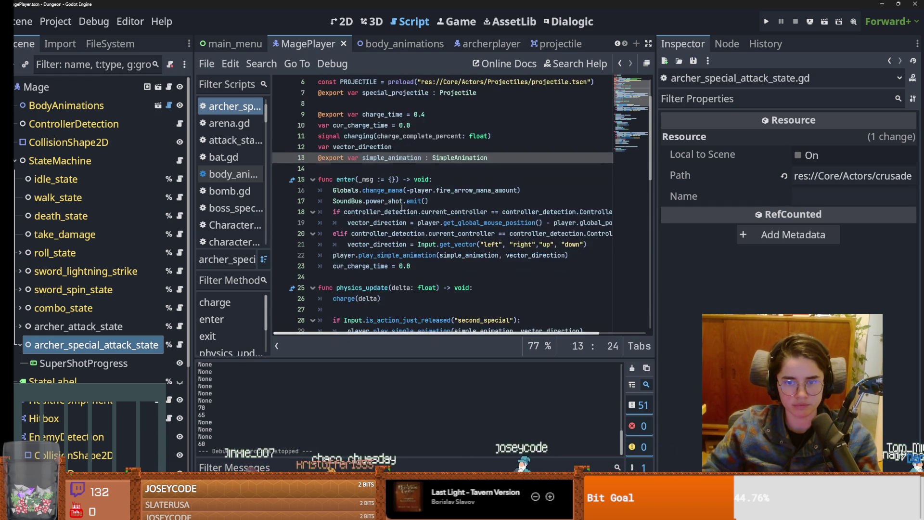
{"action": "scroll", "coordinate": [403, 208], "scroll_direction": "up", "scroll_amount": 1}
{"action": "scroll", "coordinate": [402, 208], "scroll_direction": "down", "scroll_amount": 1}
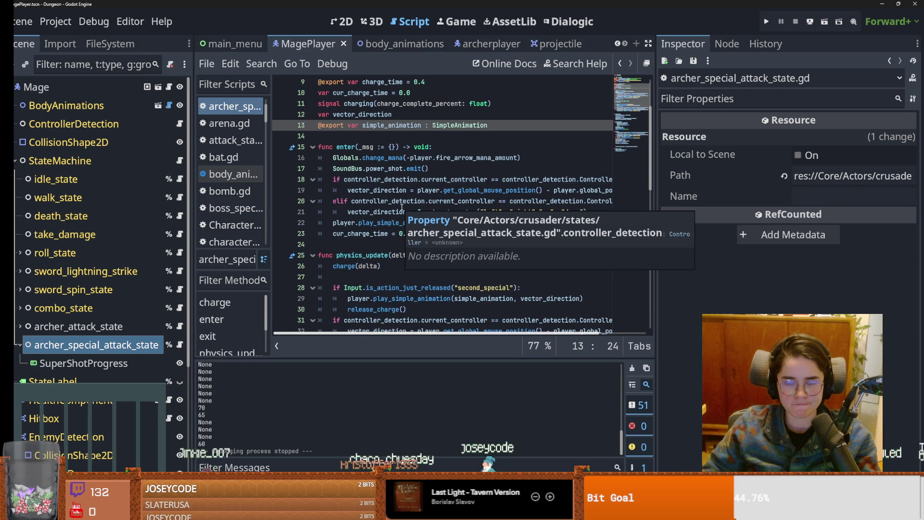
{"action": "scroll", "coordinate": [403, 208], "scroll_direction": "down", "scroll_amount": 1}
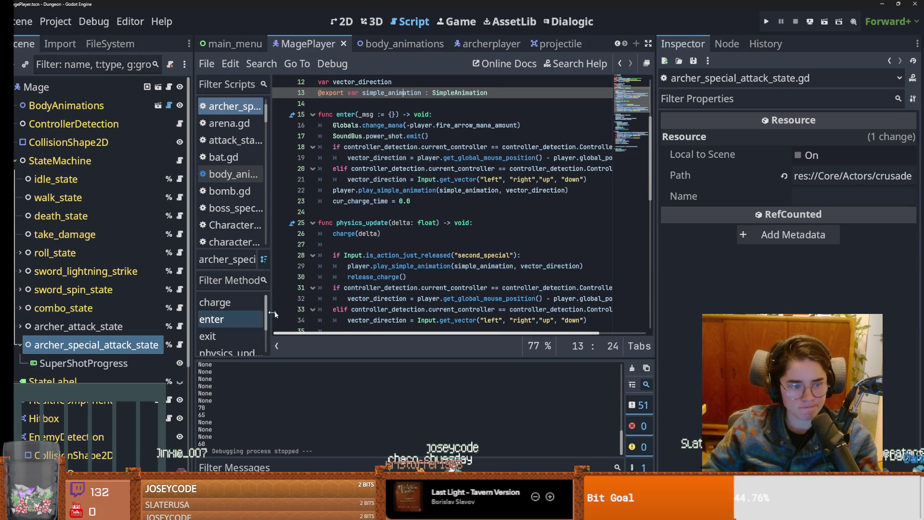
{"action": "scroll", "coordinate": [369, 280], "scroll_direction": "up", "scroll_amount": 1}
{"action": "scroll", "coordinate": [369, 280], "scroll_direction": "up", "scroll_amount": 1}
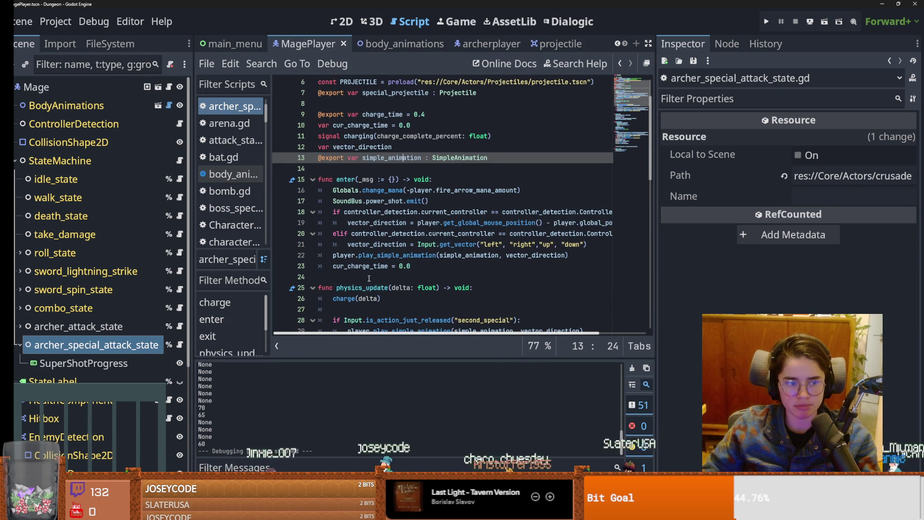
{"action": "key", "text": "ctrl+s"}
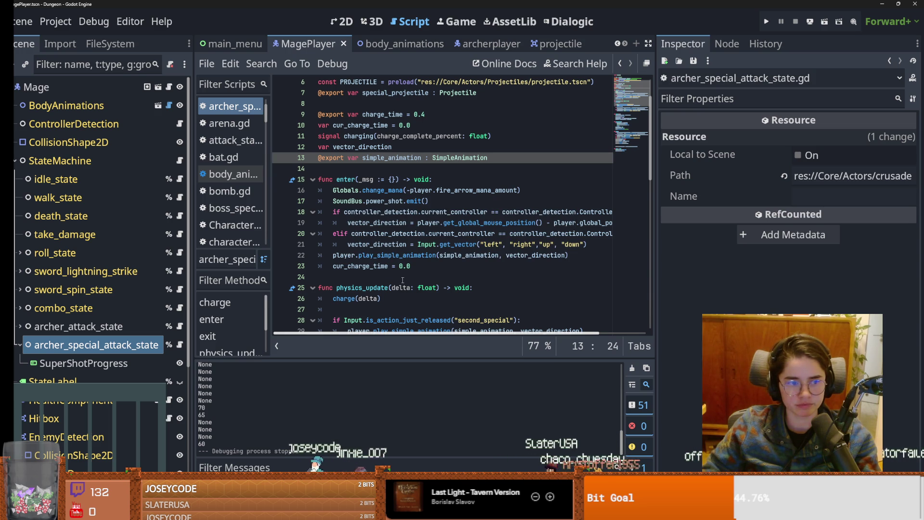
{"action": "left_click", "coordinate": [402, 278]}
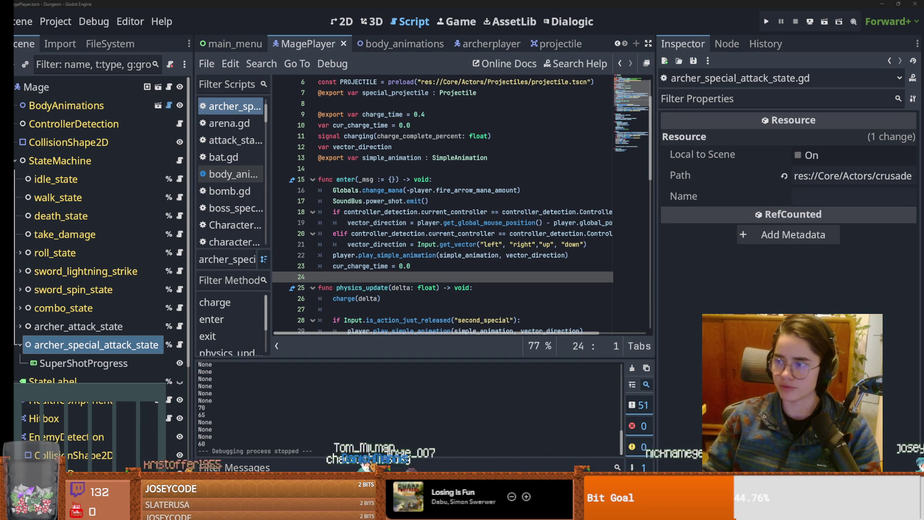
{"action": "key", "text": "alt+Tab"}
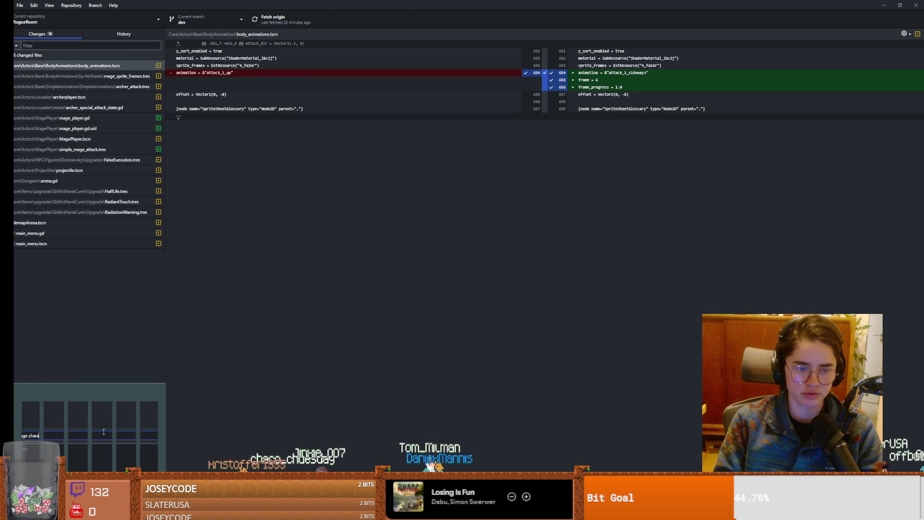
- Complete the summary with 'be pretty good' and commit all 18 changed files to dev
{"action": "type", "text": "cter do be"}
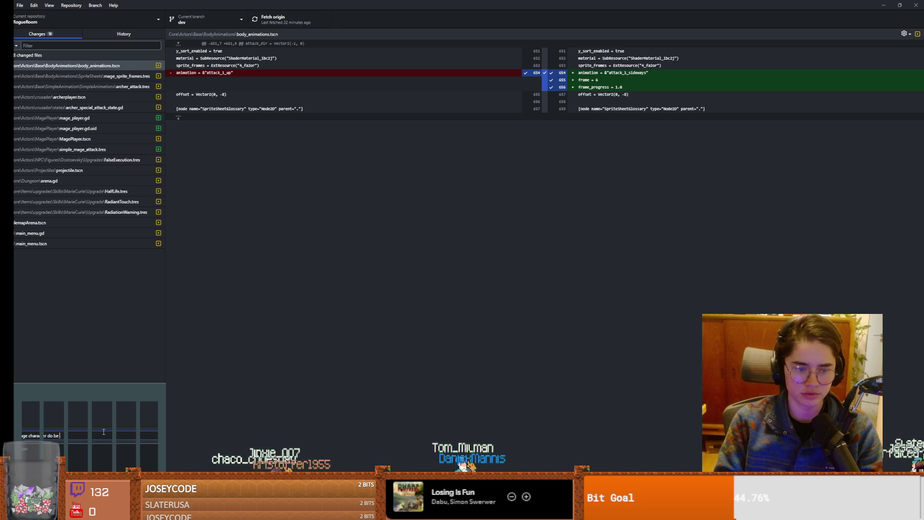
{"action": "type", "text": " pretty good"}
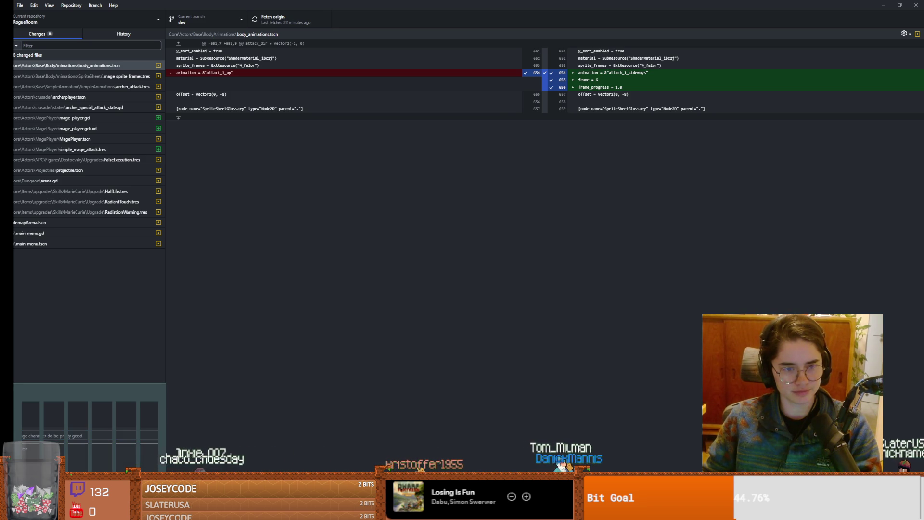
{"action": "key", "text": "ctrl+Return"}
{"action": "left_click", "coordinate": [299, 18]}
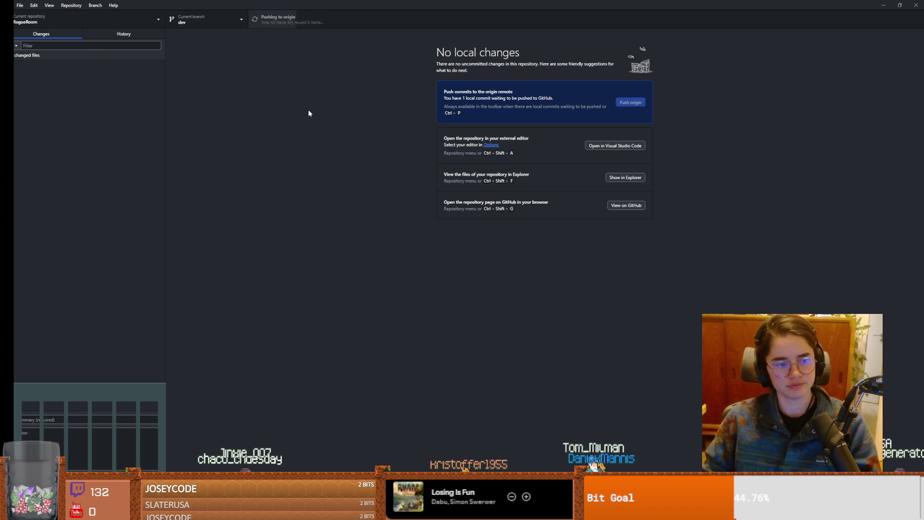
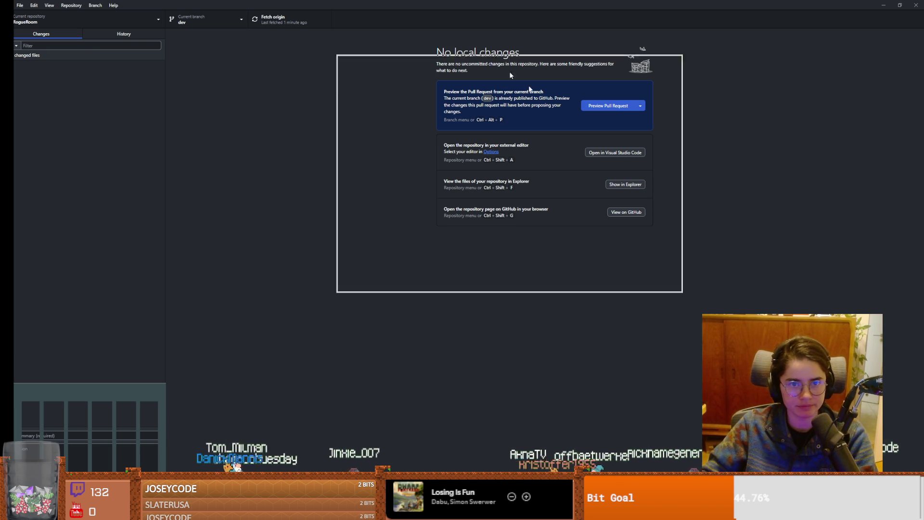
- Switch from GitHub Desktop back to the Godot editor window
{"action": "key", "text": "alt+Tab"}
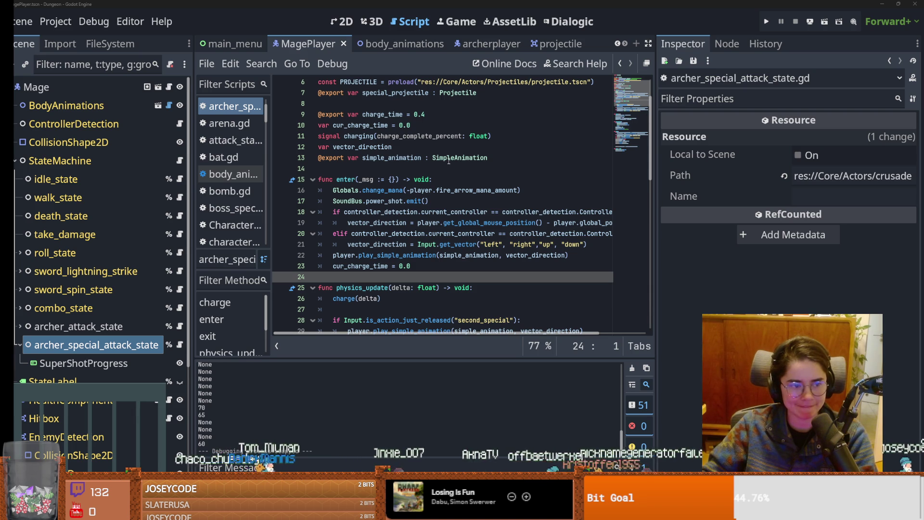
- Save the scene and rename the mage's archer_attack_state node to projectile_attack_state
{"action": "left_click", "coordinate": [407, 158]}
{"action": "key", "text": "ctrl+s"}
{"action": "left_click", "coordinate": [120, 329]}
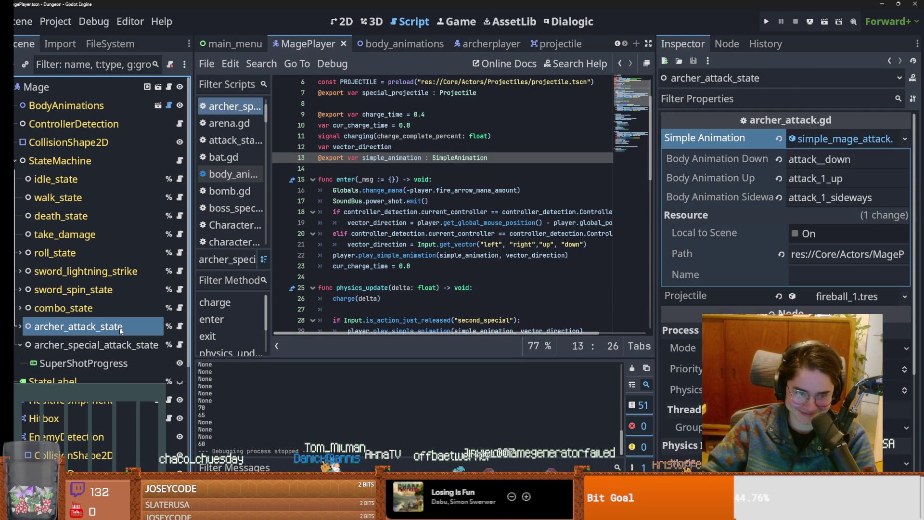
{"action": "left_click", "coordinate": [120, 328]}
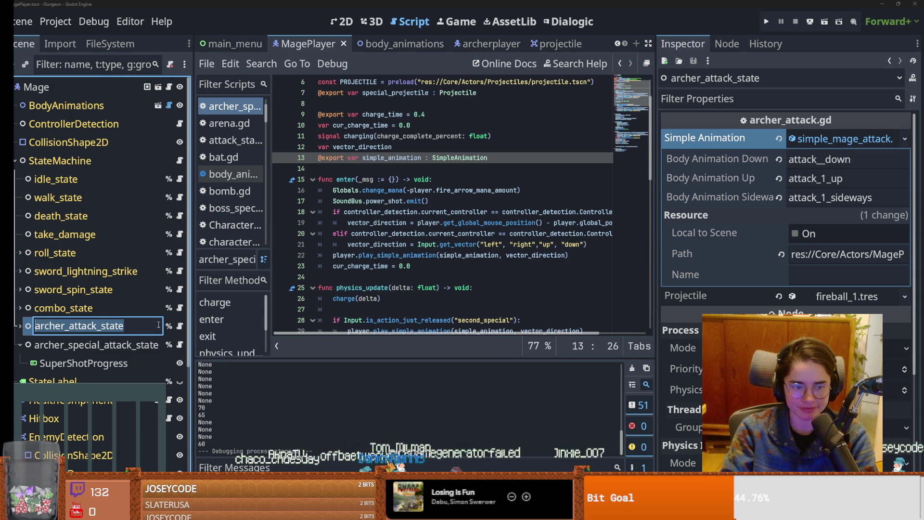
{"action": "type", "text": "projectil"}
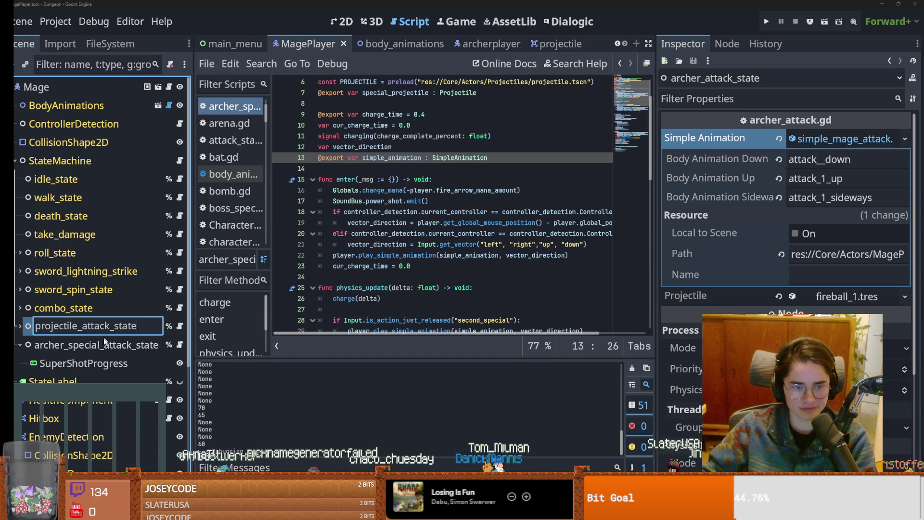
{"action": "key", "text": "Return"}
{"action": "double_click", "coordinate": [138, 324]}
{"action": "key", "text": "ctrl+c"}
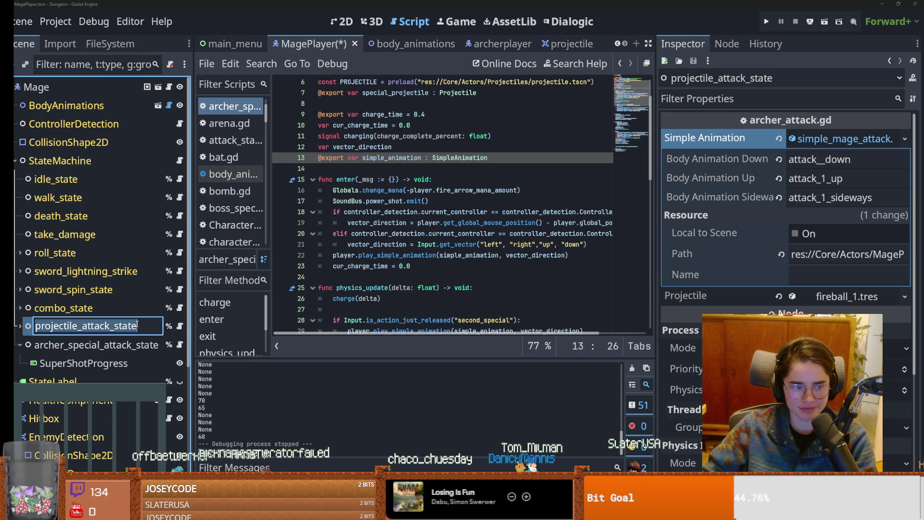
{"action": "key", "text": "Escape"}
- Search all project files for projectile_attack_state
{"action": "left_click", "coordinate": [261, 63]}
{"action": "left_click", "coordinate": [270, 154]}
{"action": "key", "text": "ctrl+v"}
{"action": "left_click", "coordinate": [468, 323]}
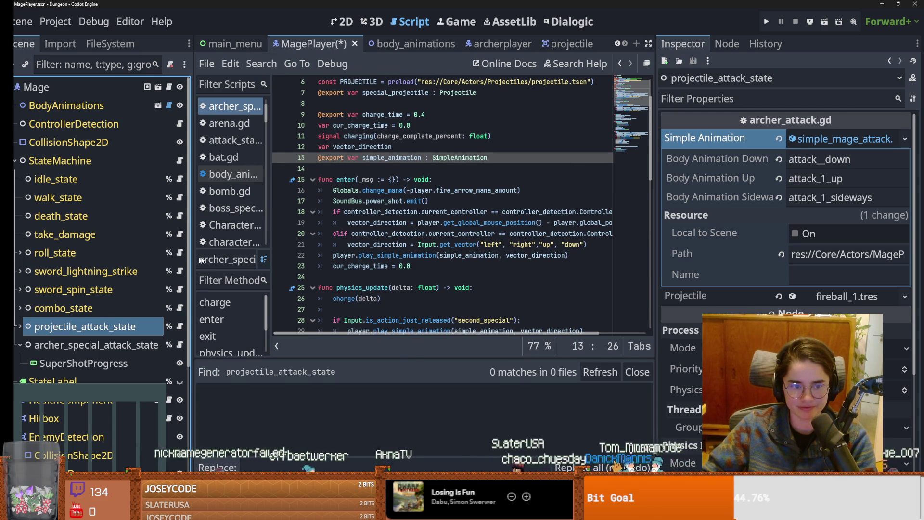
- Try the script search bar and Find in Files, clearing the typed text and cancelling
{"action": "left_click", "coordinate": [262, 64]}
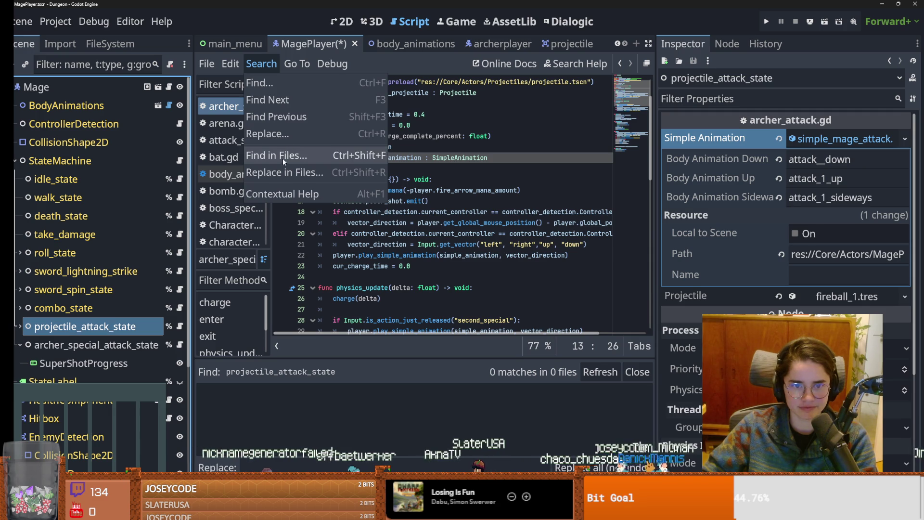
{"action": "left_click", "coordinate": [279, 140]}
{"action": "type", "text": "archer_t"}
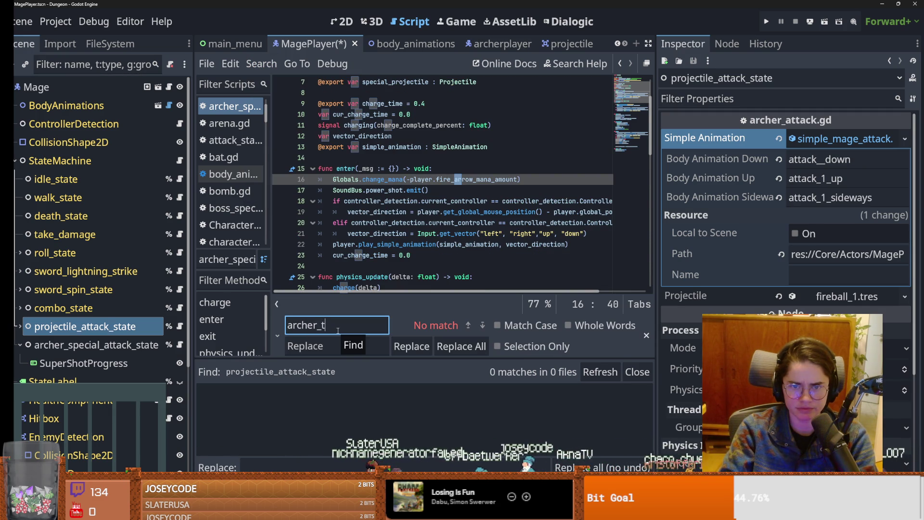
{"action": "key", "text": "BackSpace"}
{"action": "key", "text": "BackSpace"}
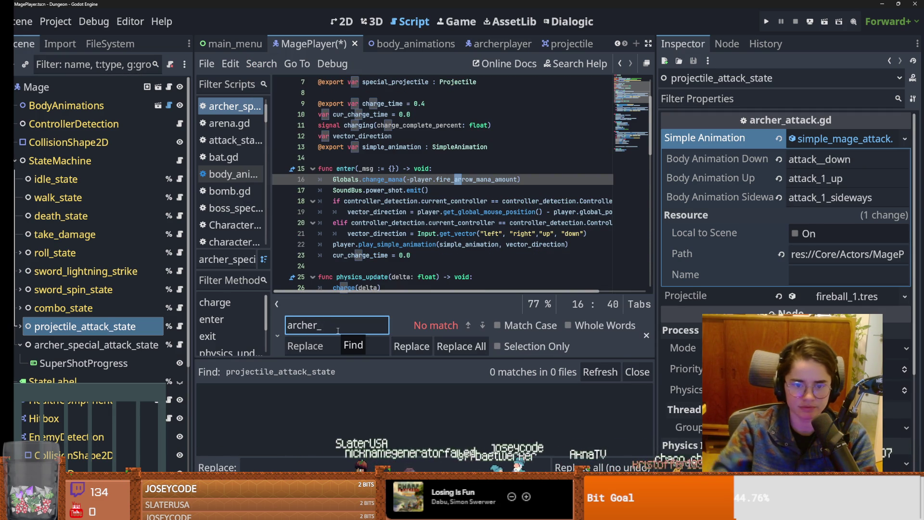
{"action": "key", "text": "ctrl+a"}
{"action": "key", "text": "BackSpace"}
{"action": "left_click", "coordinate": [262, 63]}
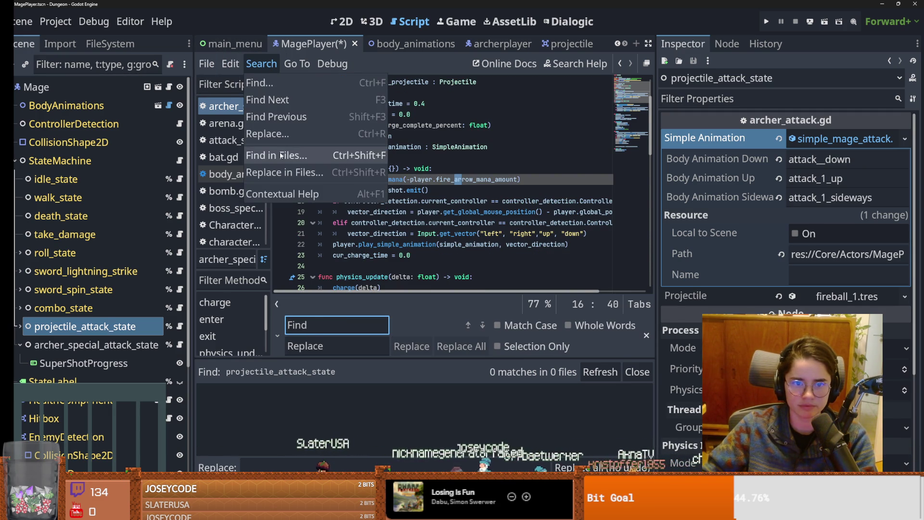
{"action": "left_click", "coordinate": [281, 155]}
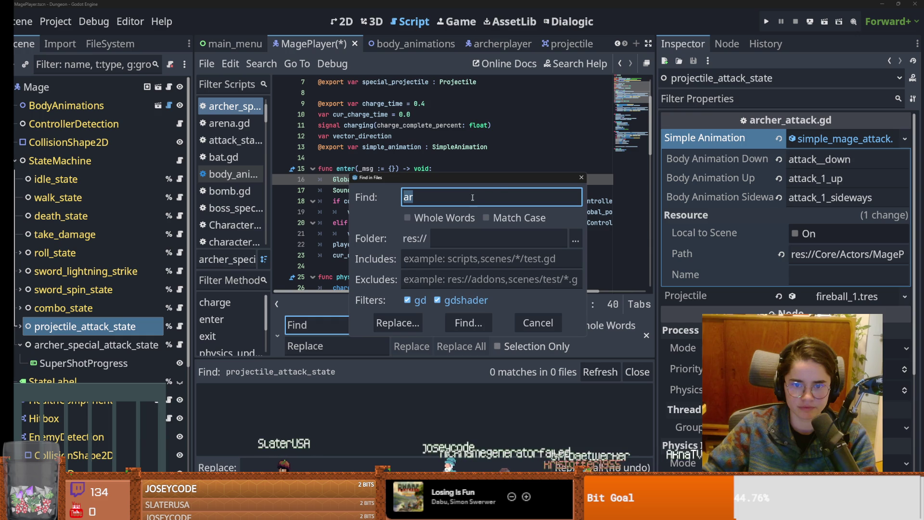
{"action": "left_click", "coordinate": [582, 178]}
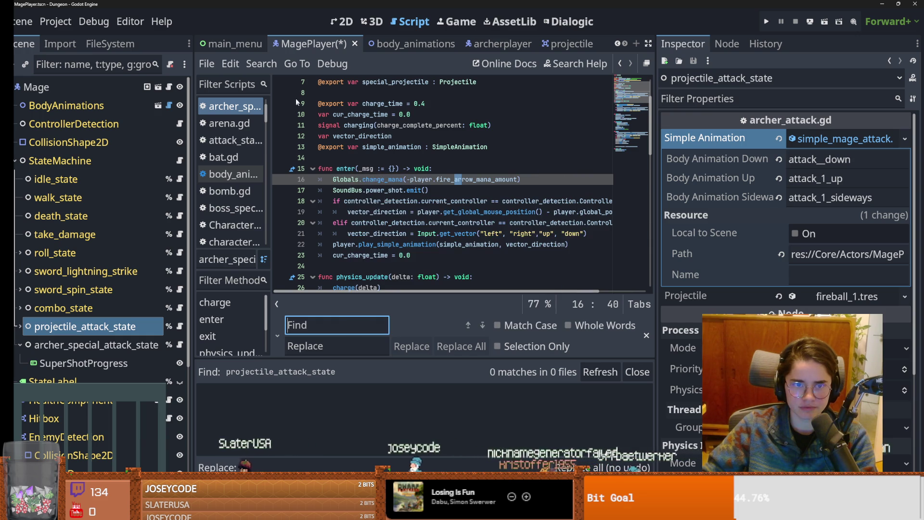
- Set Replace in Files to change archer_attack_state to projectile_attack_state and list the matches
{"action": "left_click", "coordinate": [261, 64]}
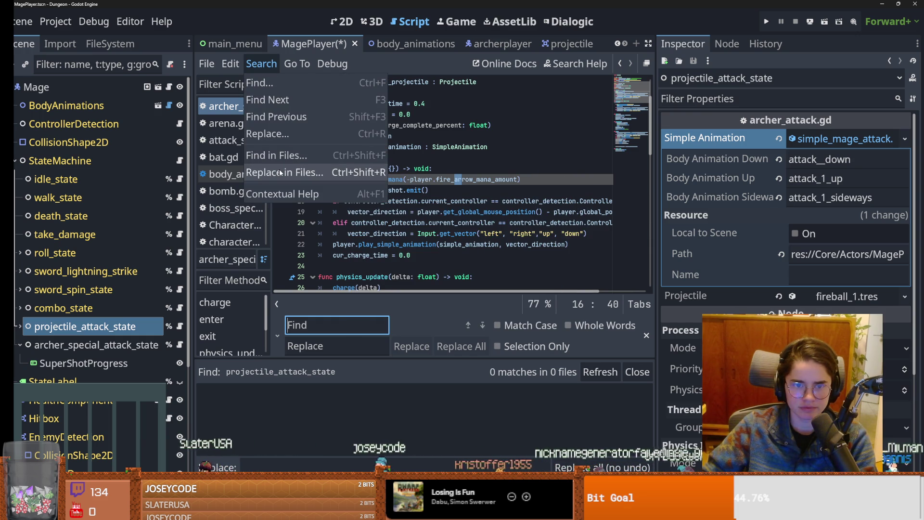
{"action": "left_click", "coordinate": [279, 171]}
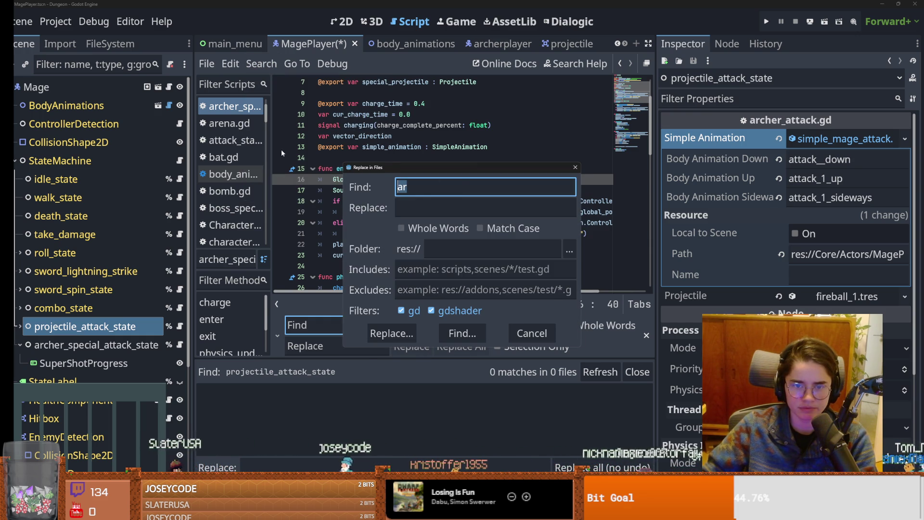
{"action": "type", "text": "archer_attack_state"}
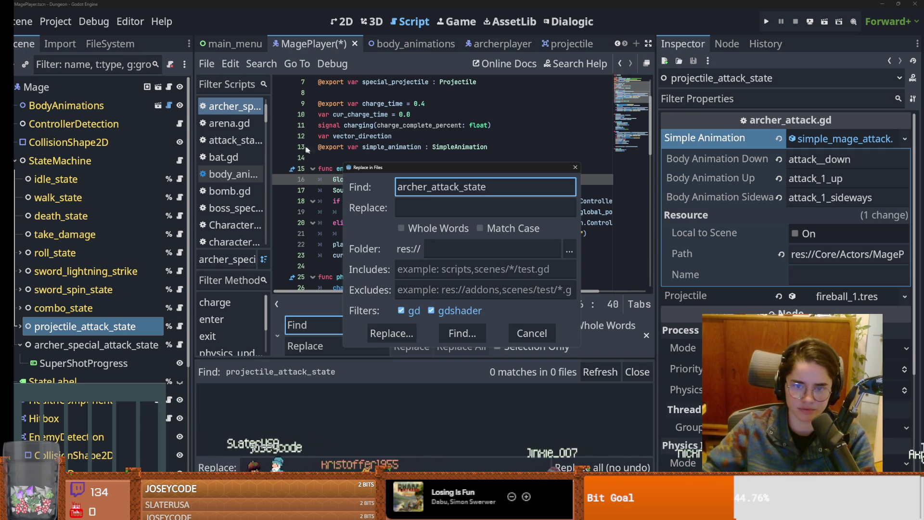
{"action": "key", "text": "Tab"}
{"action": "type", "text": "projectile_attack_state"}
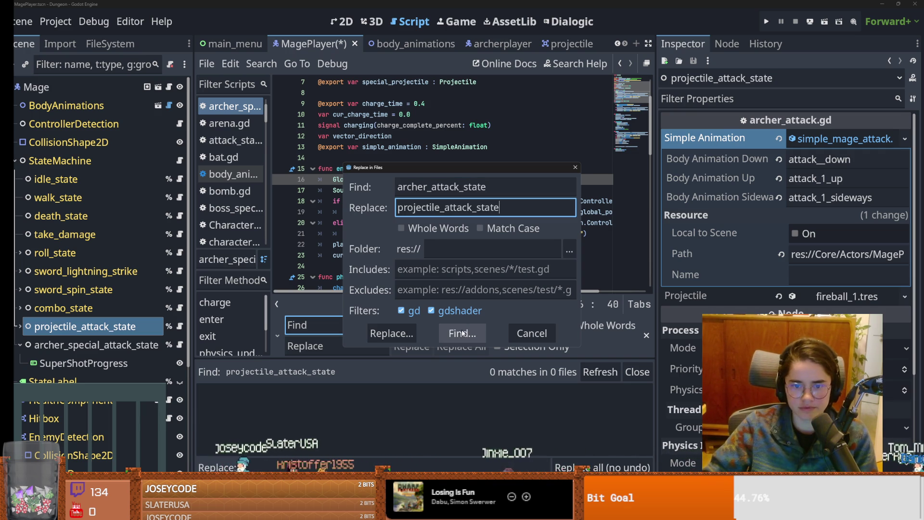
{"action": "left_click", "coordinate": [461, 332]}
{"action": "scroll", "coordinate": [427, 384], "scroll_direction": "down", "scroll_amount": 1}
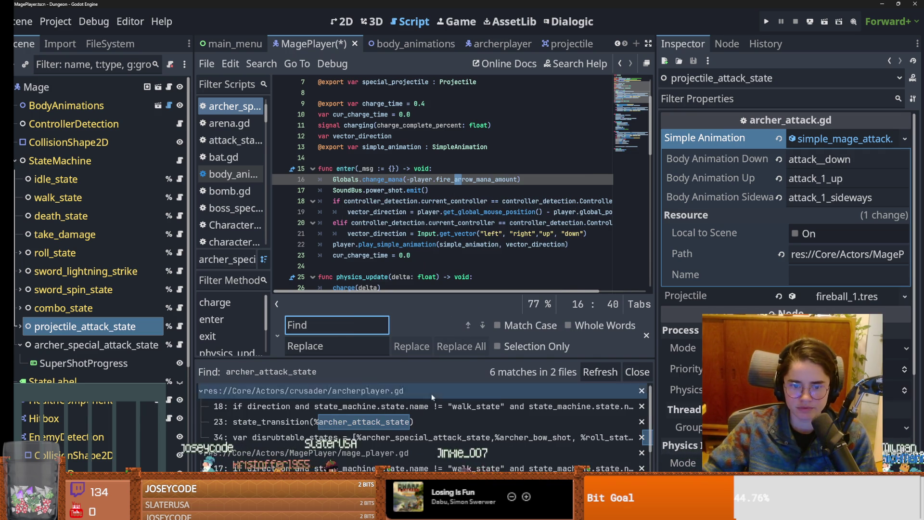
- Enlarge the results and editor panes, paste the replacement, and open archerplayer.gd at line 23
{"action": "left_click_drag", "start_coordinate": [452, 359], "coordinate": [453, 196]}
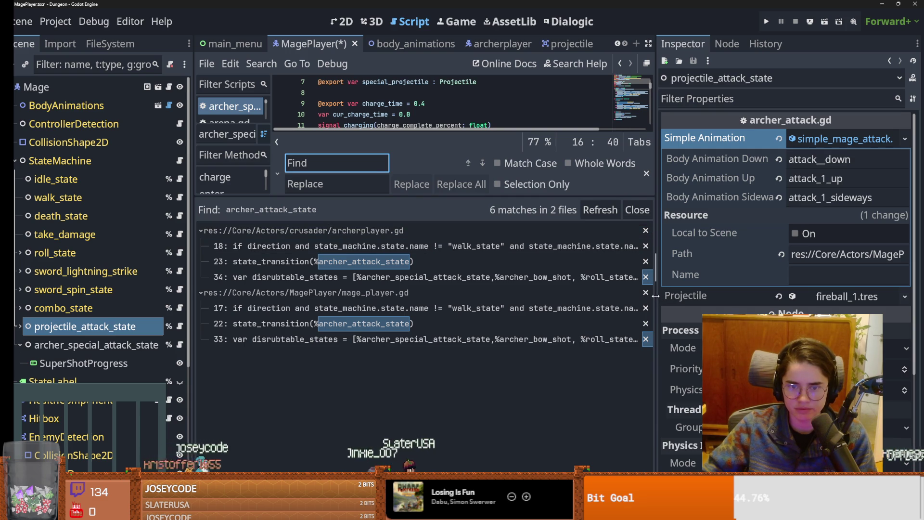
{"action": "left_click_drag", "start_coordinate": [656, 296], "coordinate": [852, 294]}
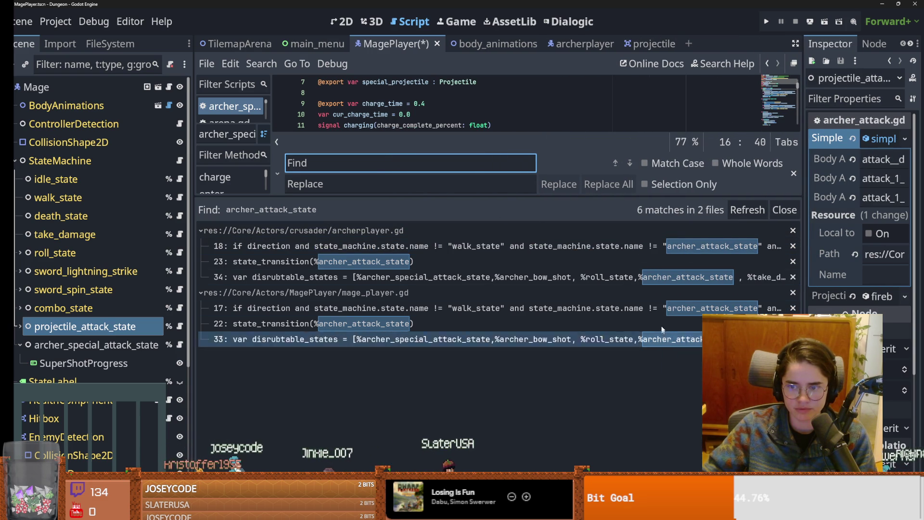
{"action": "left_click", "coordinate": [460, 183]}
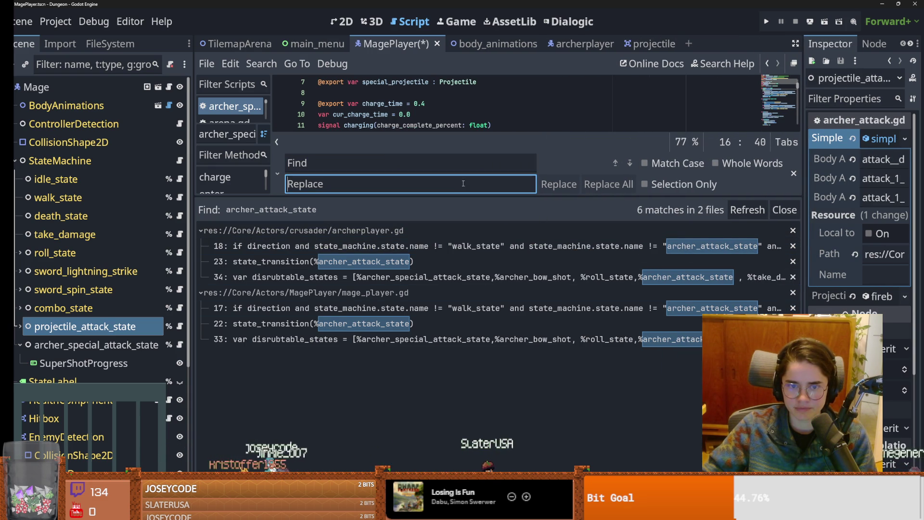
{"action": "key", "text": "ctrl+v"}
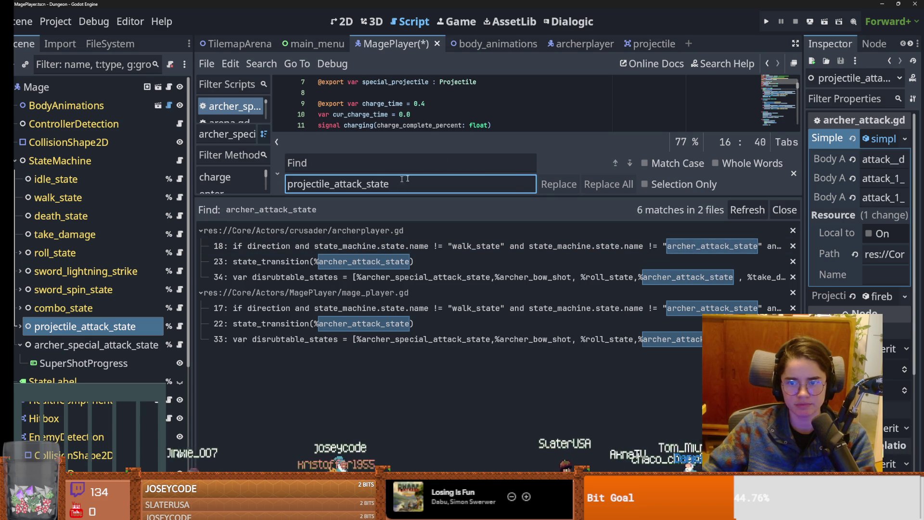
{"action": "left_click", "coordinate": [380, 262]}
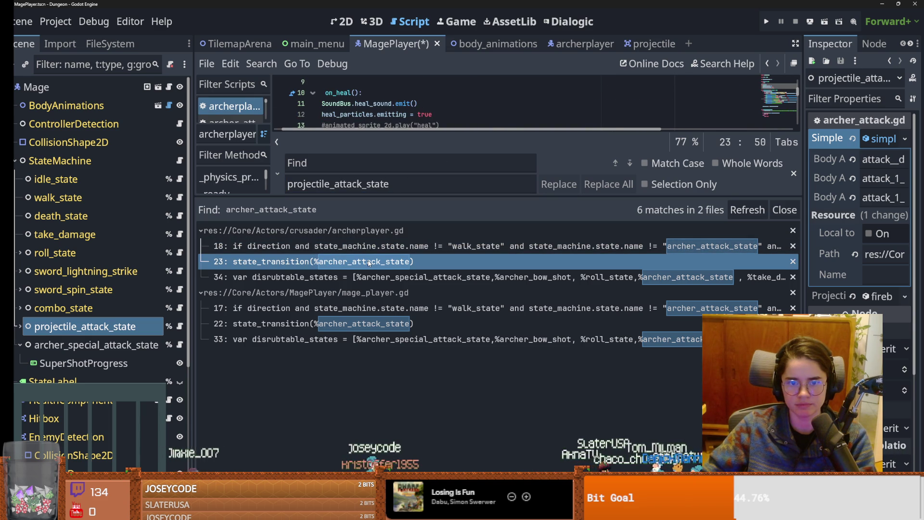
- Replace all archer_attack_state occurrences in archerplayer.gd with projectile_attack_state and check them
{"action": "left_click", "coordinate": [364, 163]}
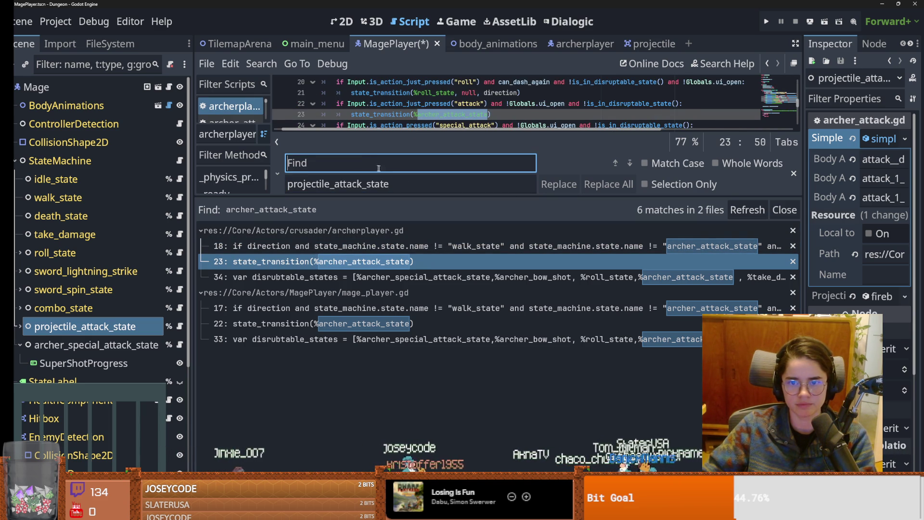
{"action": "type", "text": "archer_attack_state"}
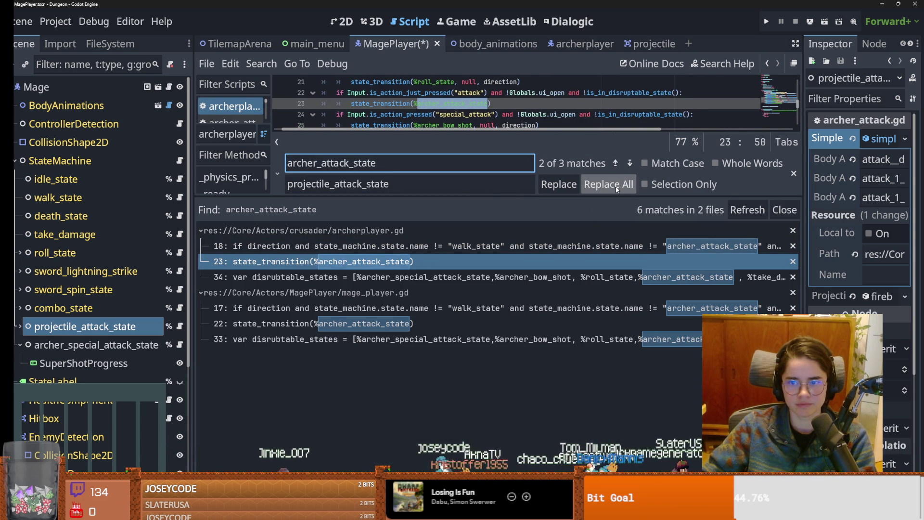
{"action": "left_click", "coordinate": [609, 184]}
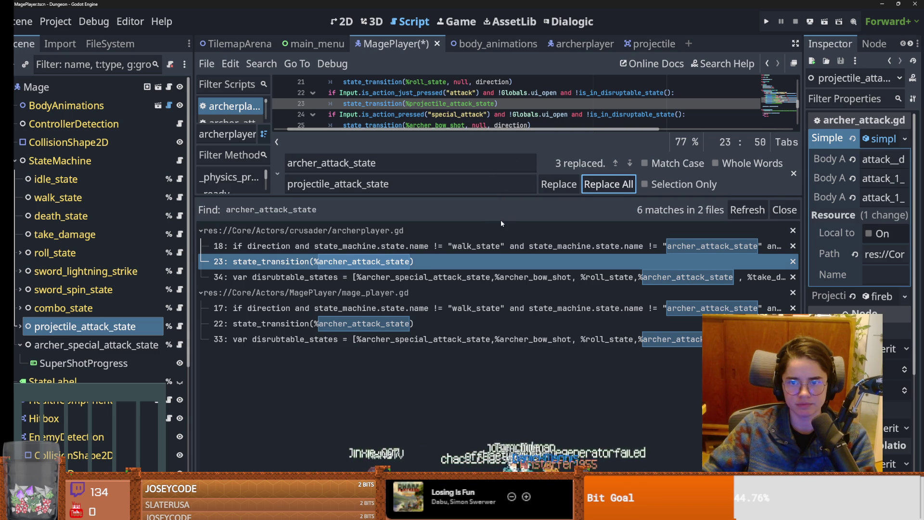
{"action": "left_click_drag", "start_coordinate": [489, 195], "coordinate": [489, 383]}
{"action": "double_click", "coordinate": [446, 115]}
{"action": "key", "text": "ctrl+c"}
{"action": "scroll", "coordinate": [504, 199], "scroll_direction": "up", "scroll_amount": 3}
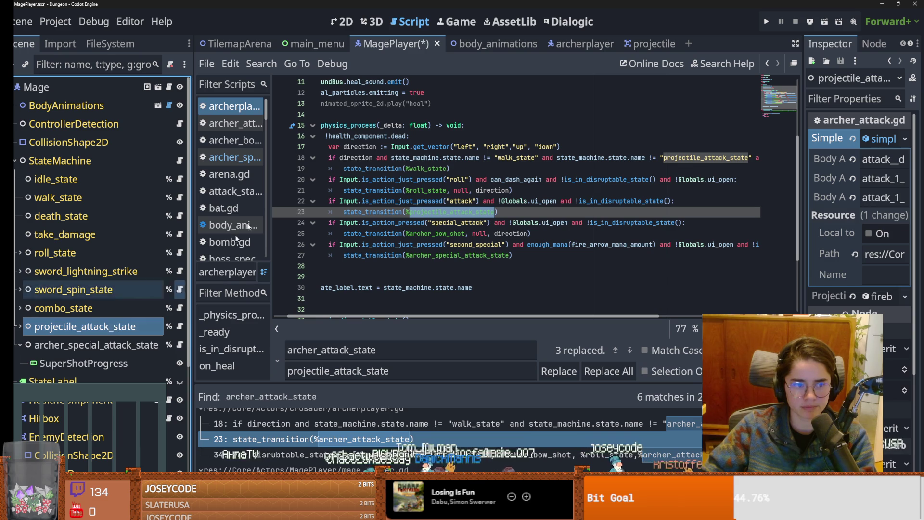
- Save the MagePlayer scene and rename the archer's archer_attack_state node to projectile_attack_state
{"action": "key", "text": "ctrl+s"}
{"action": "left_click", "coordinate": [573, 43]}
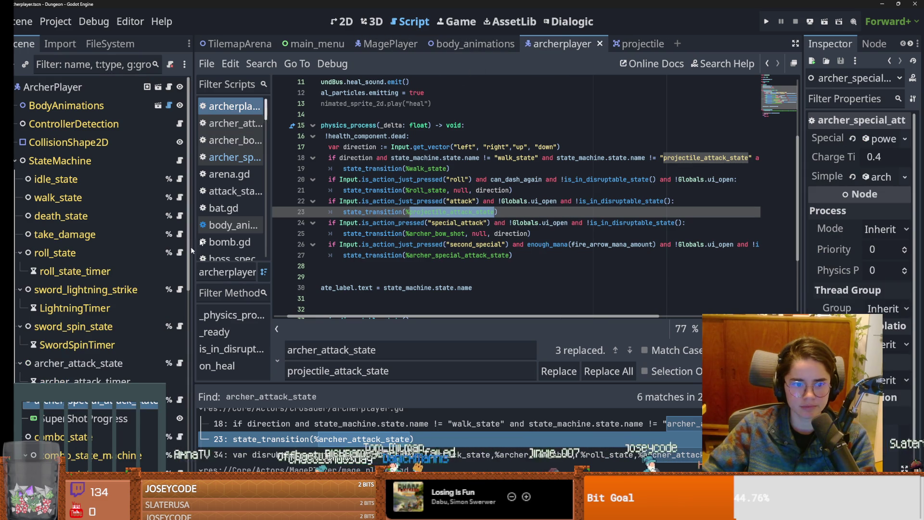
{"action": "left_click", "coordinate": [96, 364]}
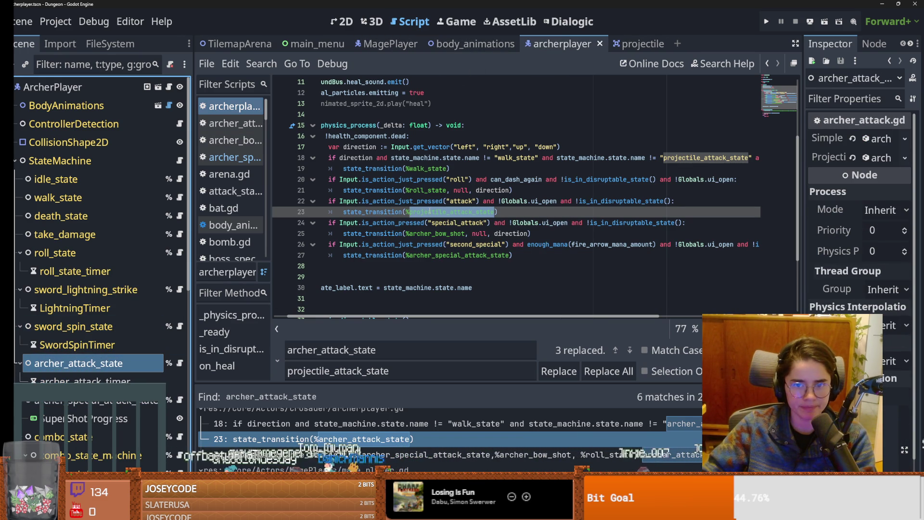
{"action": "double_click", "coordinate": [143, 364]}
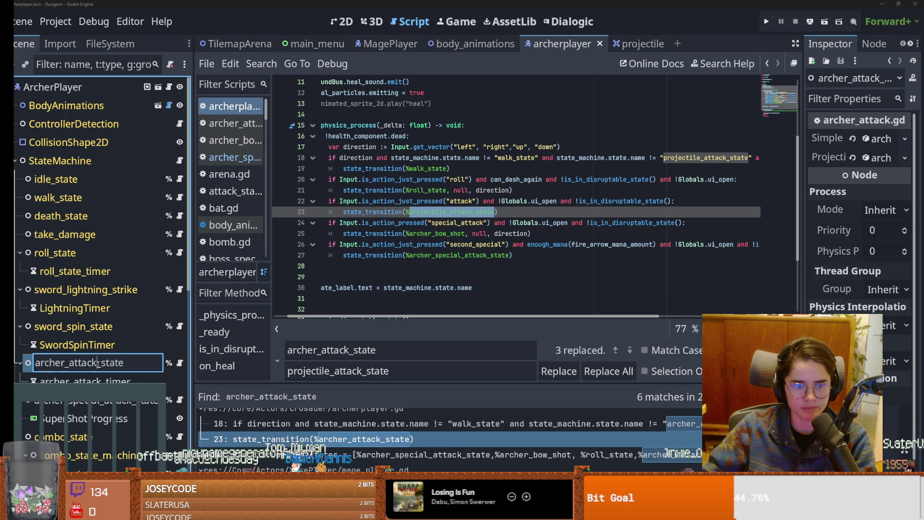
{"action": "key", "text": "ctrl+v"}
{"action": "key", "text": "Return"}
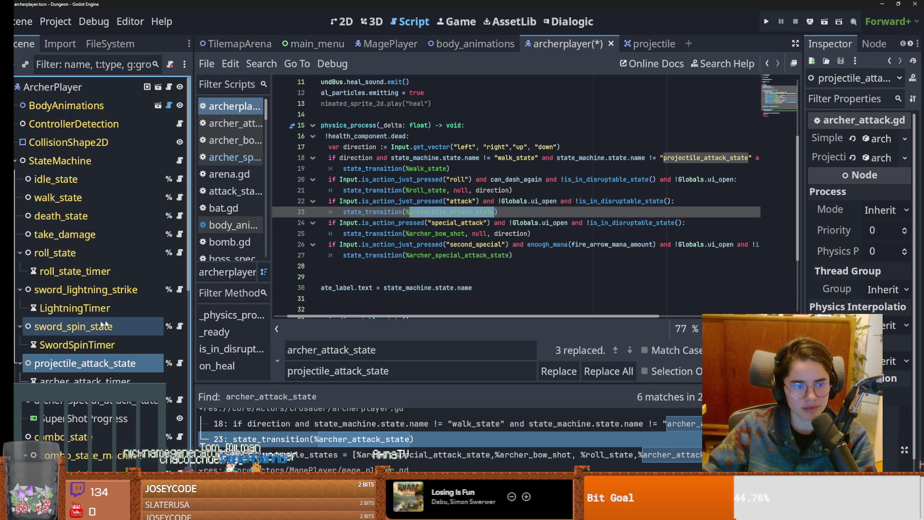
- Select archer_special_attack_state under StateMachine and enter its inline rename
{"action": "scroll", "coordinate": [86, 355], "scroll_direction": "down", "scroll_amount": 3}
{"action": "left_click", "coordinate": [87, 354]}
{"action": "left_click", "coordinate": [119, 348]}
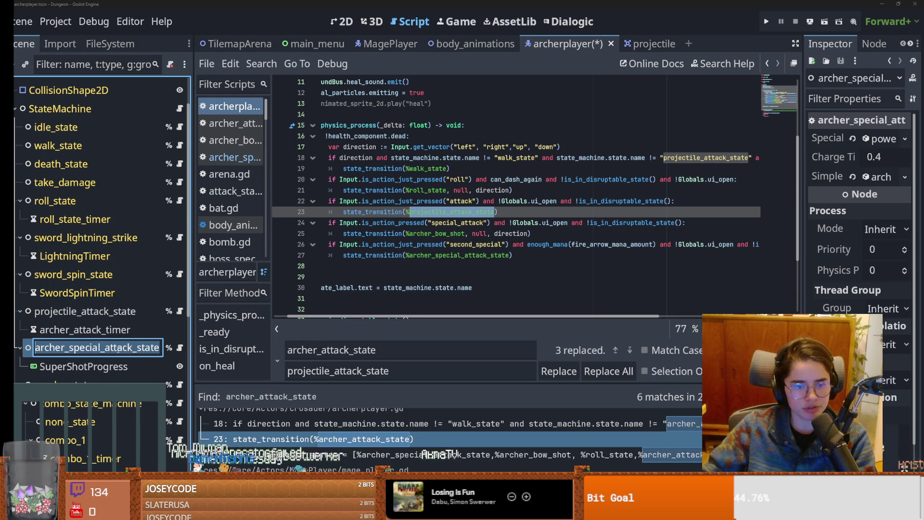
{"action": "left_click", "coordinate": [137, 348]}
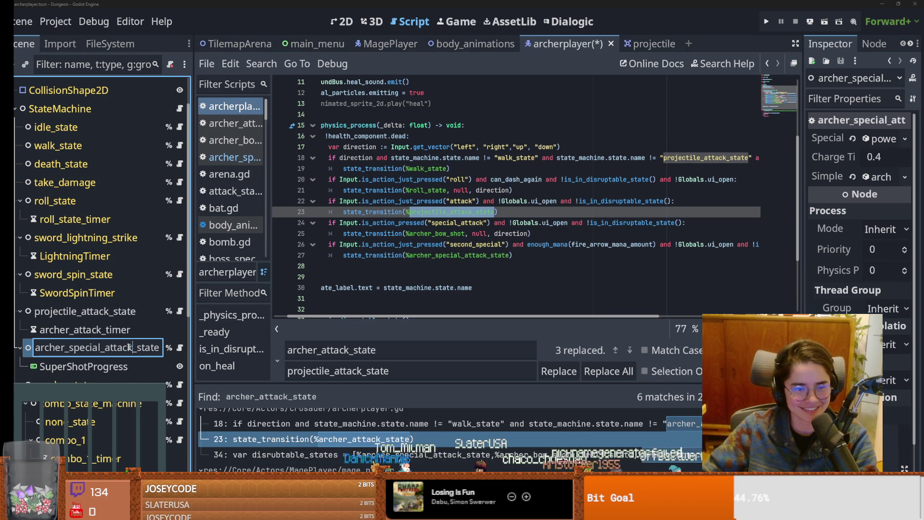
- Rename the archer's archer_special_attack_state node to projectile_charge_attack_state after one abandoned attempt
{"action": "key", "text": "shift+Home"}
{"action": "key", "text": "ctrl+a"}
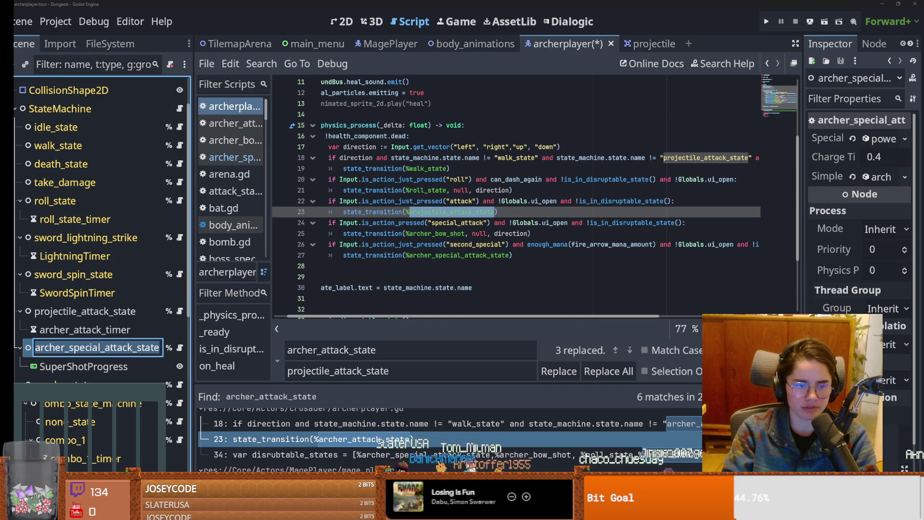
{"action": "type", "text": "projectile_charge_a"}
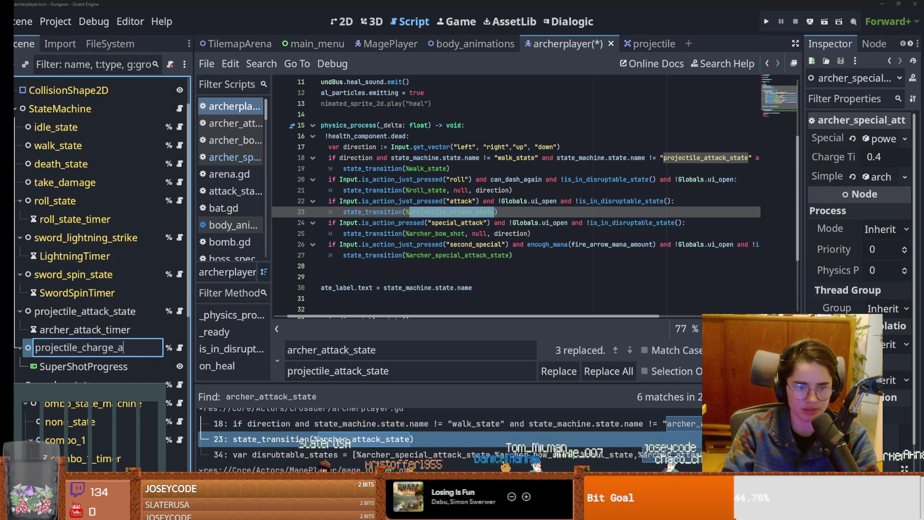
{"action": "key", "text": "BackSpace"}
{"action": "key", "text": "BackSpace"}
{"action": "key", "text": "BackSpace"}
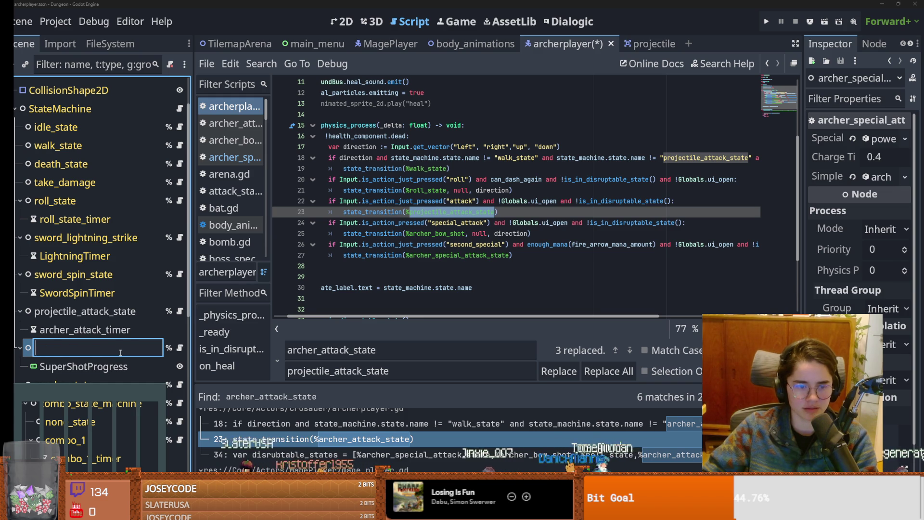
{"action": "double_click", "coordinate": [120, 352]}
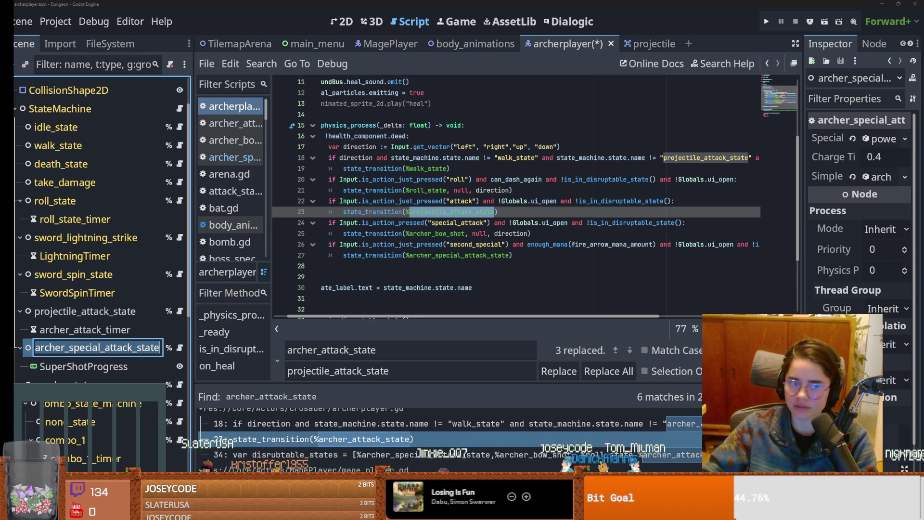
{"action": "key", "text": "Return"}
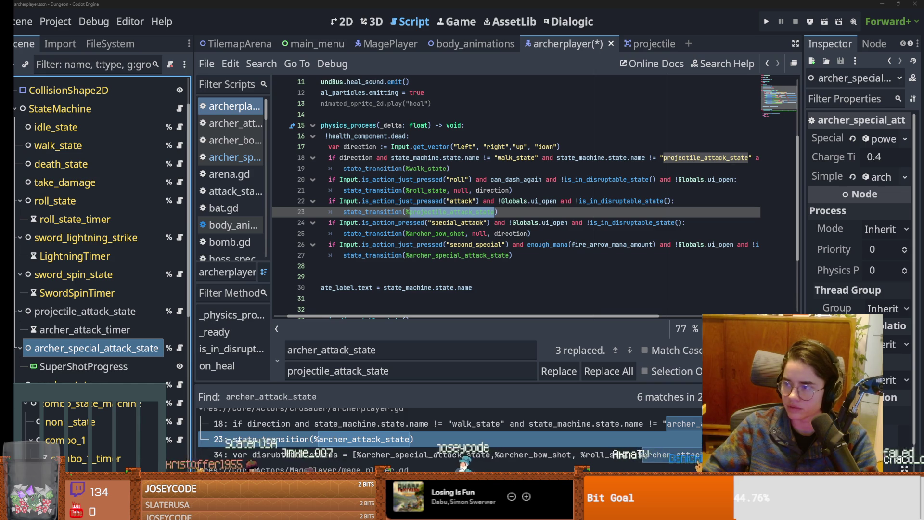
{"action": "double_click", "coordinate": [155, 355]}
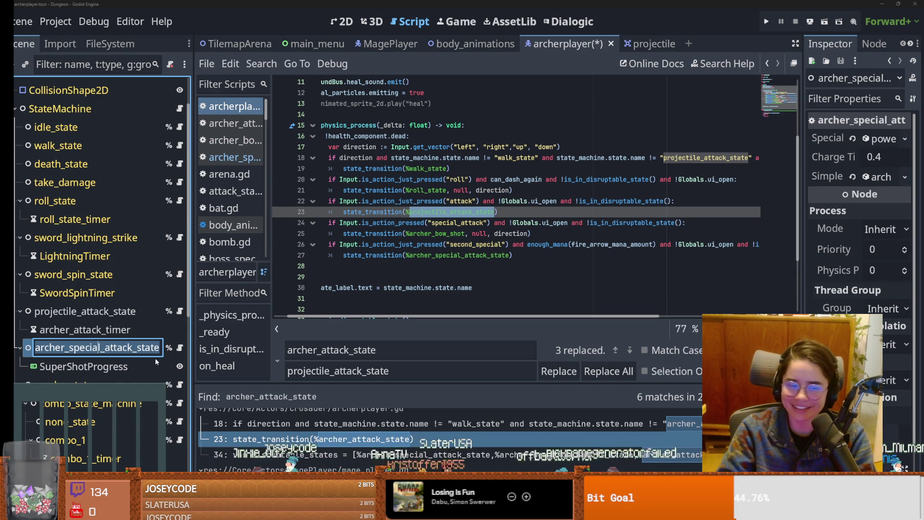
{"action": "type", "text": "projectile"}
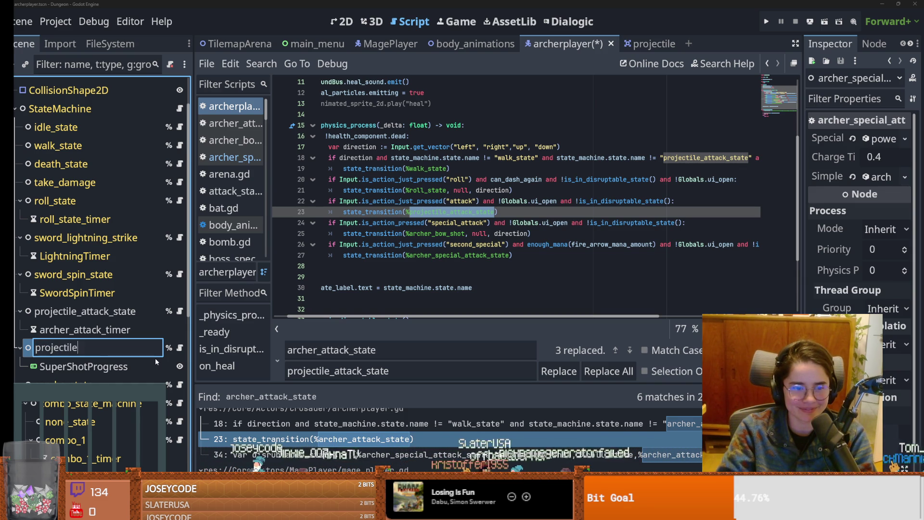
{"action": "type", "text": "_charge_"}
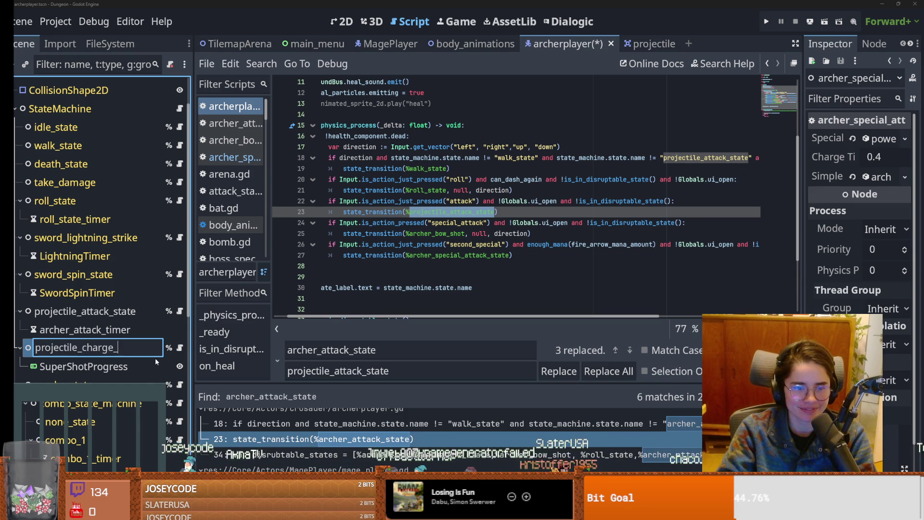
{"action": "type", "text": "attack_"}
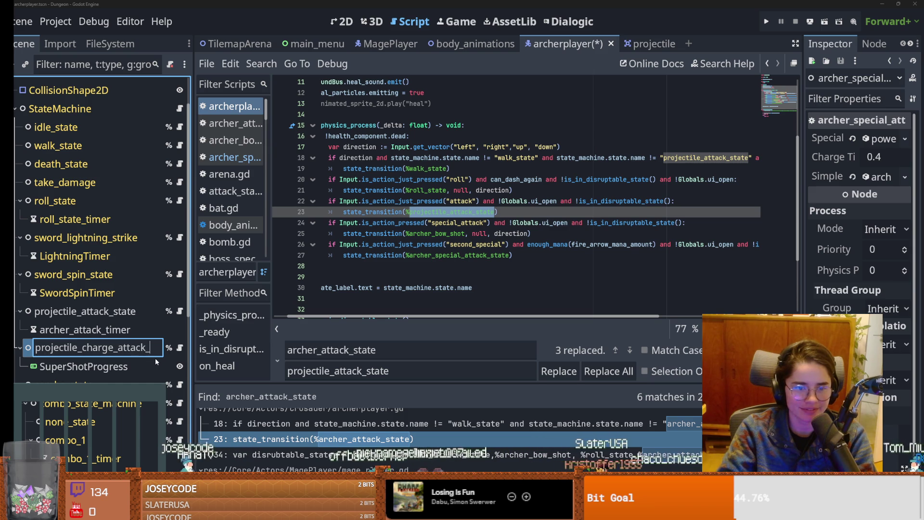
{"action": "type", "text": "state"}
{"action": "key", "text": "Return"}
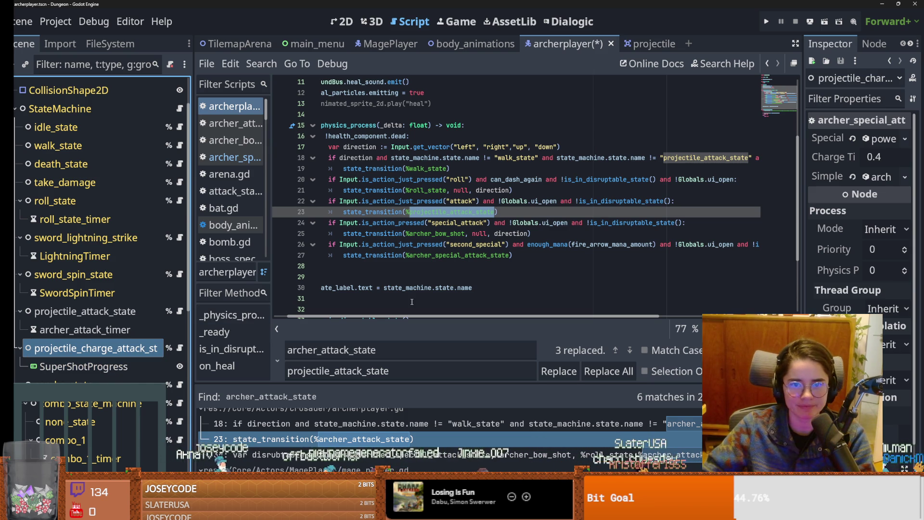
{"action": "left_click", "coordinate": [267, 64]}
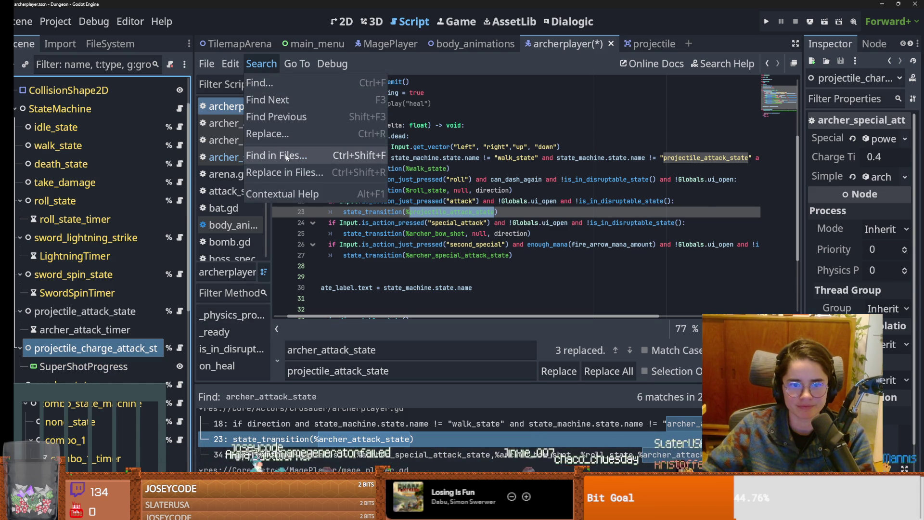
- Open Replace in Files, clear its pre-filled search term, then cancel
{"action": "left_click", "coordinate": [285, 173]}
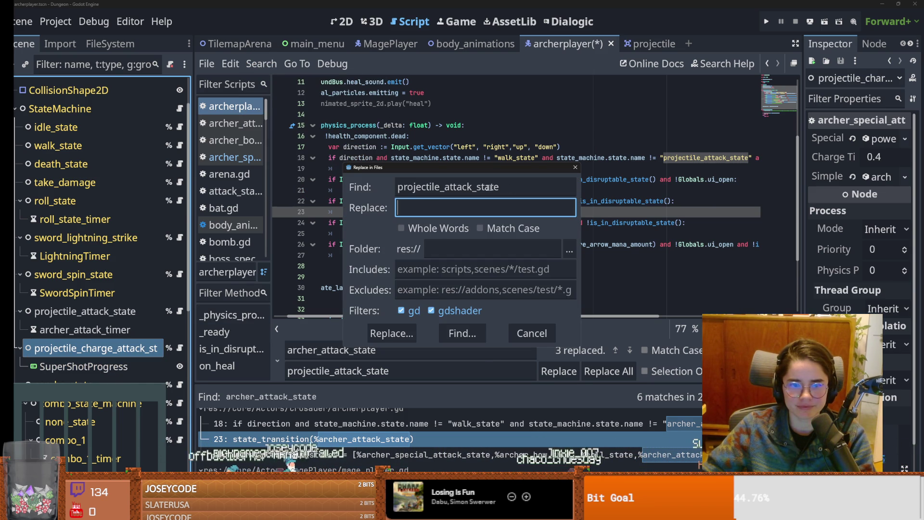
{"action": "left_click", "coordinate": [537, 188]}
{"action": "key", "text": "ctrl+a"}
{"action": "key", "text": "BackSpace"}
{"action": "key", "text": "Tab"}
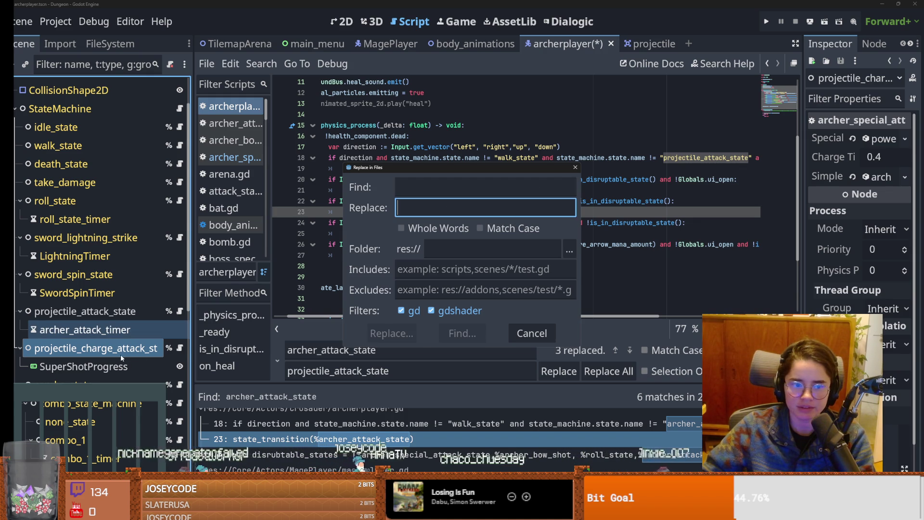
{"action": "left_click", "coordinate": [442, 188]}
{"action": "key", "text": "ctrl+v"}
{"action": "key", "text": "ctrl+z"}
{"action": "left_click", "coordinate": [529, 333]}
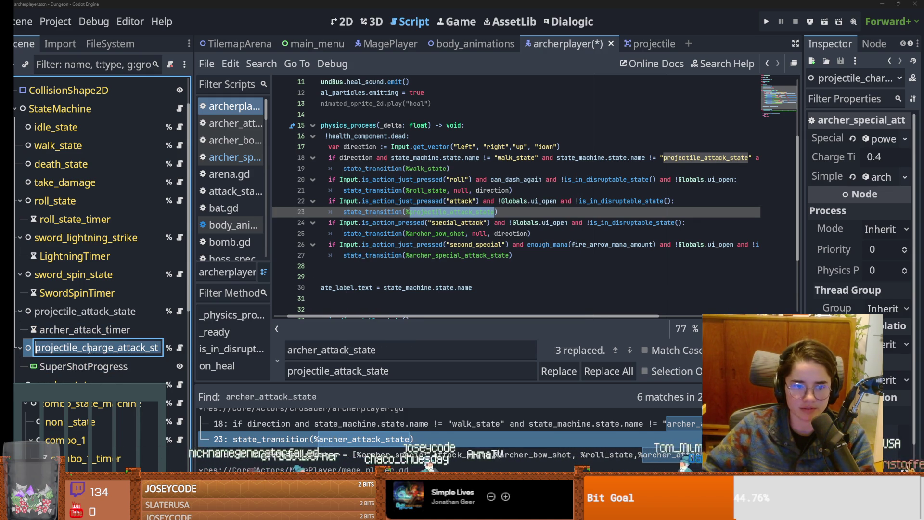
- Replace in Files archer_special_attack_state with projectile_charge_attack_state, listing 4 matches, and save the scene
{"action": "left_click", "coordinate": [264, 65]}
{"action": "left_click", "coordinate": [300, 176]}
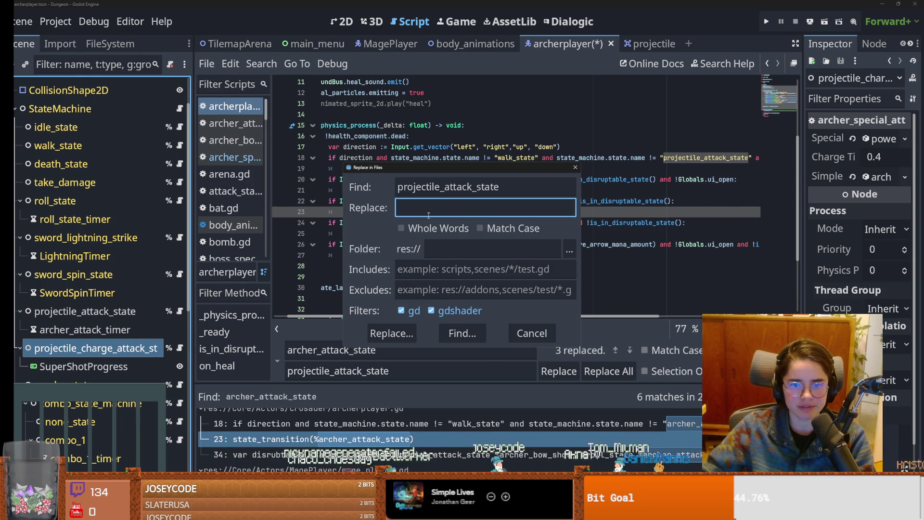
{"action": "type", "text": "projectile_charge_attack_state"}
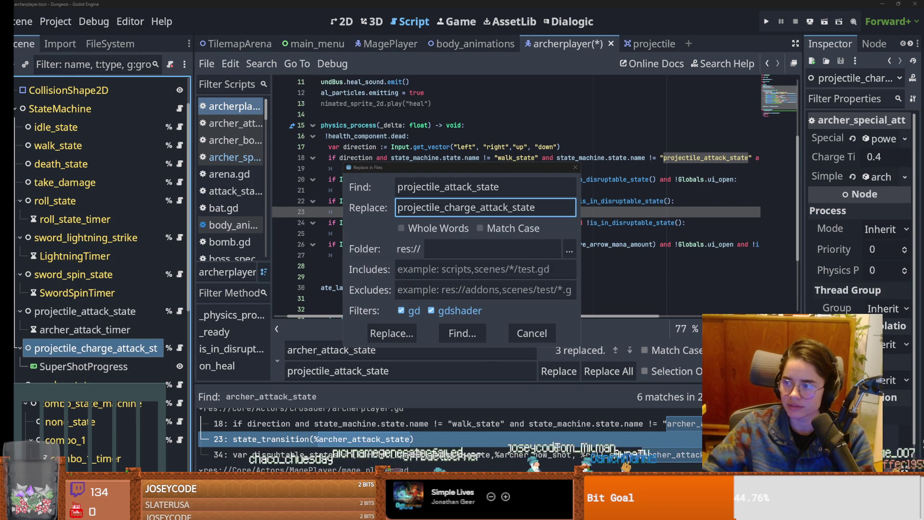
{"action": "key", "text": "shift+Tab"}
{"action": "type", "text": "archer_special_attack_state"}
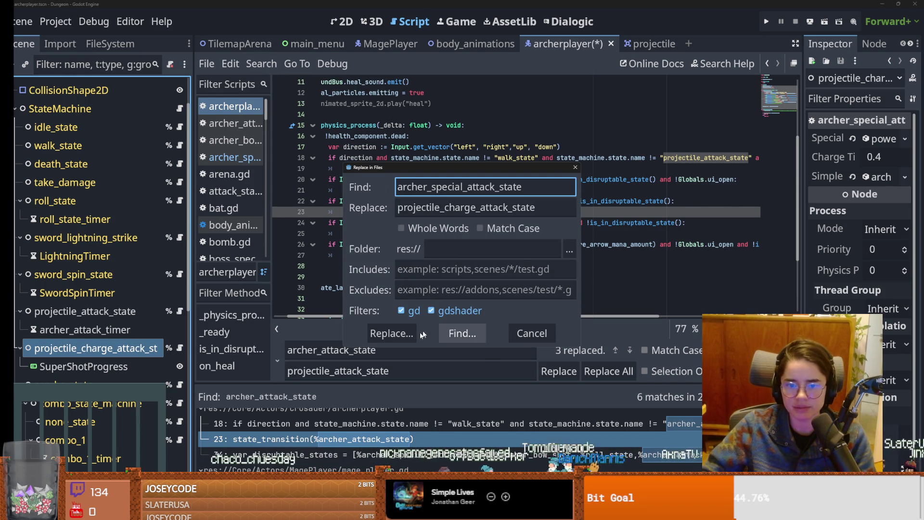
{"action": "left_click", "coordinate": [391, 334]}
{"action": "scroll", "coordinate": [435, 430], "scroll_direction": "down", "scroll_amount": 2}
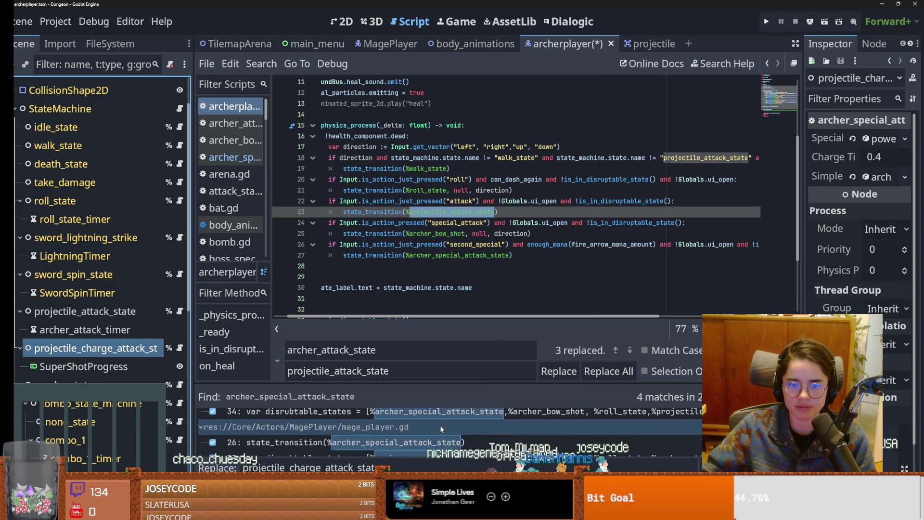
{"action": "left_click", "coordinate": [616, 375]}
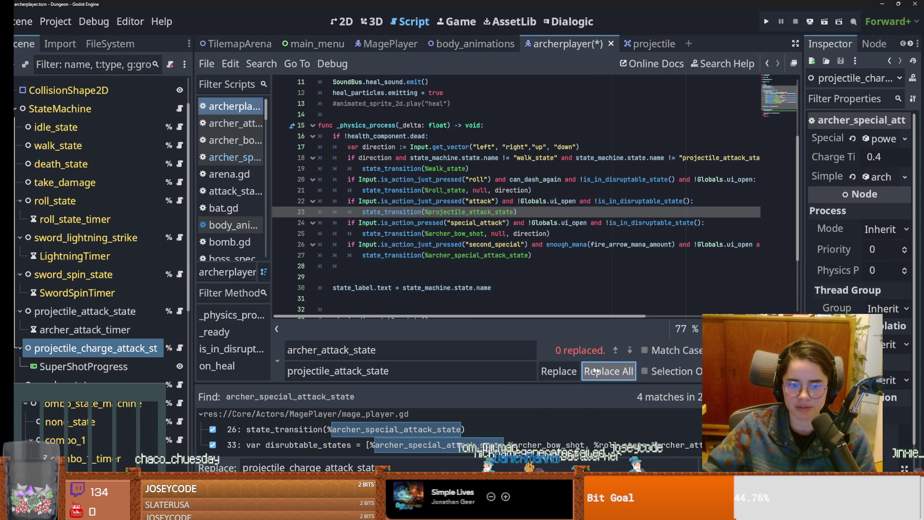
{"action": "left_click", "coordinate": [490, 269]}
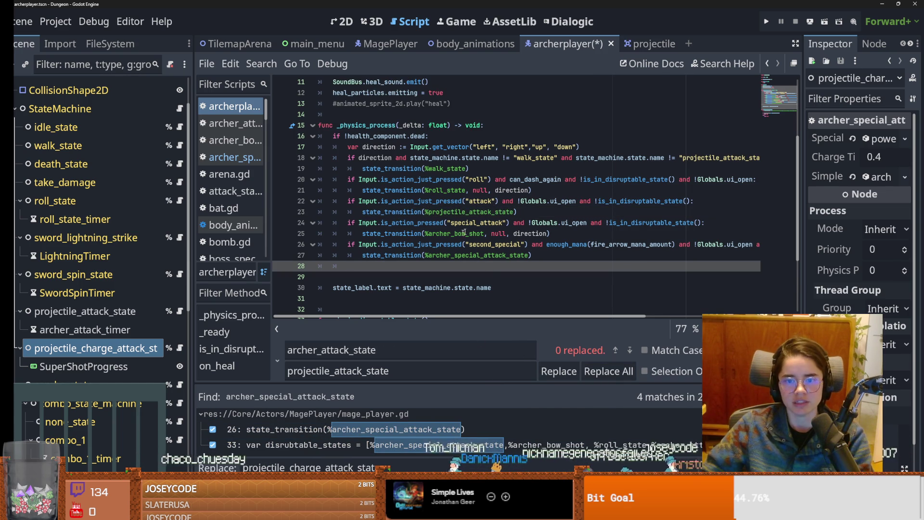
{"action": "double_click", "coordinate": [491, 211]}
{"action": "key", "text": "ctrl+c"}
{"action": "key", "text": "ctrl+s"}
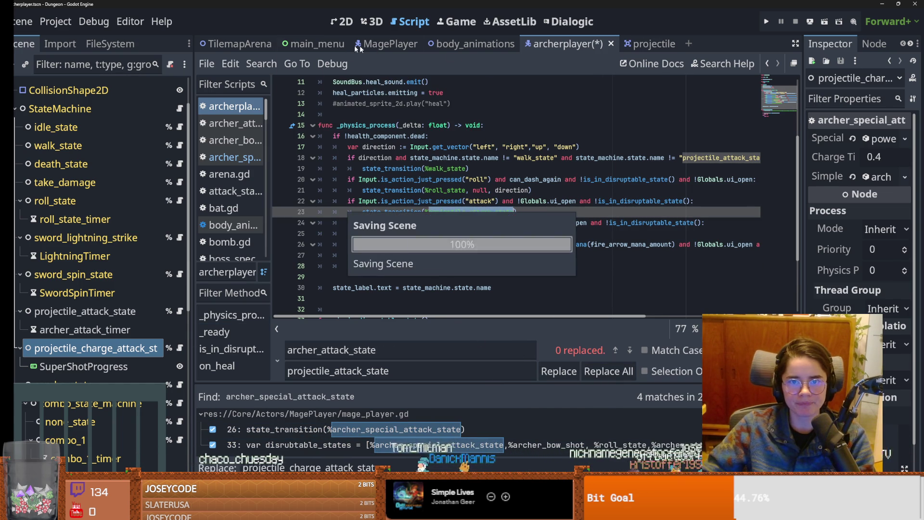
- In MagePlayer, rename the special attack node to projectile_attack_state2 and open its script
{"action": "left_click", "coordinate": [390, 43]}
{"action": "left_click", "coordinate": [90, 345]}
{"action": "double_click", "coordinate": [90, 344]}
{"action": "key", "text": "ctrl+v"}
{"action": "key", "text": "Return"}
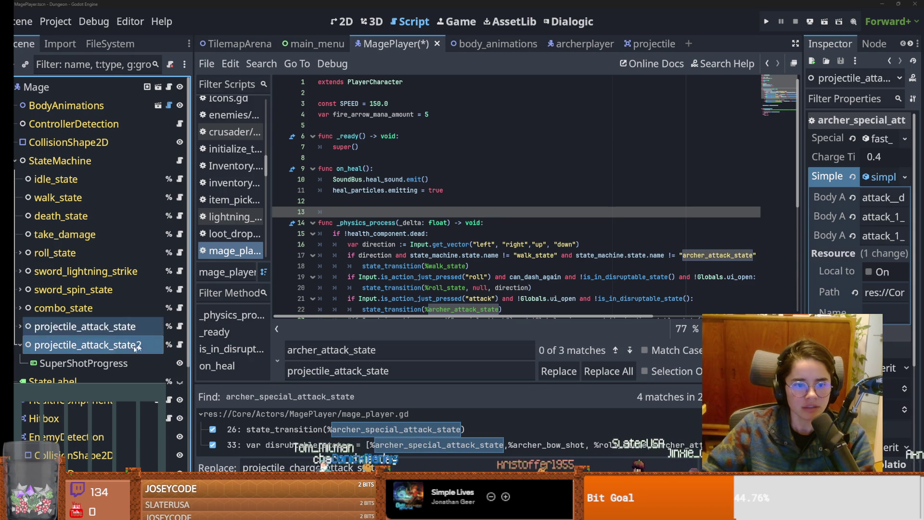
{"action": "left_click", "coordinate": [96, 363]}
{"action": "left_click", "coordinate": [126, 346]}
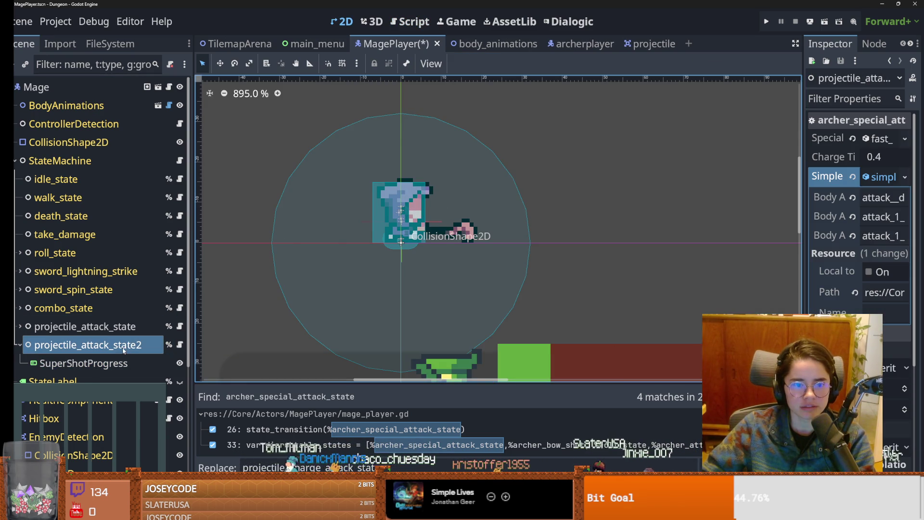
{"action": "left_click", "coordinate": [180, 327]}
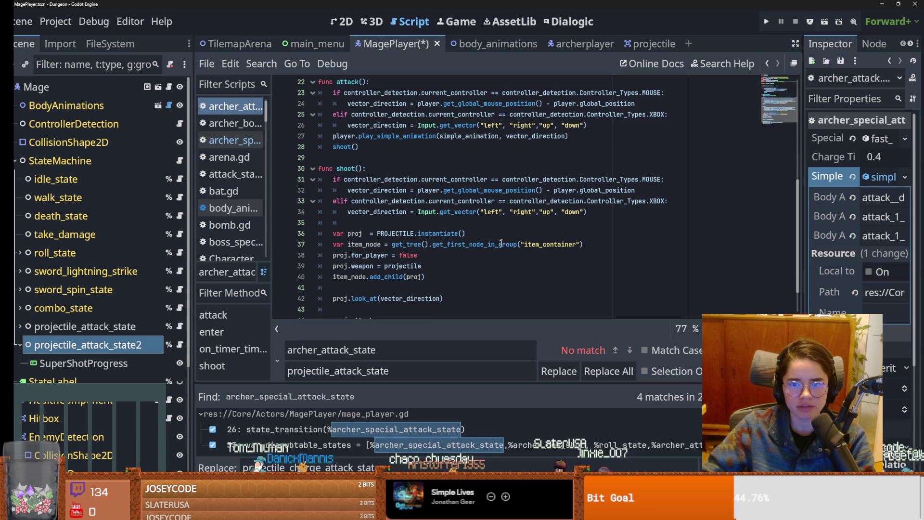
{"action": "scroll", "coordinate": [499, 248], "scroll_direction": "down", "scroll_amount": 2}
- Back in the archer scene, enlarge the results to show all 4 matches and edit the charge node's name
{"action": "left_click", "coordinate": [562, 46]}
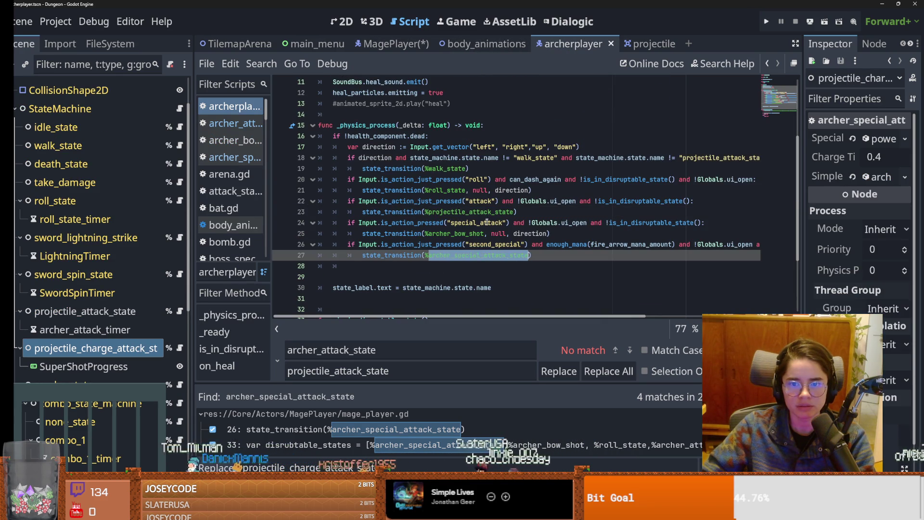
{"action": "double_click", "coordinate": [497, 254]}
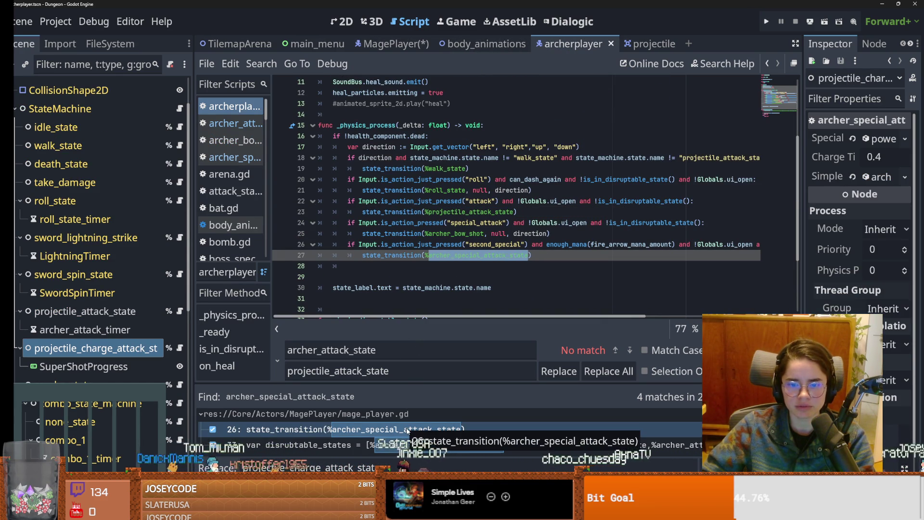
{"action": "left_click_drag", "start_coordinate": [455, 383], "coordinate": [476, 232]}
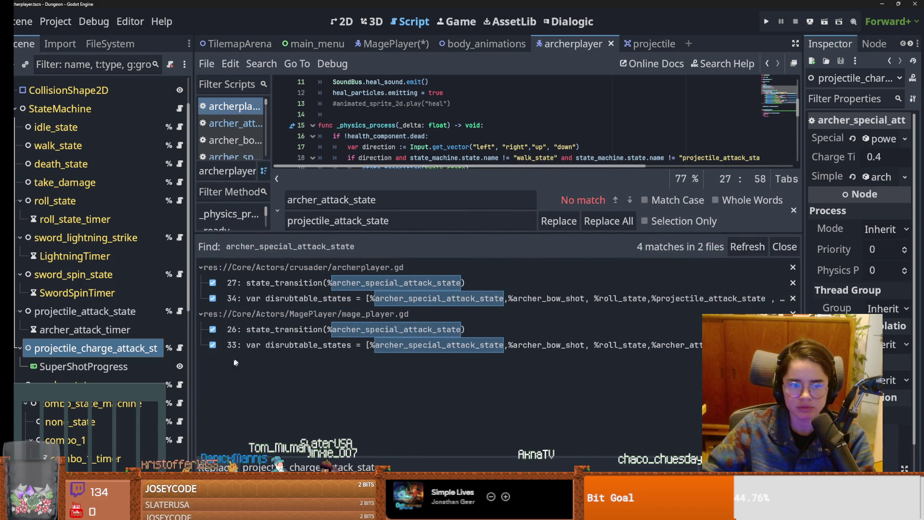
{"action": "double_click", "coordinate": [128, 350]}
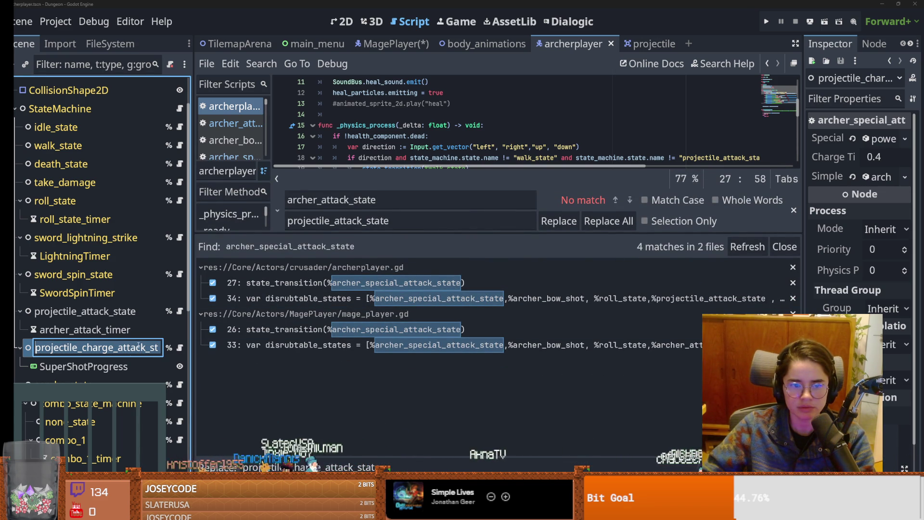
- Copy projectile_charge_attack_state into the Replace field and attempt replacing the matches
{"action": "key", "text": "ctrl+c"}
{"action": "double_click", "coordinate": [366, 221]}
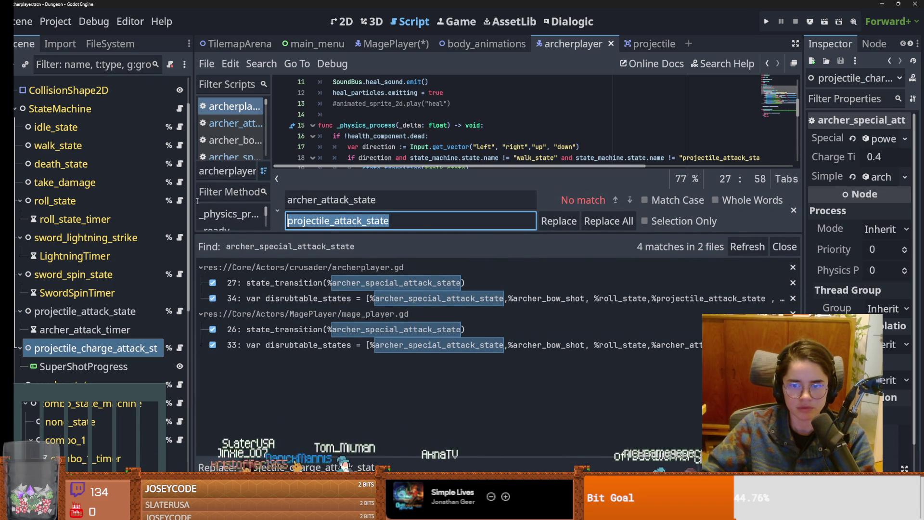
{"action": "key", "text": "ctrl+v"}
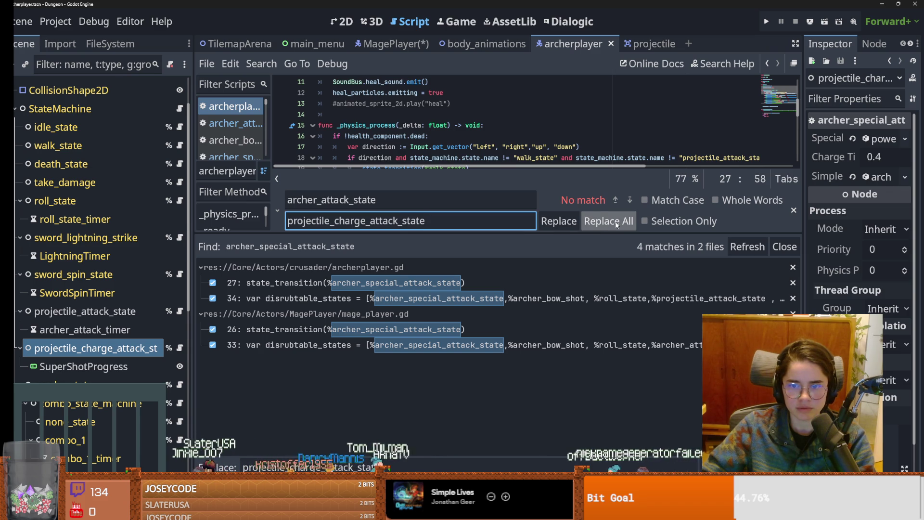
{"action": "left_click", "coordinate": [617, 226]}
{"action": "left_click", "coordinate": [566, 222]}
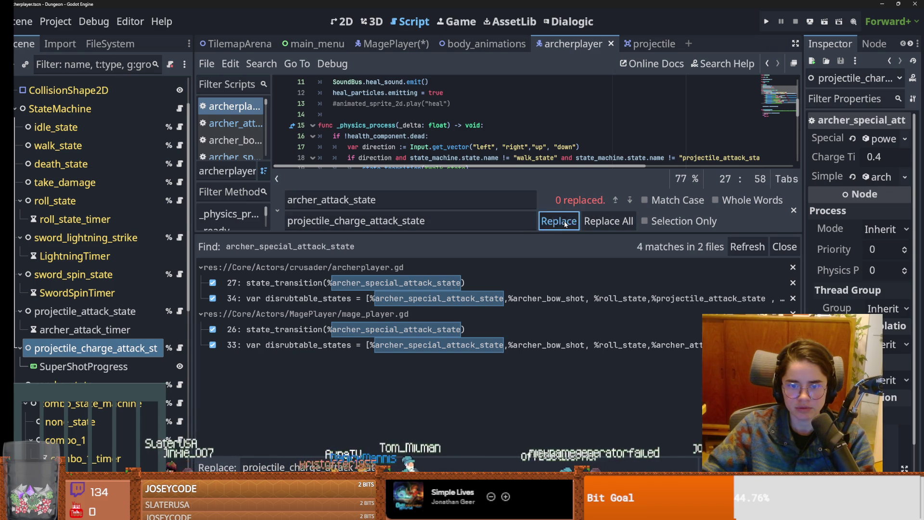
{"action": "left_click", "coordinate": [608, 221]}
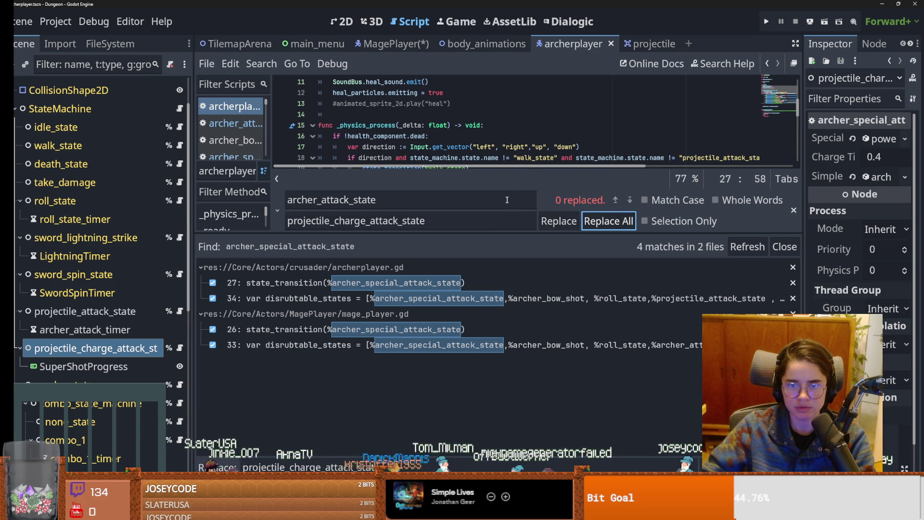
- Replace both archer_special_attack_state references in archerplayer.gd, then save the archer and mage scenes
{"action": "left_click_drag", "start_coordinate": [492, 234], "coordinate": [496, 385]}
{"action": "left_click", "coordinate": [504, 263]}
{"action": "double_click", "coordinate": [483, 259]}
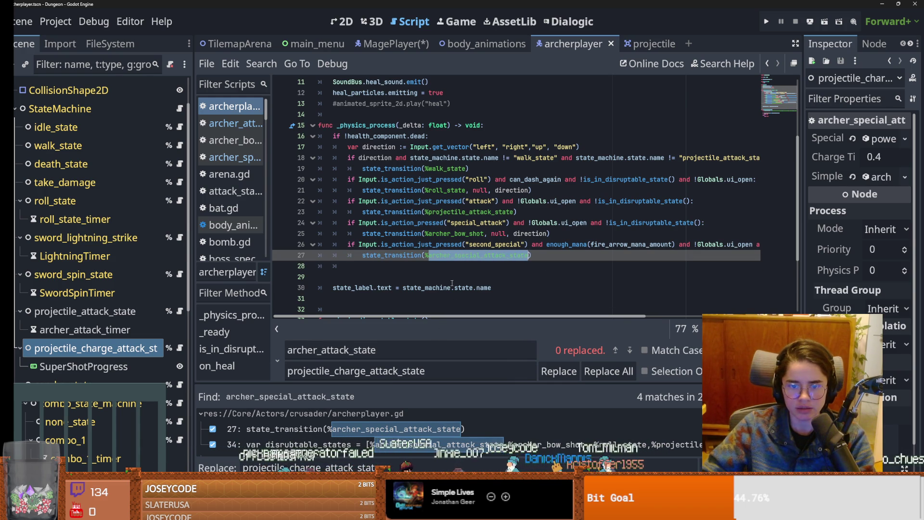
{"action": "key", "text": "ctrl+r"}
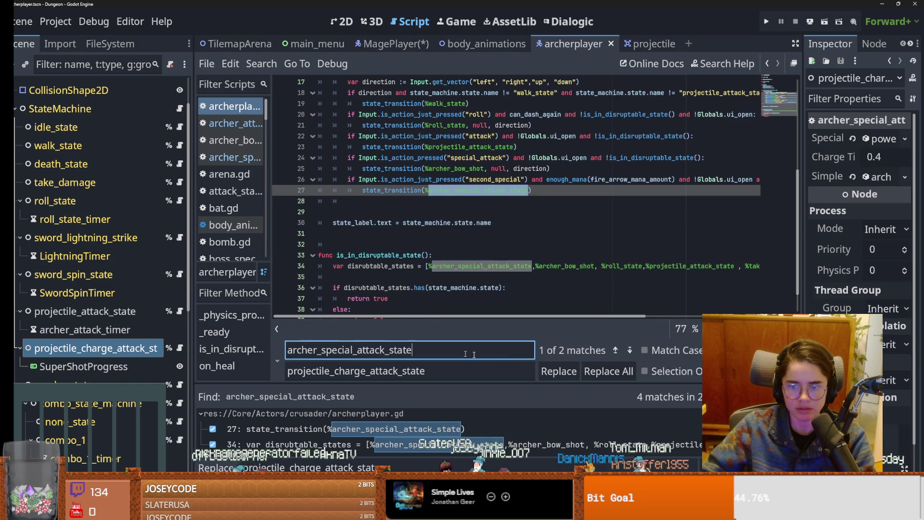
{"action": "left_click", "coordinate": [616, 371]}
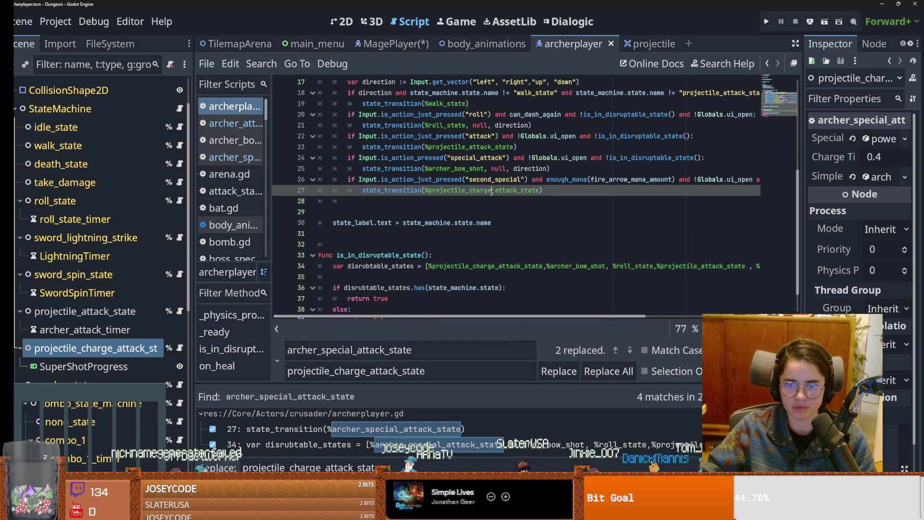
{"action": "left_click", "coordinate": [516, 245]}
{"action": "key", "text": "ctrl+s"}
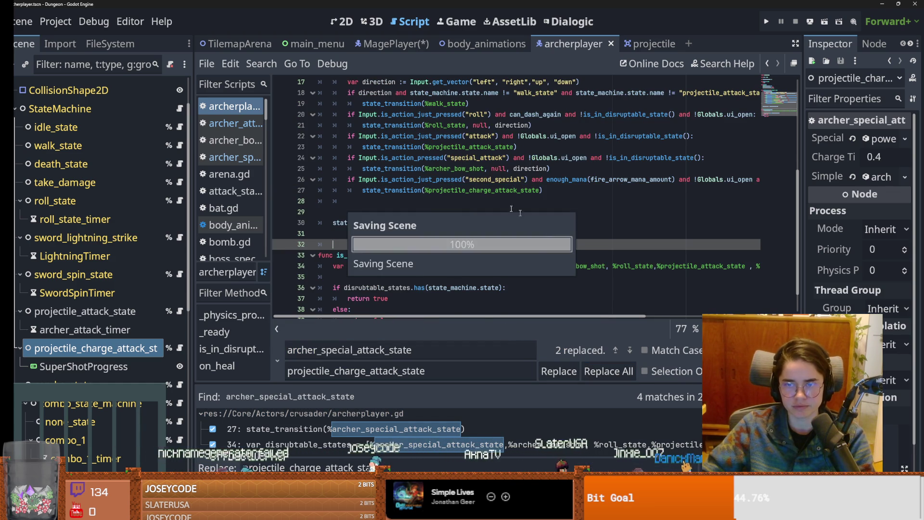
{"action": "left_click", "coordinate": [393, 44]}
{"action": "key", "text": "ctrl+s"}
- Rename the mage's archer_special_attack_state node to projectile_charge_attack_state
{"action": "double_click", "coordinate": [133, 345]}
{"action": "key", "text": "ctrl+v"}
{"action": "key", "text": "Return"}
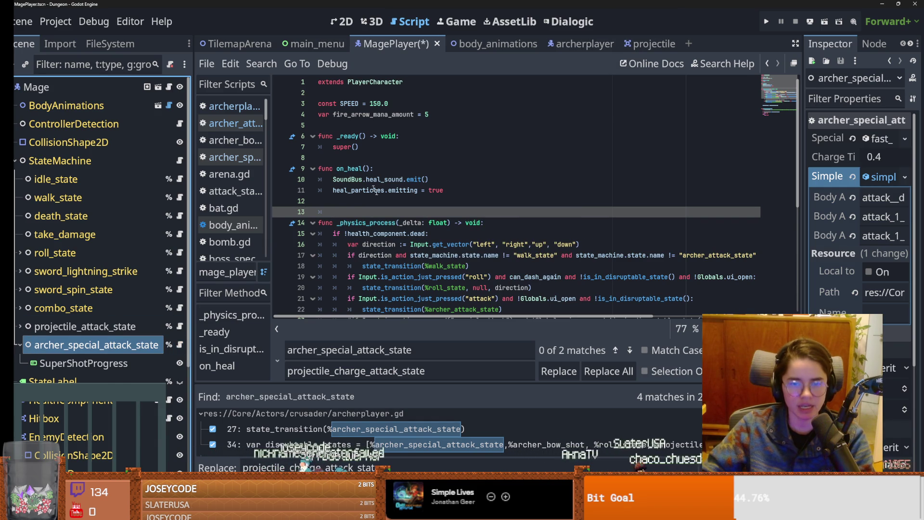
{"action": "key", "text": "ctrl+z"}
{"action": "double_click", "coordinate": [356, 371]}
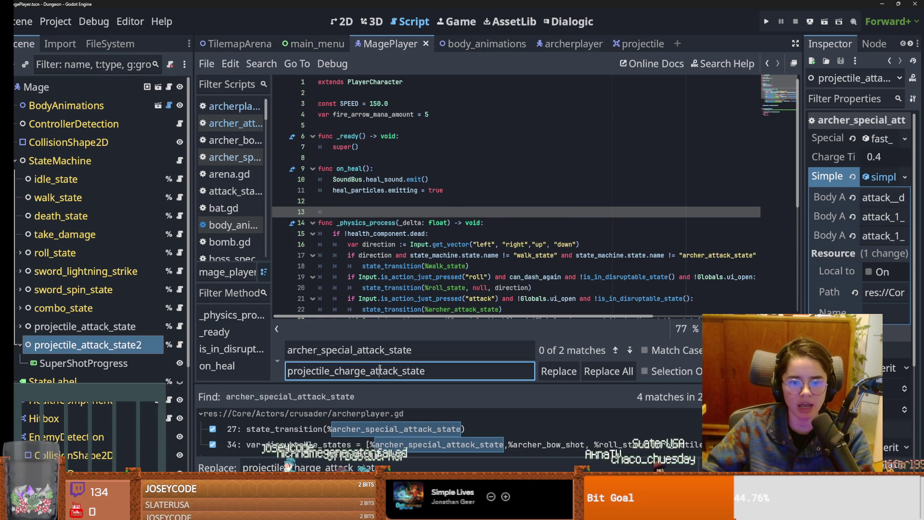
{"action": "left_click", "coordinate": [106, 344]}
{"action": "left_click", "coordinate": [106, 344]}
{"action": "key", "text": "ctrl+a"}
{"action": "key", "text": "ctrl+v"}
{"action": "key", "text": "Return"}
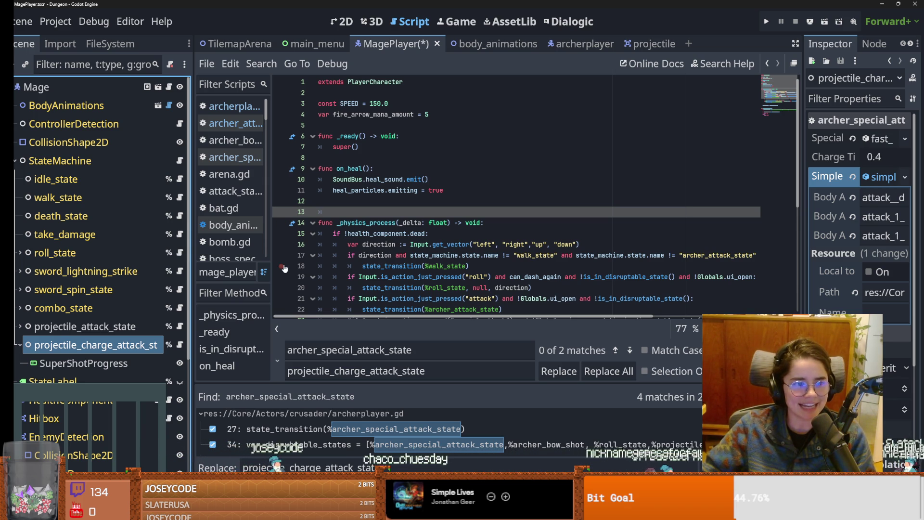
- Delete the blank line 13 in the mage script, save, and run the game with F5
{"action": "left_click", "coordinate": [423, 256]}
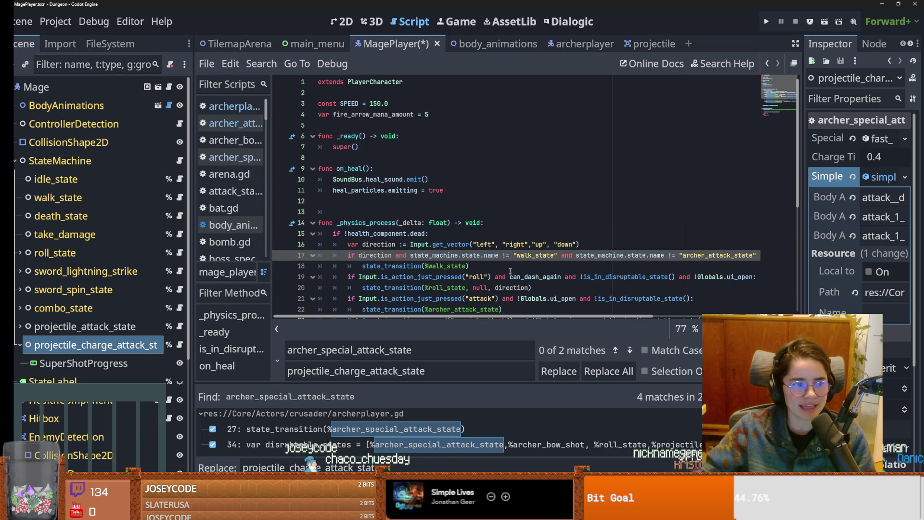
{"action": "left_click", "coordinate": [346, 209]}
{"action": "key", "text": "ctrl+s"}
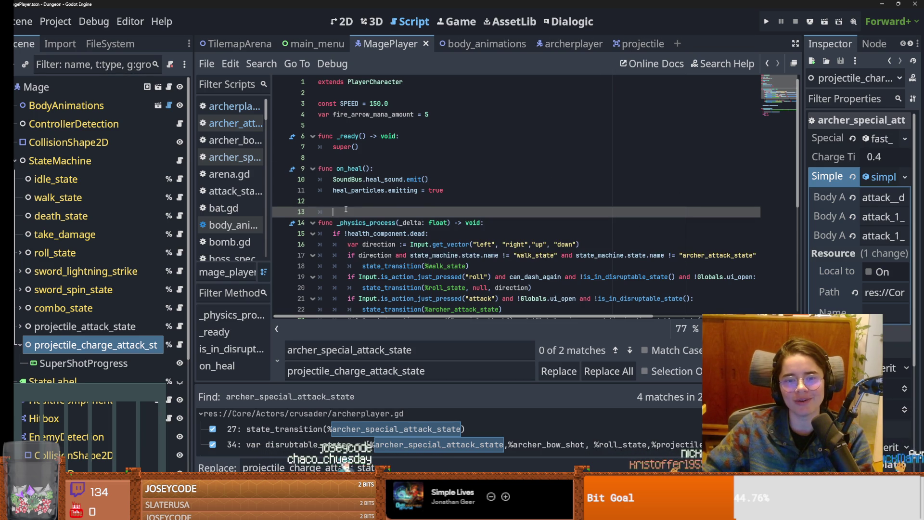
{"action": "key", "text": "BackSpace"}
{"action": "key", "text": "ctrl+s"}
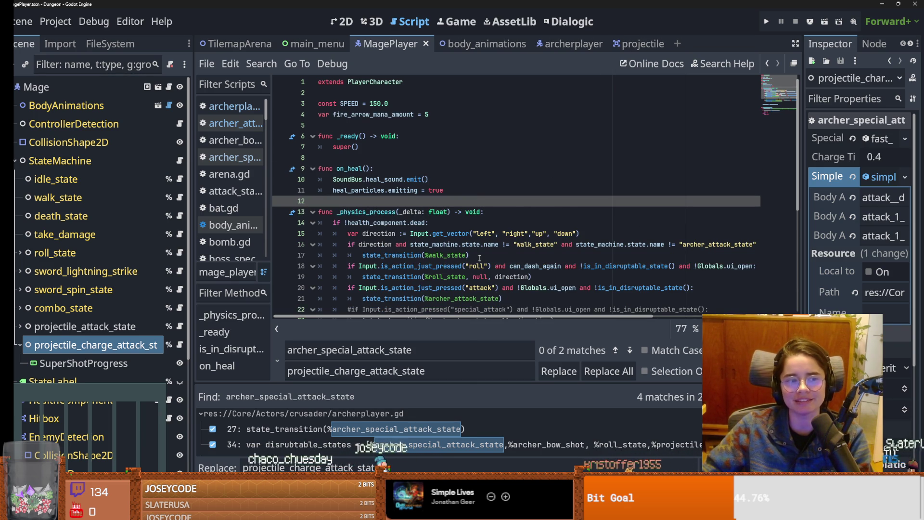
{"action": "key", "text": "F5"}
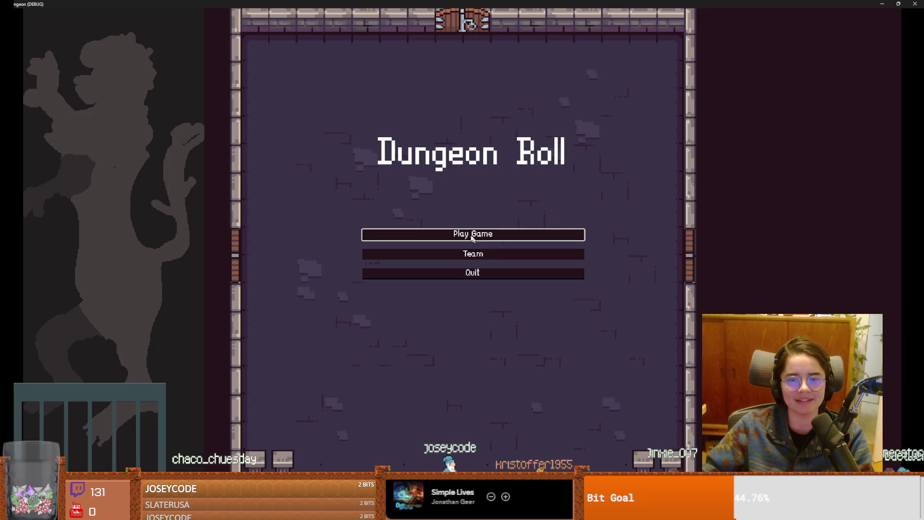
- Choose Play Game and pick the purple-hooded Archer, which crashes with a null-instance error
{"action": "left_click", "coordinate": [477, 246]}
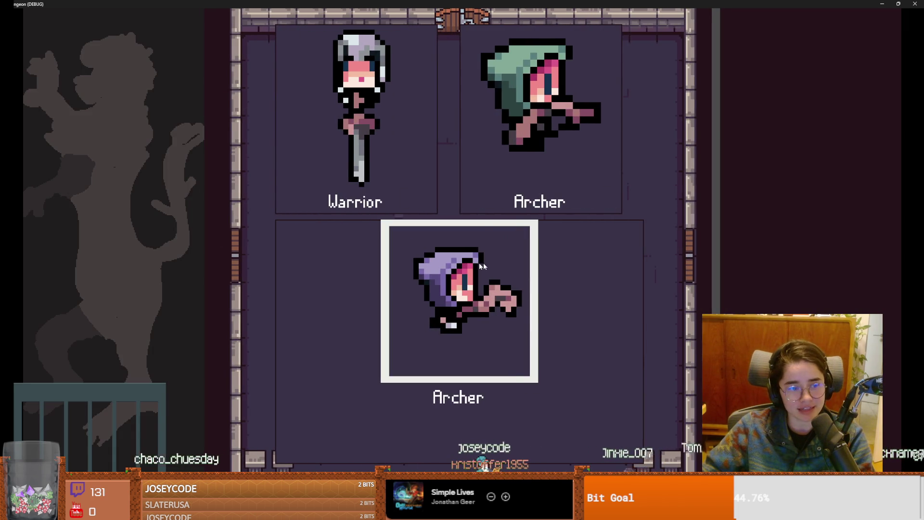
{"action": "left_click", "coordinate": [472, 266]}
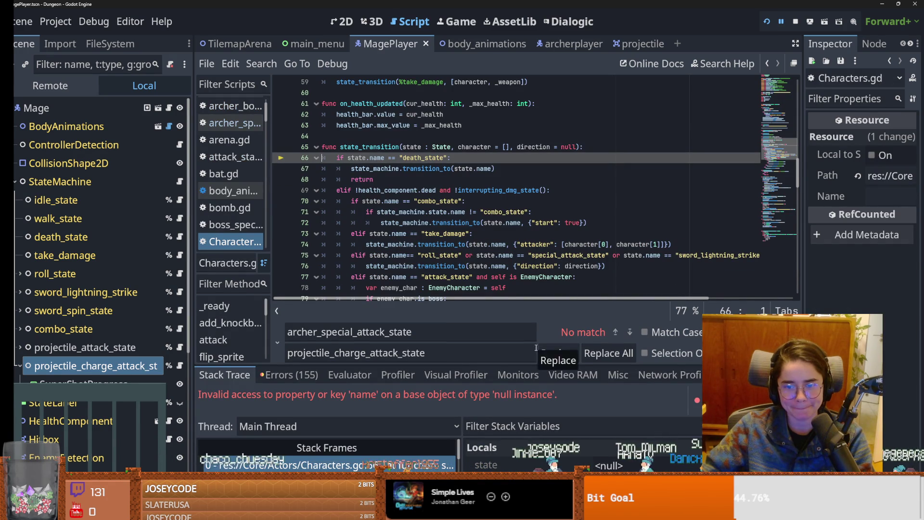
- Jump to the failing mage_player.gd line, then start and cancel a project-wide replace of archer_attack_state
{"action": "mouse_move", "coordinate": [539, 365]}
{"action": "left_mouse_down"}
{"action": "mouse_move", "coordinate": [539, 263]}
{"action": "mouse_move", "coordinate": [500, 364]}
{"action": "left_mouse_up"}
{"action": "left_click", "coordinate": [331, 382]}
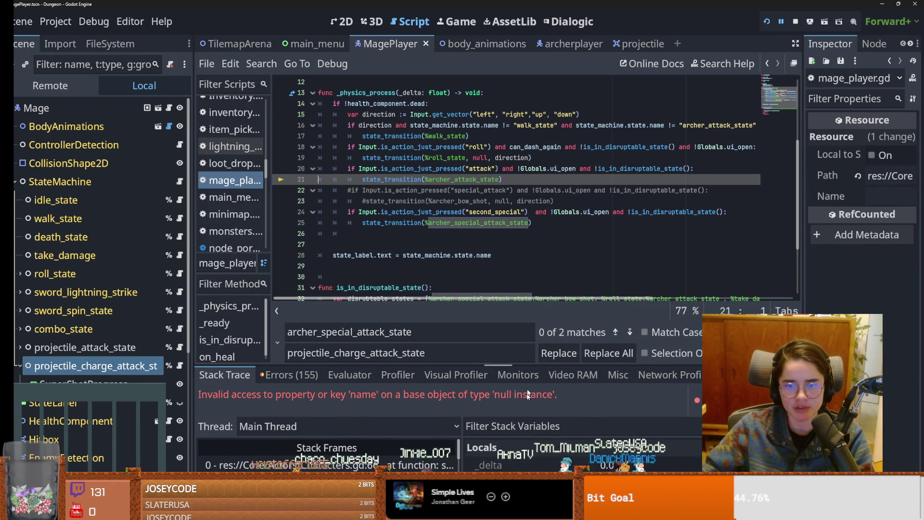
{"action": "double_click", "coordinate": [462, 181]}
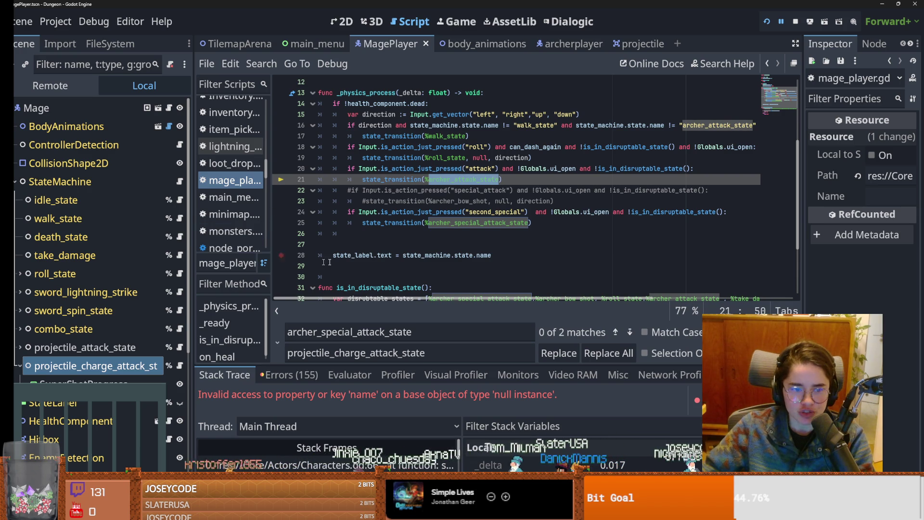
{"action": "left_click", "coordinate": [262, 63]}
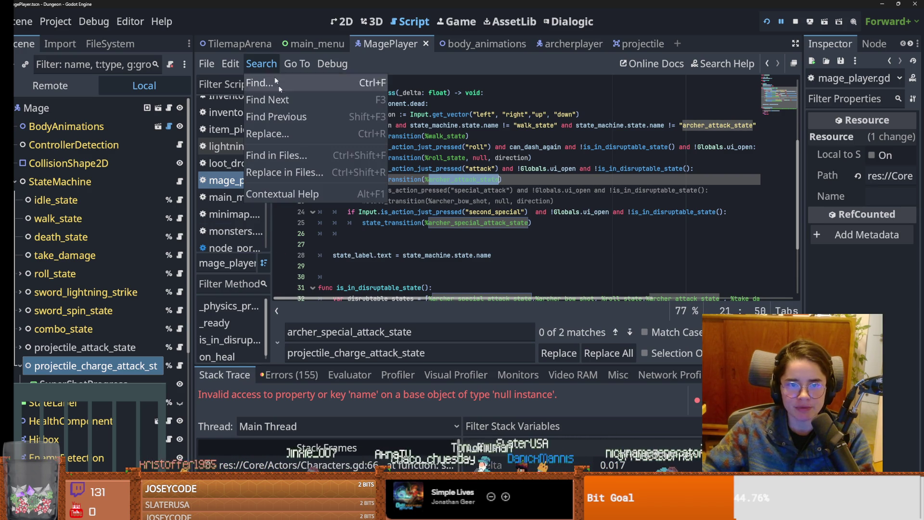
{"action": "left_click", "coordinate": [291, 173]}
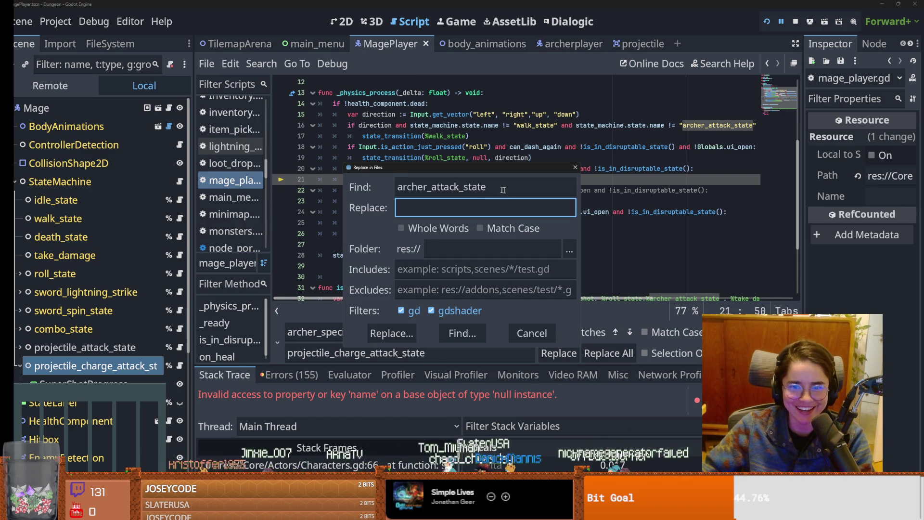
{"action": "double_click", "coordinate": [507, 190]}
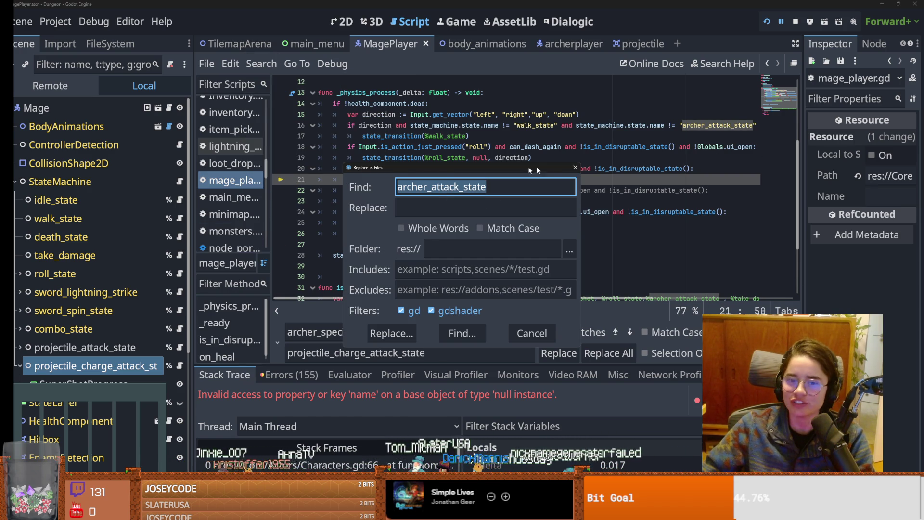
{"action": "left_click_drag", "start_coordinate": [556, 169], "coordinate": [639, 280]}
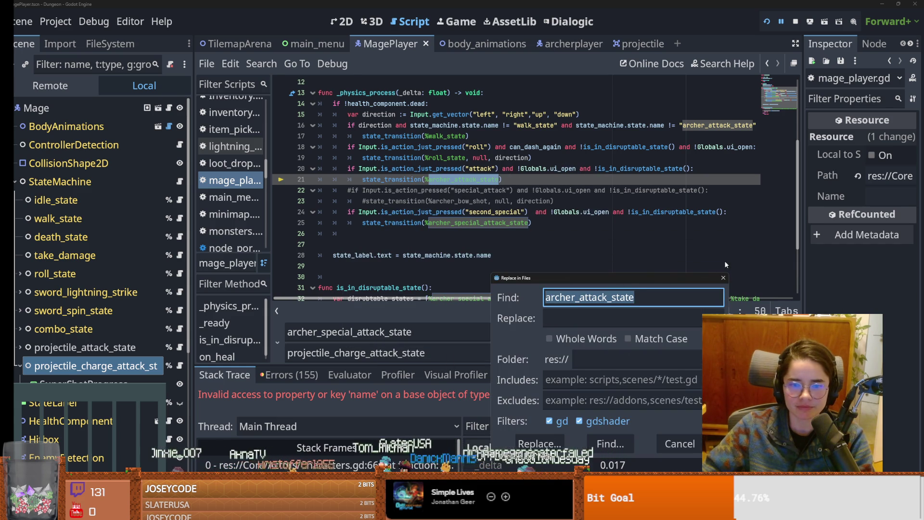
{"action": "left_click", "coordinate": [723, 278]}
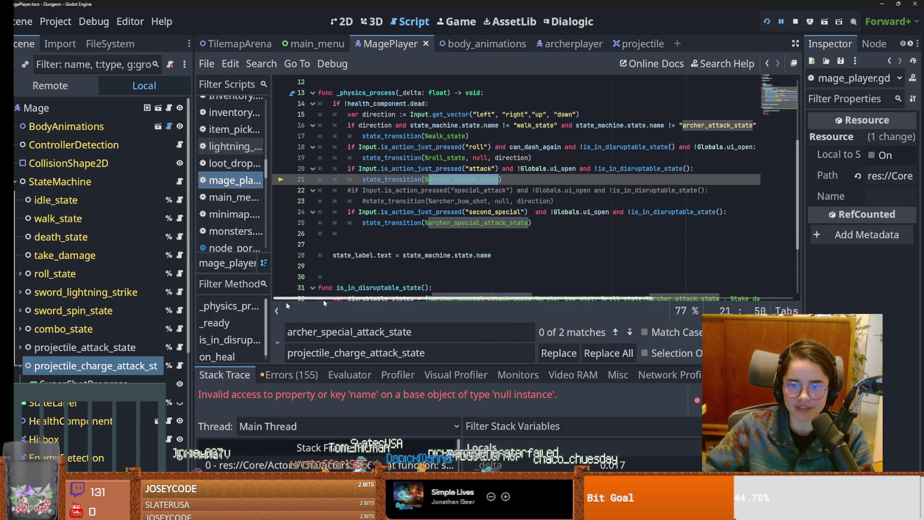
- Check the exact names of the projectile_attack_state and projectile_charge_attack_state nodes
{"action": "double_click", "coordinate": [87, 346]}
{"action": "key", "text": "ctrl+c"}
{"action": "key", "text": "Escape"}
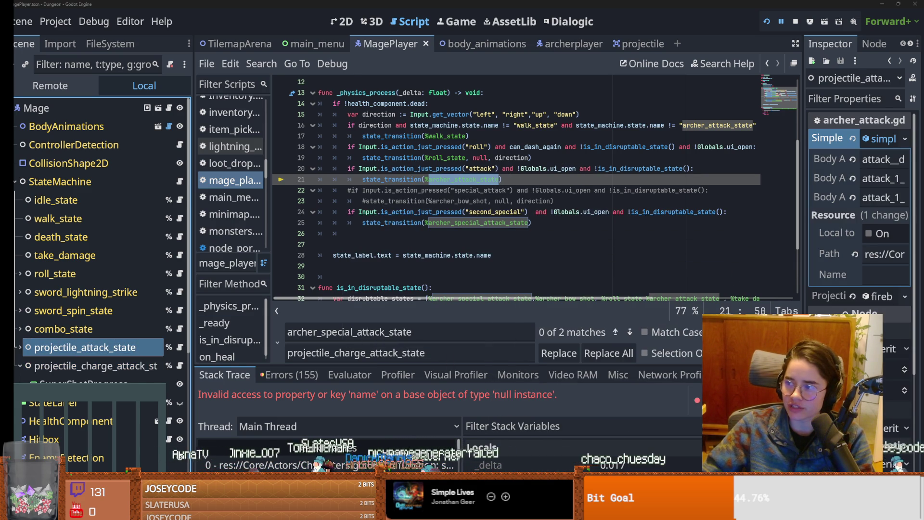
{"action": "left_click", "coordinate": [103, 369]}
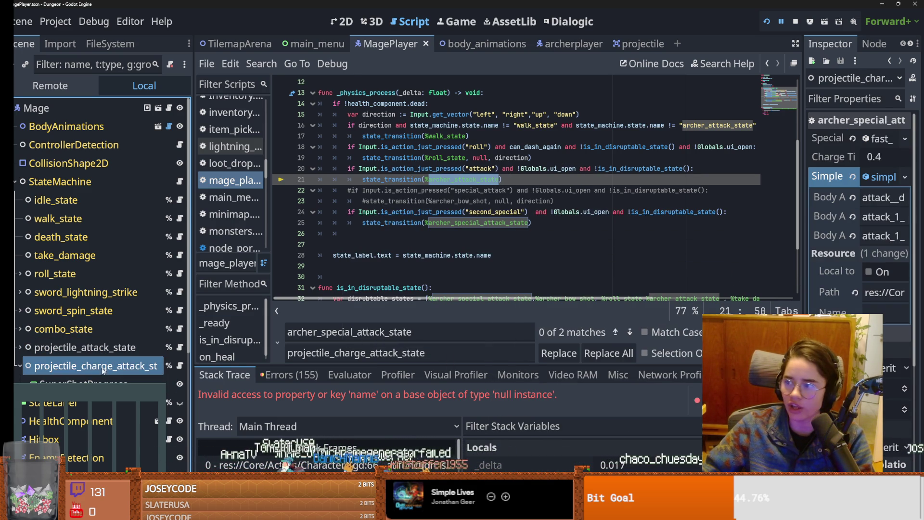
{"action": "double_click", "coordinate": [73, 365]}
{"action": "key", "text": "Escape"}
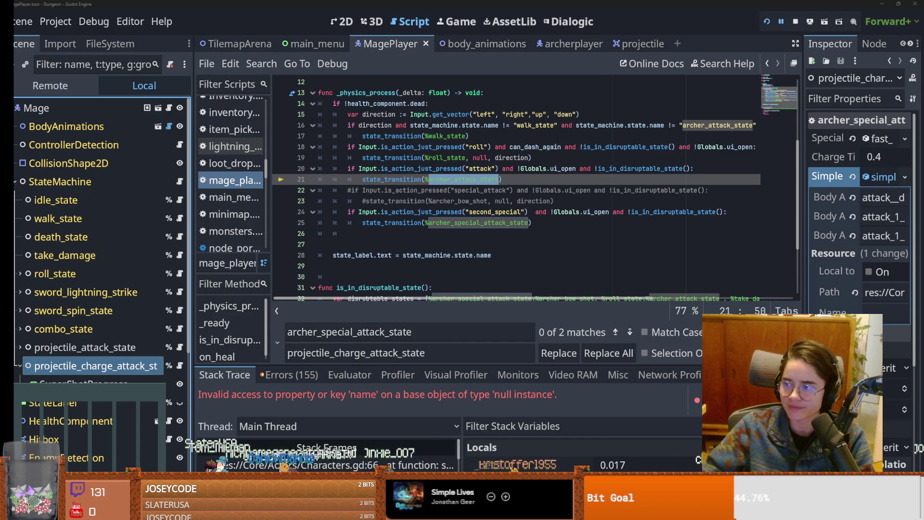
- Replace both archer_special_attack_state matches in mage_player.gd with projectile_charge_attack_state and save
{"action": "left_click", "coordinate": [261, 63]}
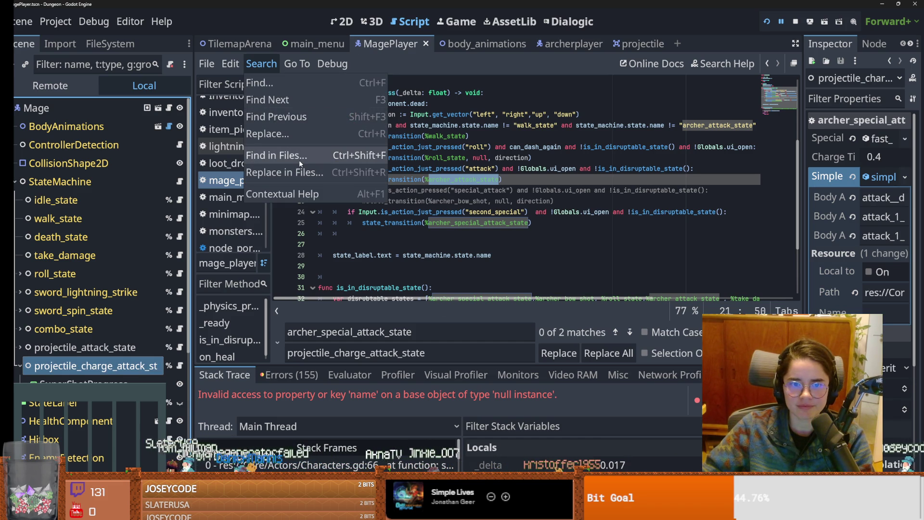
{"action": "left_click", "coordinate": [299, 172]}
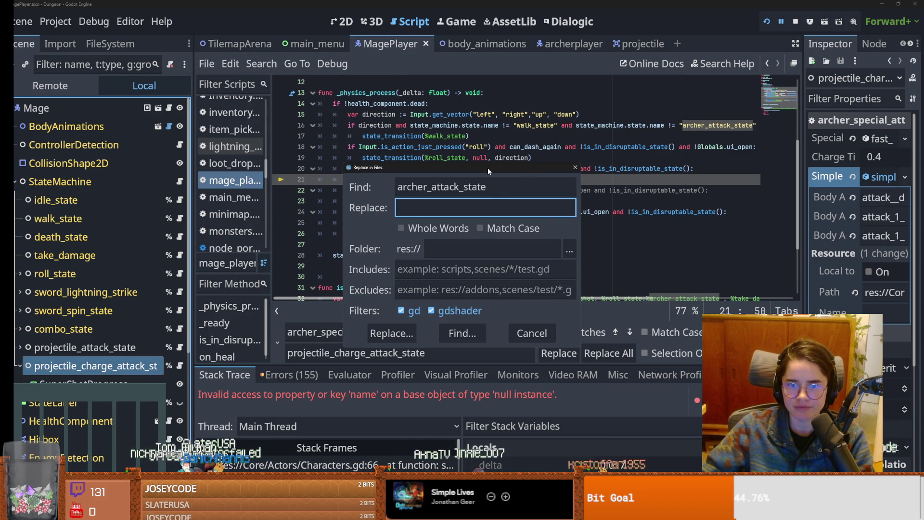
{"action": "left_click", "coordinate": [491, 189]}
{"action": "left_click_drag", "start_coordinate": [491, 167], "coordinate": [607, 244]}
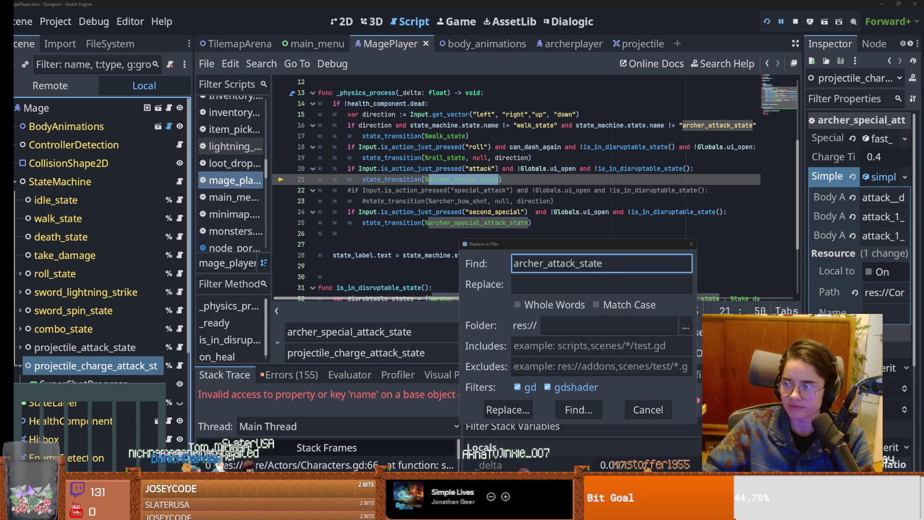
{"action": "key", "text": "Tab"}
{"action": "key", "text": "ctrl+v"}
{"action": "left_click", "coordinate": [507, 409]}
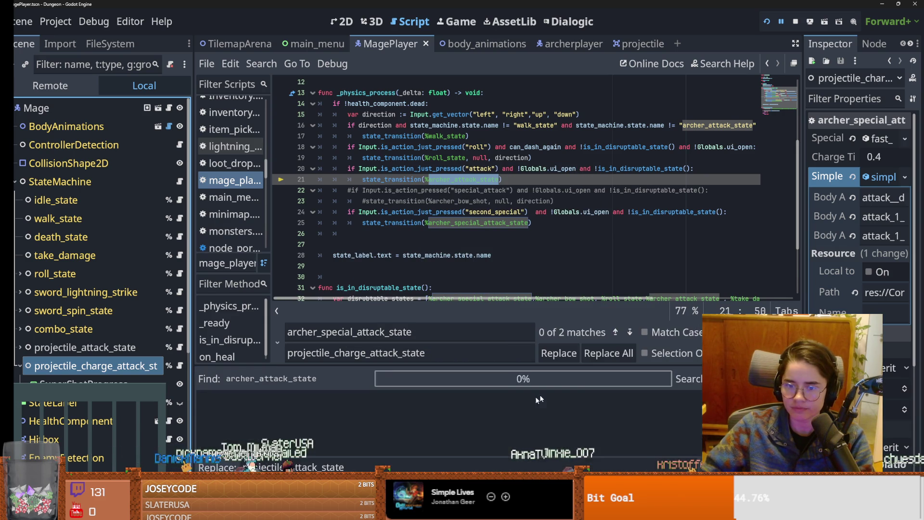
{"action": "left_click", "coordinate": [609, 352]}
{"action": "left_click", "coordinate": [523, 240]}
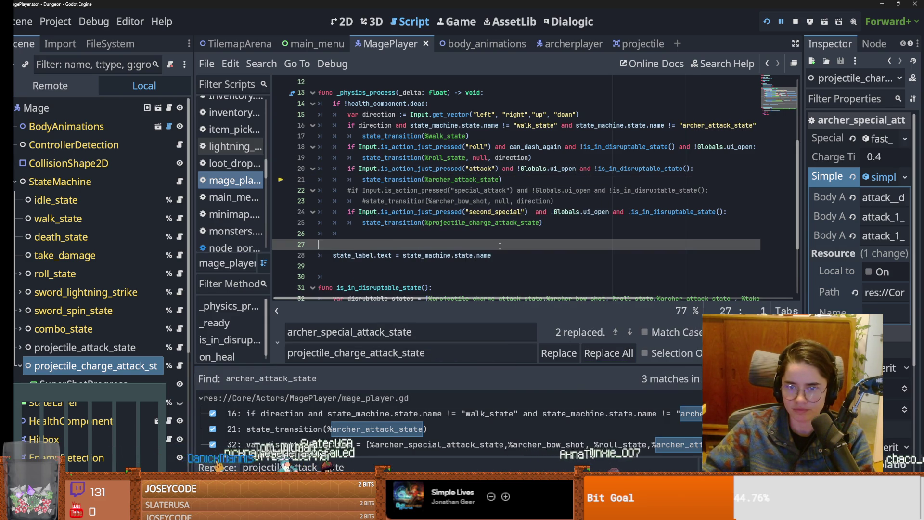
{"action": "key", "text": "ctrl+s"}
- Replace archer_special_attack_state with projectile_charge_attack_state across all project files, then relaunch the game
{"action": "left_click", "coordinate": [262, 63]}
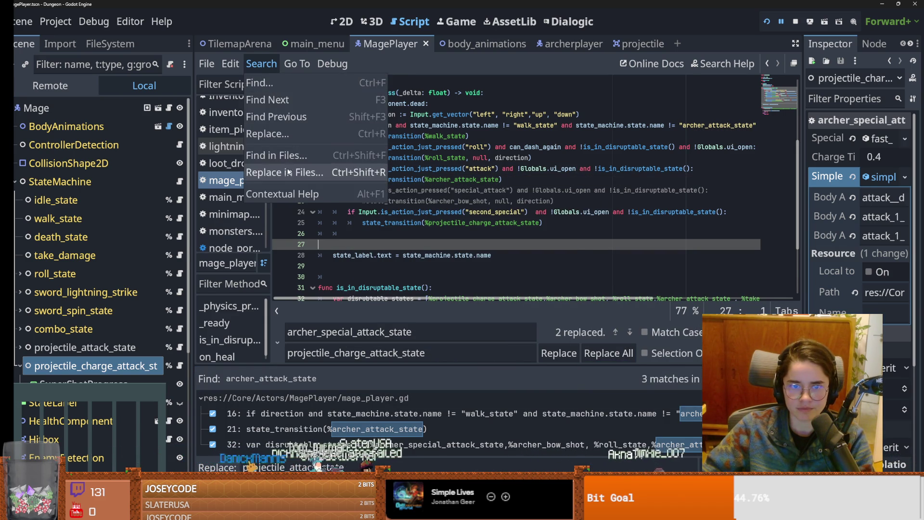
{"action": "left_click", "coordinate": [276, 172]}
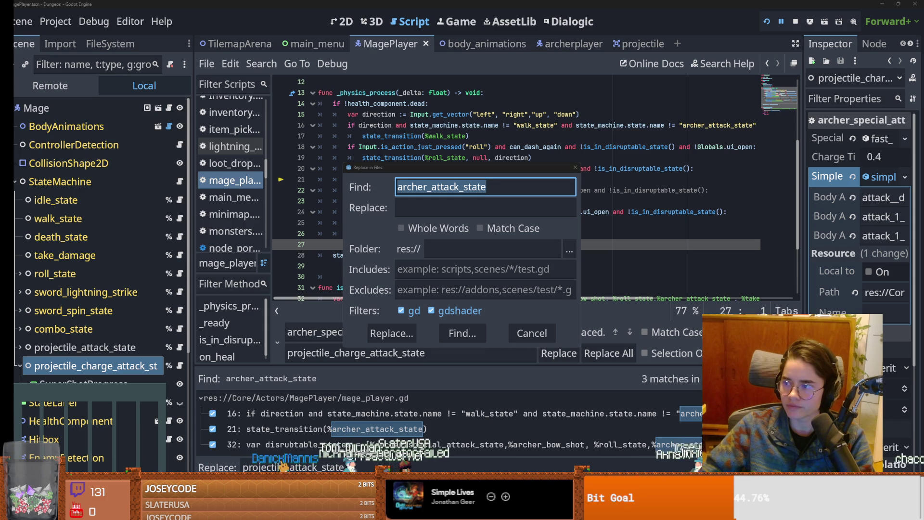
{"action": "type", "text": "archer_special_attack_state"}
{"action": "left_click", "coordinate": [514, 208]}
{"action": "type", "text": "projectile_charge_attack_state"}
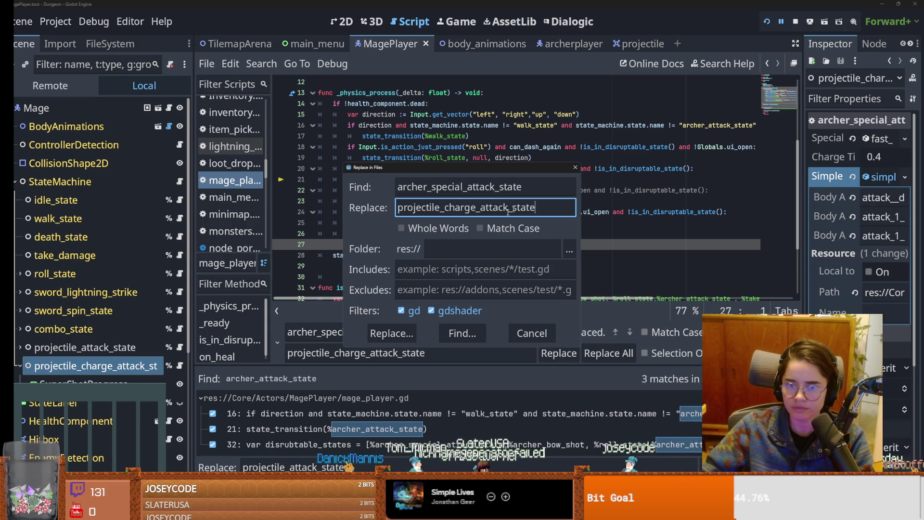
{"action": "key", "text": "Return"}
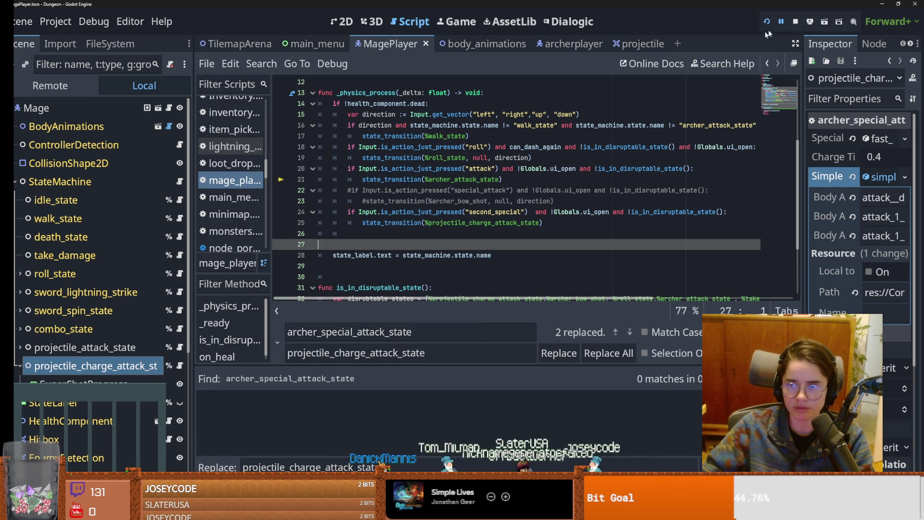
{"action": "left_click", "coordinate": [768, 22]}
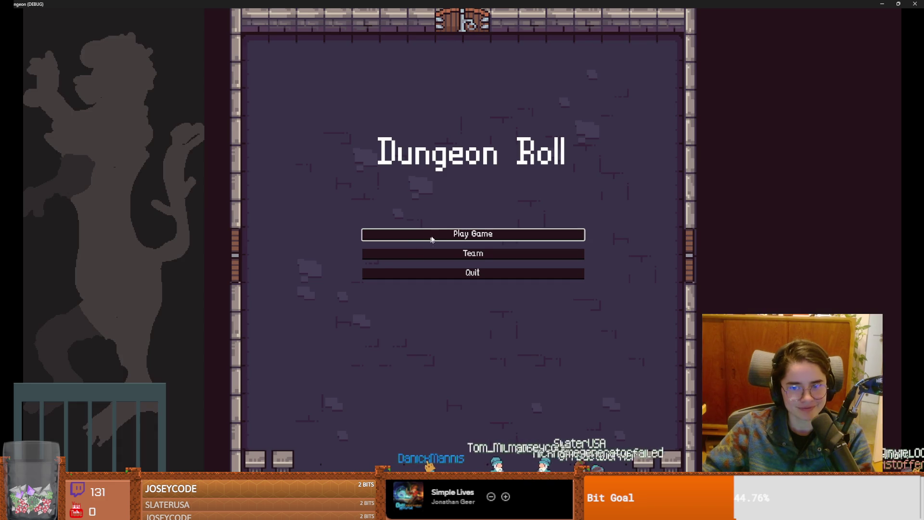
- Start a game as the Archer, hit the crash, and jump to the failing mage_player.gd line
{"action": "left_click", "coordinate": [431, 239]}
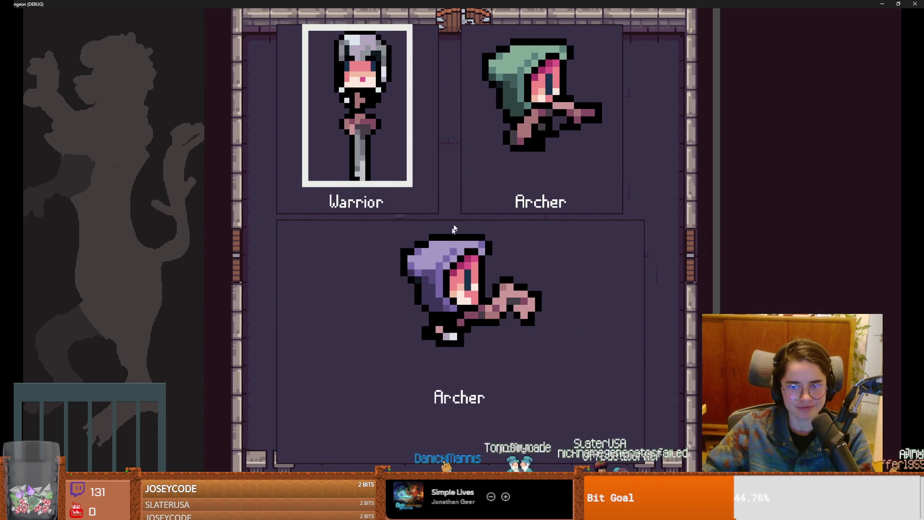
{"action": "left_click", "coordinate": [480, 280]}
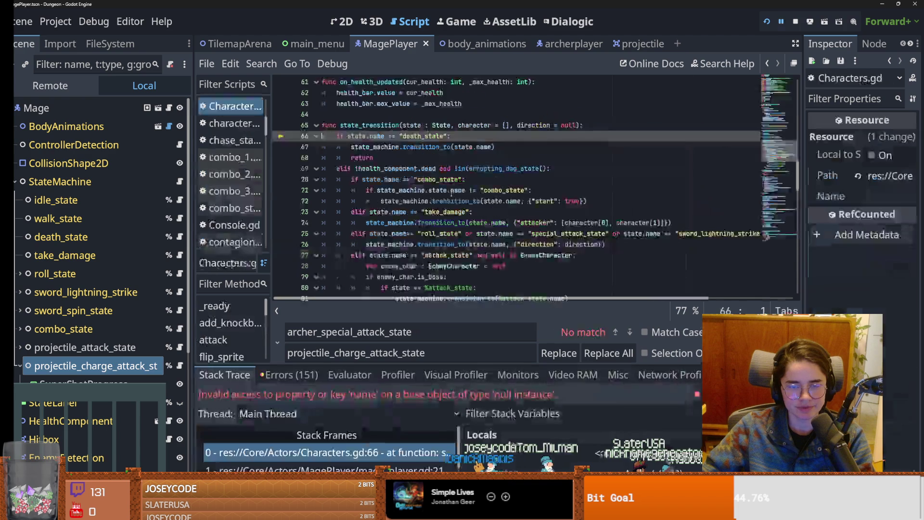
{"action": "left_click", "coordinate": [337, 469]}
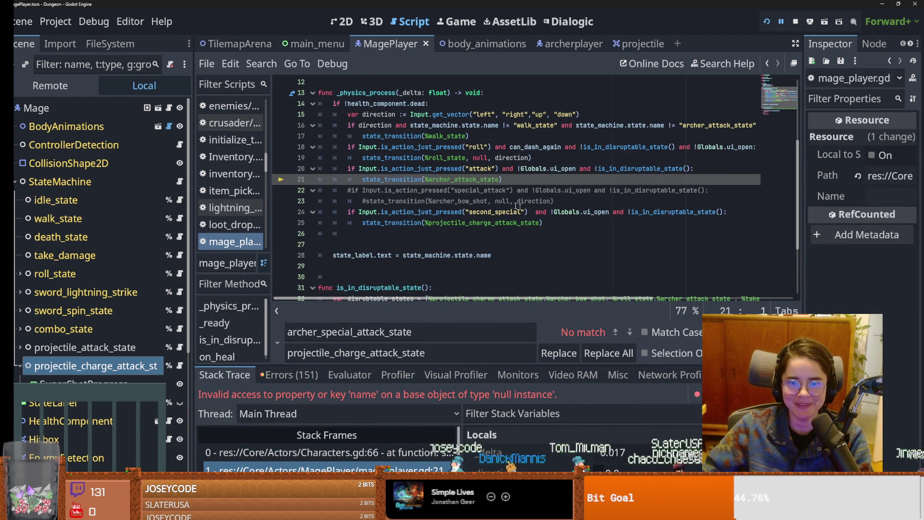
{"action": "scroll", "coordinate": [525, 232], "scroll_direction": "down", "scroll_amount": 3}
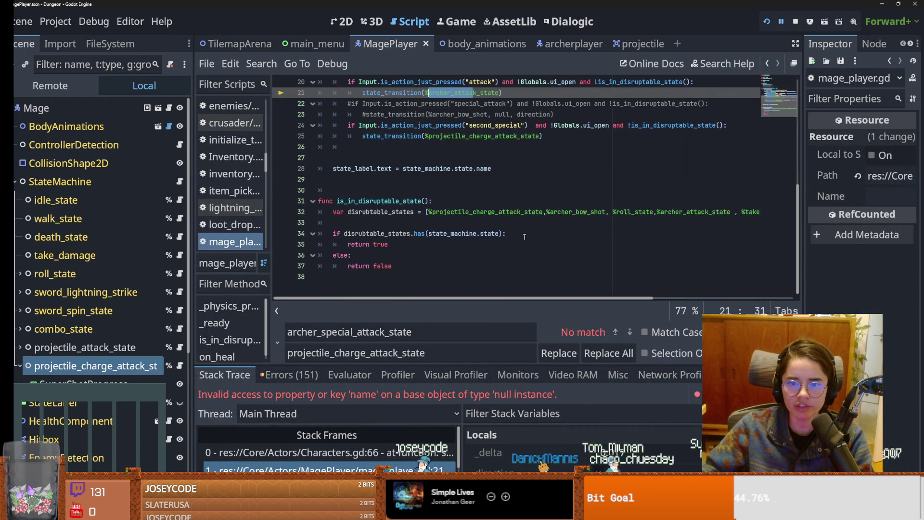
- Rename both archer_attack_state references to projectile_attack_state, save, and relaunch the game
{"action": "double_click", "coordinate": [566, 216]}
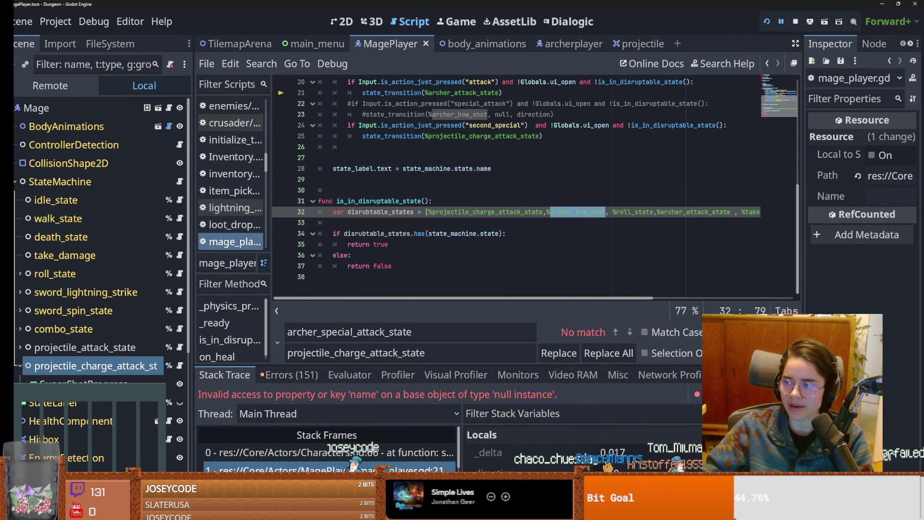
{"action": "double_click", "coordinate": [491, 93]}
{"action": "key", "text": "ctrl+d"}
{"action": "key", "text": "ctrl+v"}
{"action": "key", "text": "ctrl+s"}
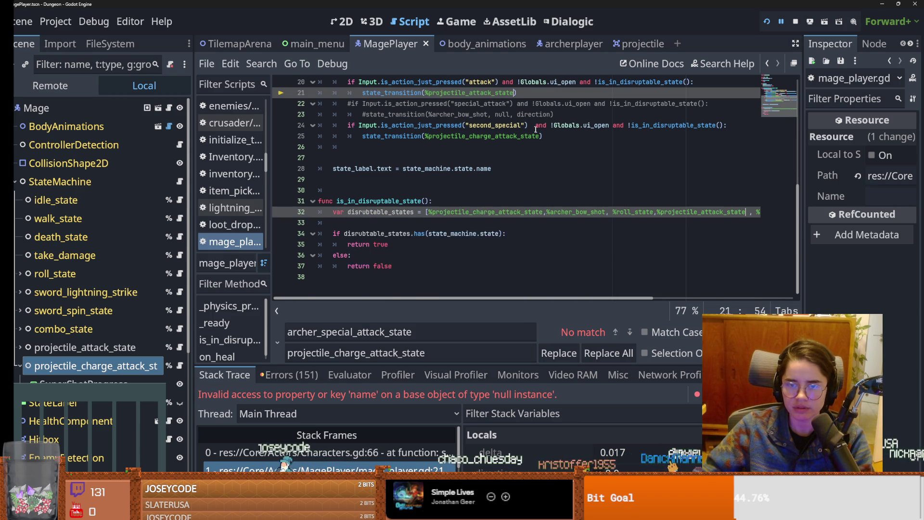
{"action": "scroll", "coordinate": [487, 233], "scroll_direction": "down", "scroll_amount": 1}
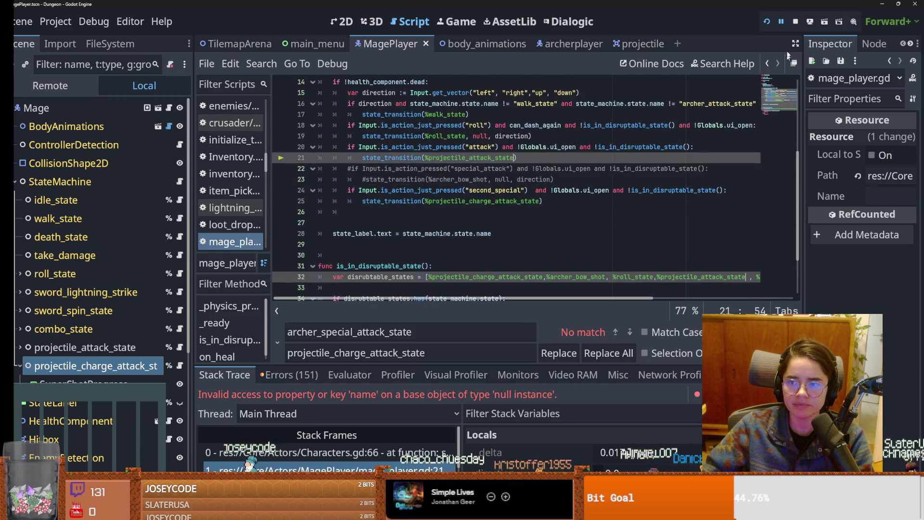
{"action": "left_click", "coordinate": [768, 23]}
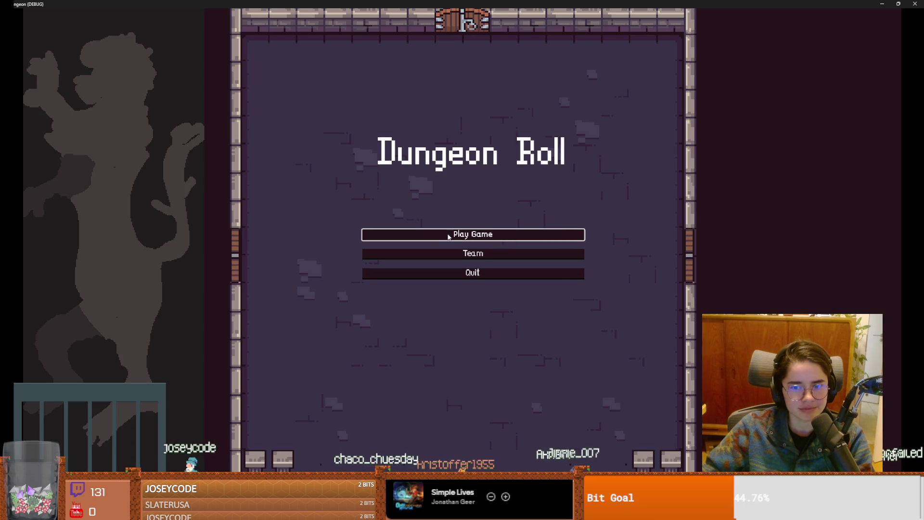
- Play as the Archer, fire basic projectiles at the training dummies, and return to the title screen
{"action": "left_click", "coordinate": [448, 236]}
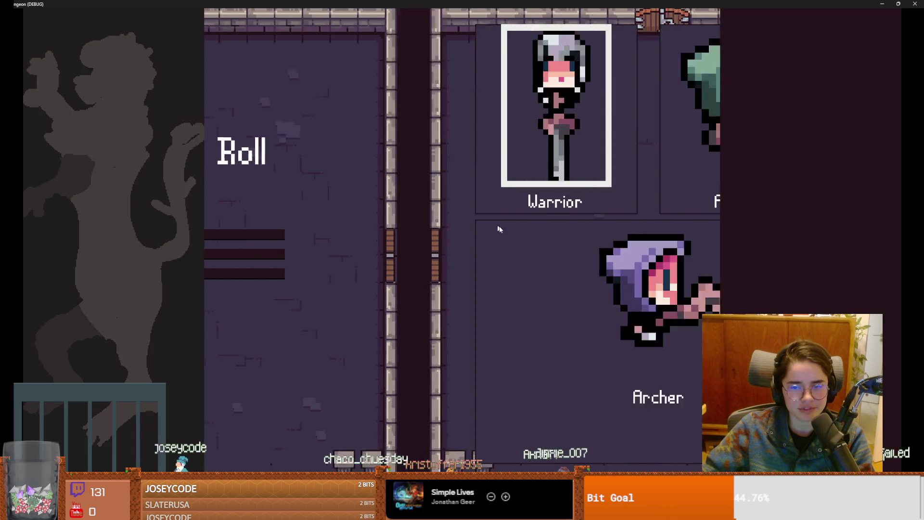
{"action": "left_click", "coordinate": [526, 217]}
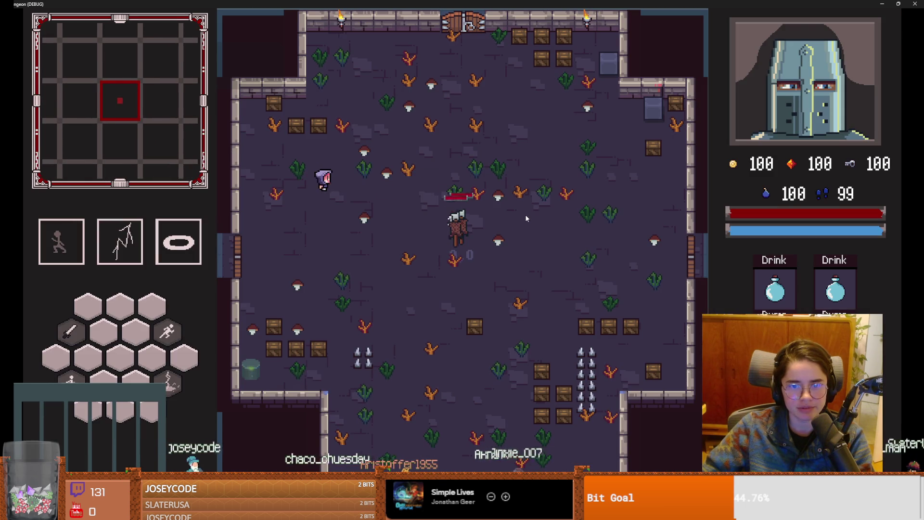
{"action": "key", "text": "s"}
{"action": "key", "text": "a"}
{"action": "left_click", "coordinate": [514, 287]}
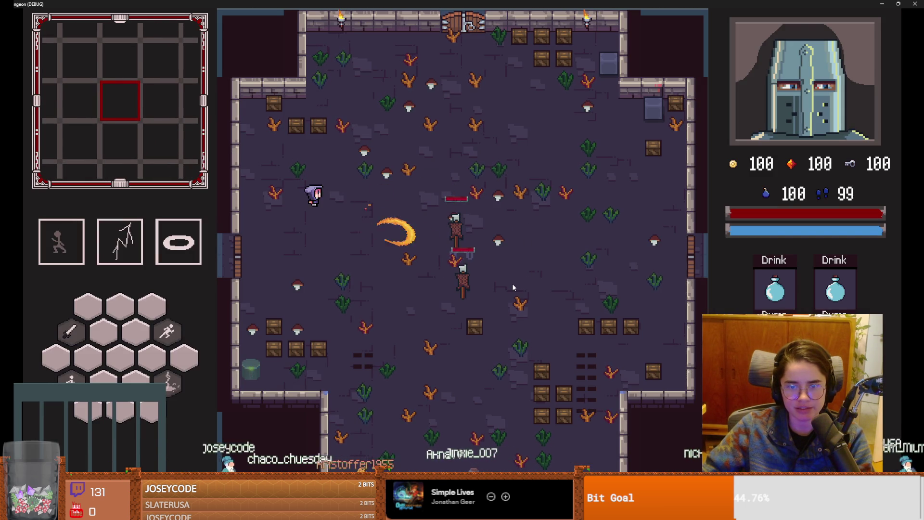
{"action": "left_click", "coordinate": [513, 288]}
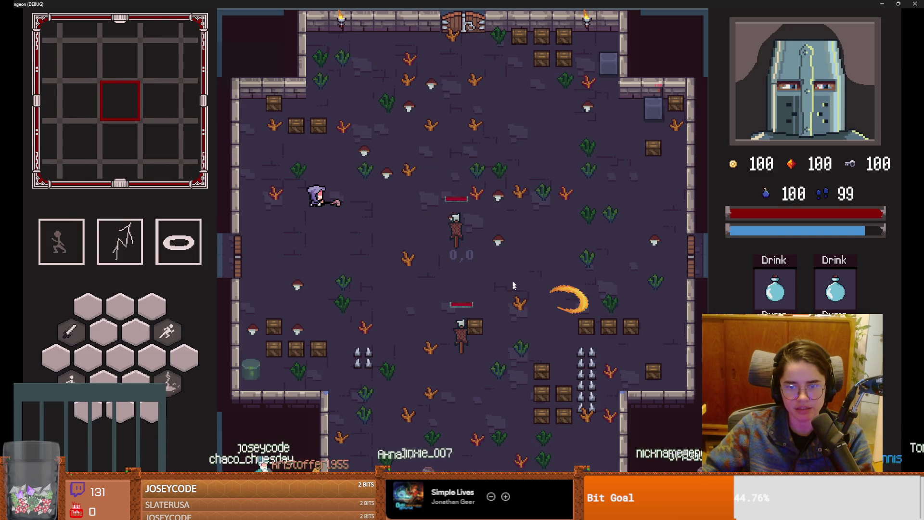
{"action": "left_click", "coordinate": [510, 227]}
{"action": "key", "text": "s"}
{"action": "key", "text": "a"}
{"action": "key", "text": "Escape"}
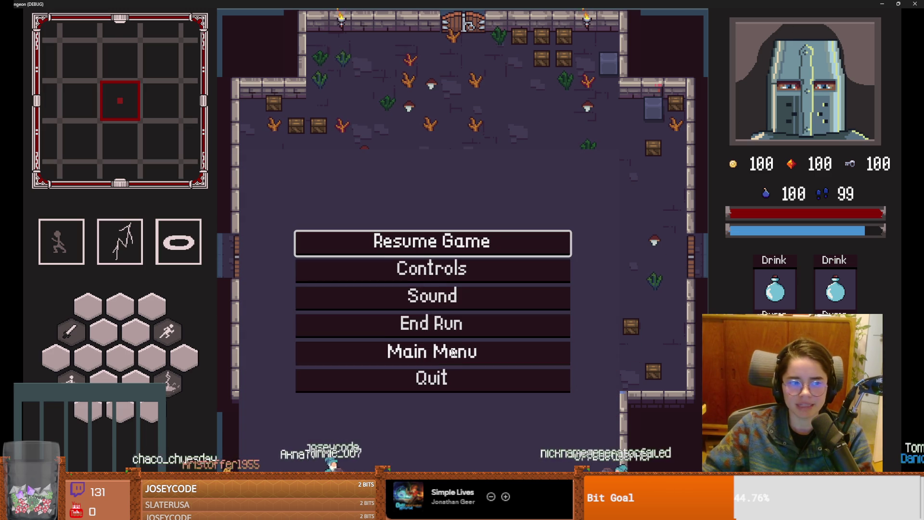
{"action": "left_click", "coordinate": [450, 349]}
- Replay as the Archer testing charged bow shots, then return to character selection
{"action": "left_click", "coordinate": [497, 235]}
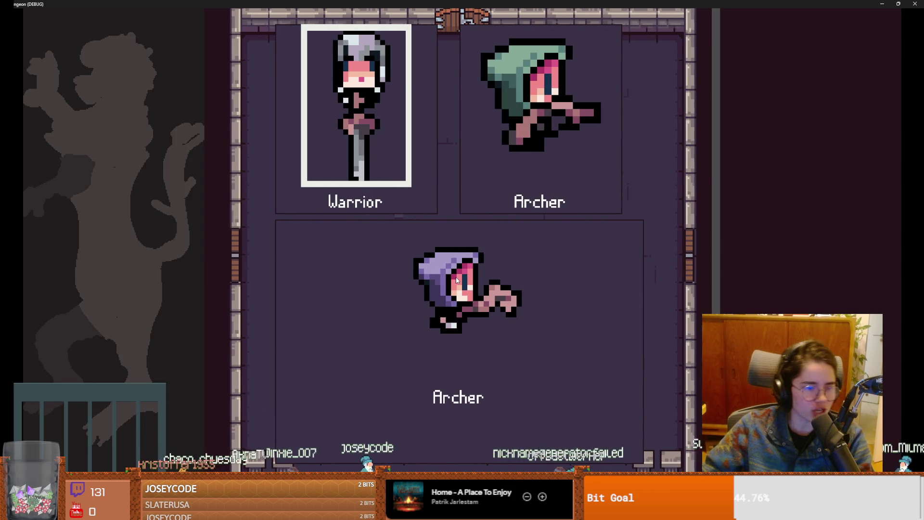
{"action": "left_click", "coordinate": [544, 134]}
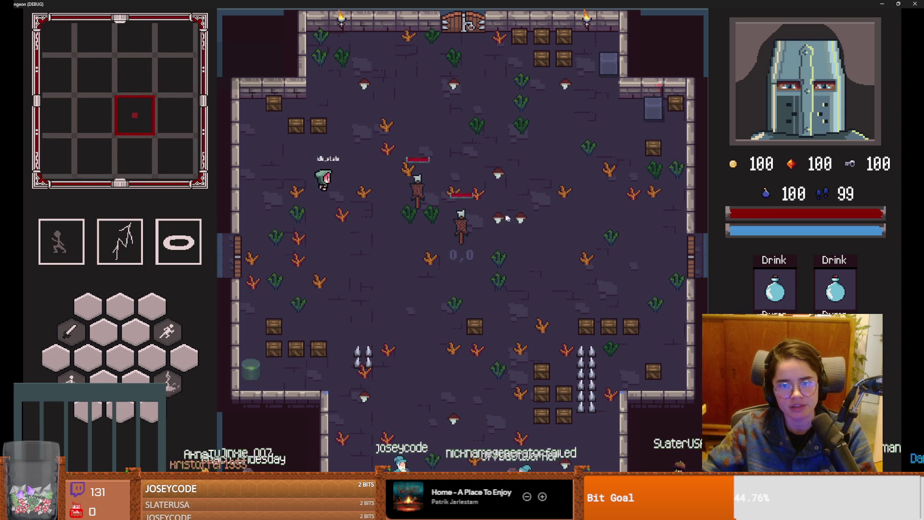
{"action": "left_click", "coordinate": [471, 212]}
{"action": "key", "text": "d"}
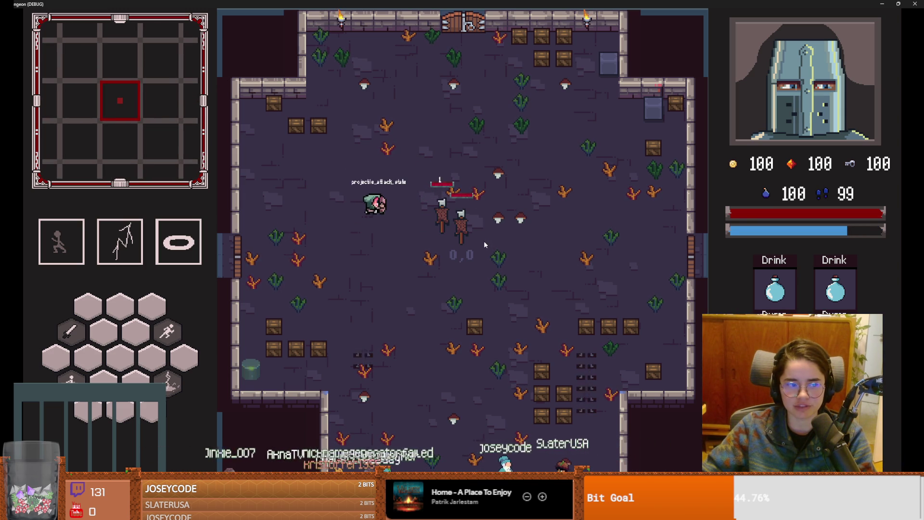
{"action": "left_click", "coordinate": [484, 244]}
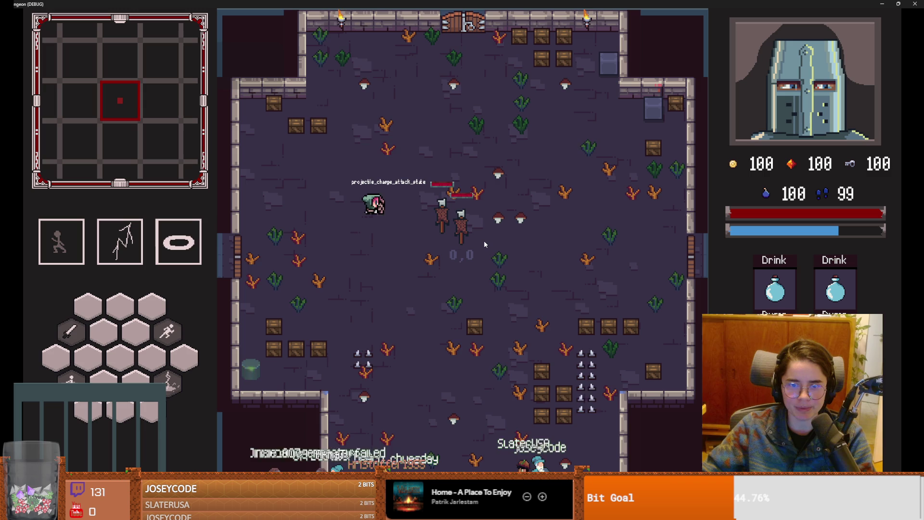
{"action": "key", "text": "d"}
{"action": "key", "text": "s"}
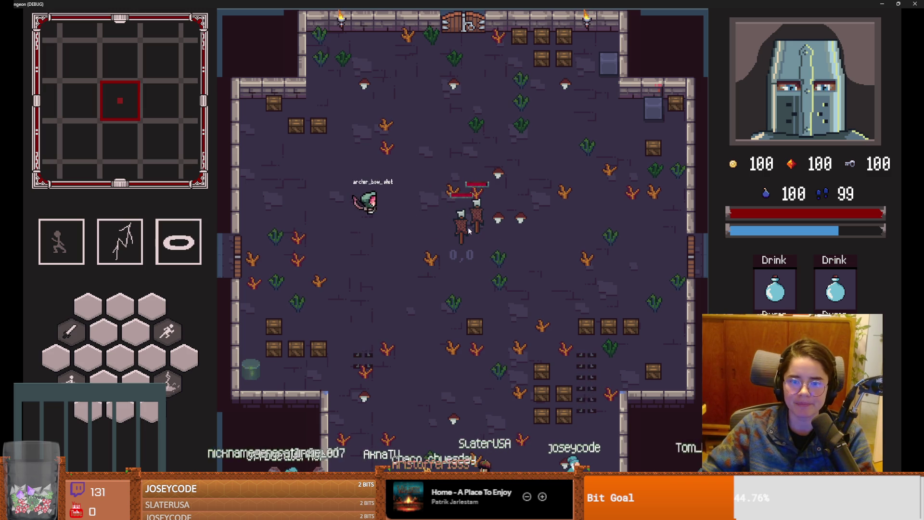
{"action": "key", "text": "Escape"}
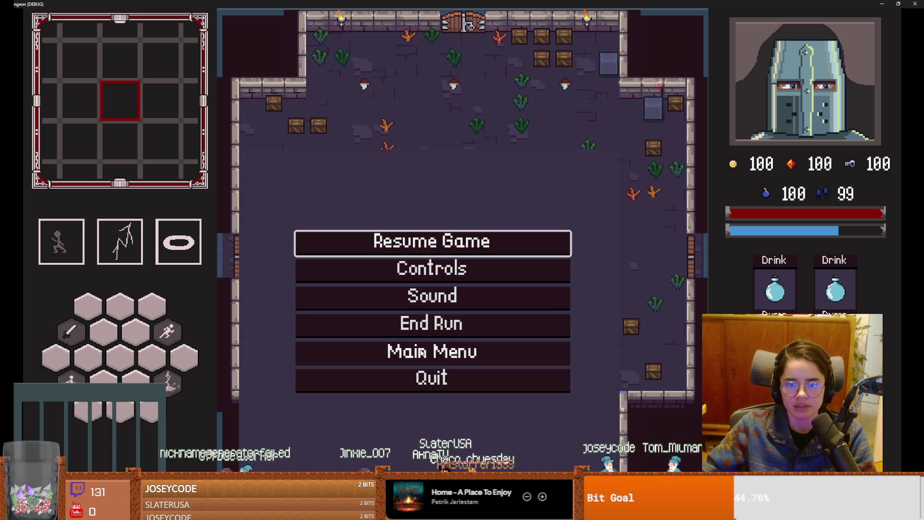
{"action": "left_click", "coordinate": [441, 351]}
{"action": "left_click", "coordinate": [441, 236]}
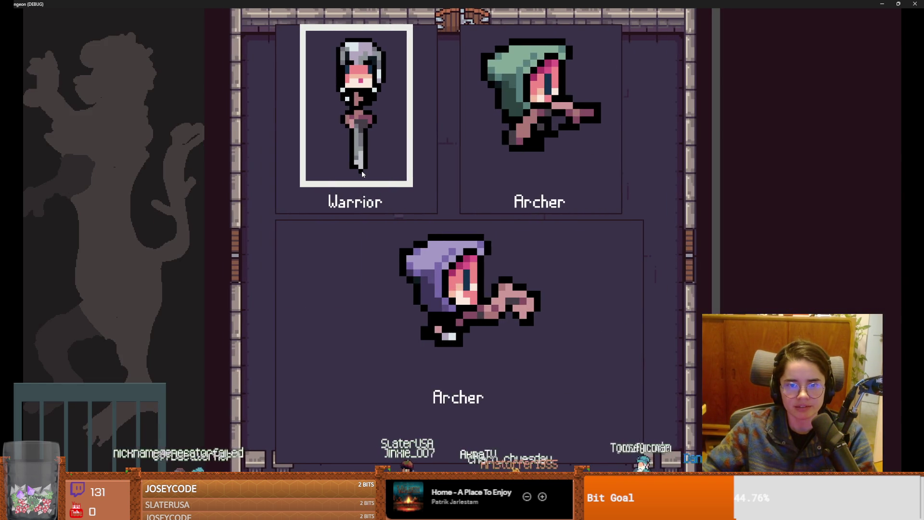
- Play as the Warrior, walk out through the top door, and choose Curie's Laboratory
{"action": "left_click", "coordinate": [362, 171]}
{"action": "key", "text": "a"}
{"action": "key", "text": "s"}
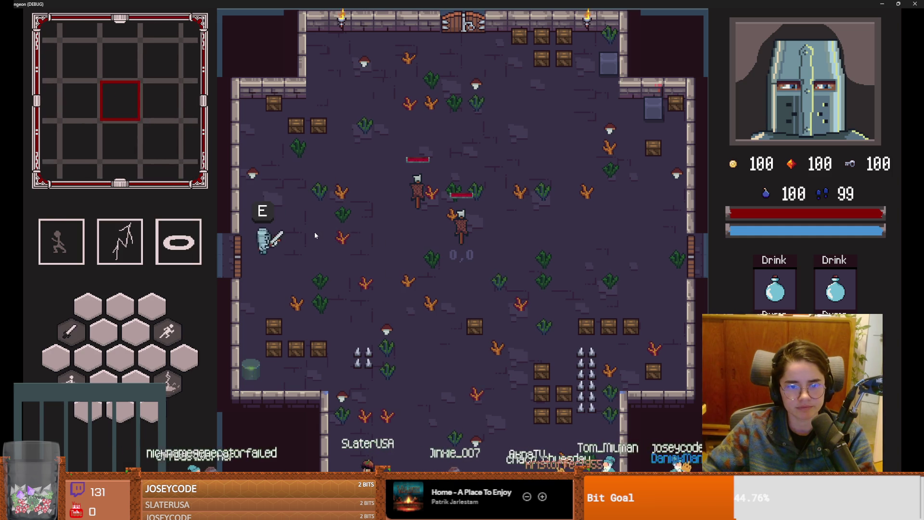
{"action": "key", "text": "s"}
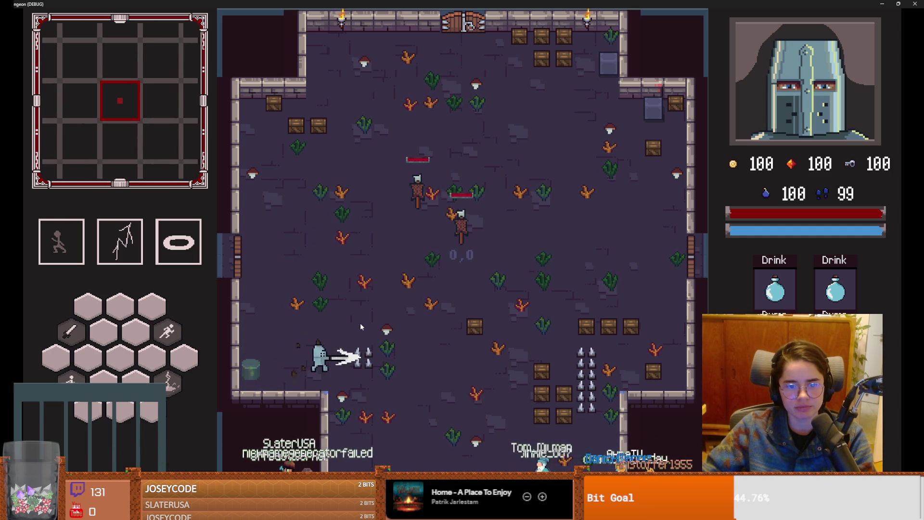
{"action": "key", "text": "w"}
{"action": "key", "text": "space"}
{"action": "key", "text": "w"}
{"action": "key", "text": "d"}
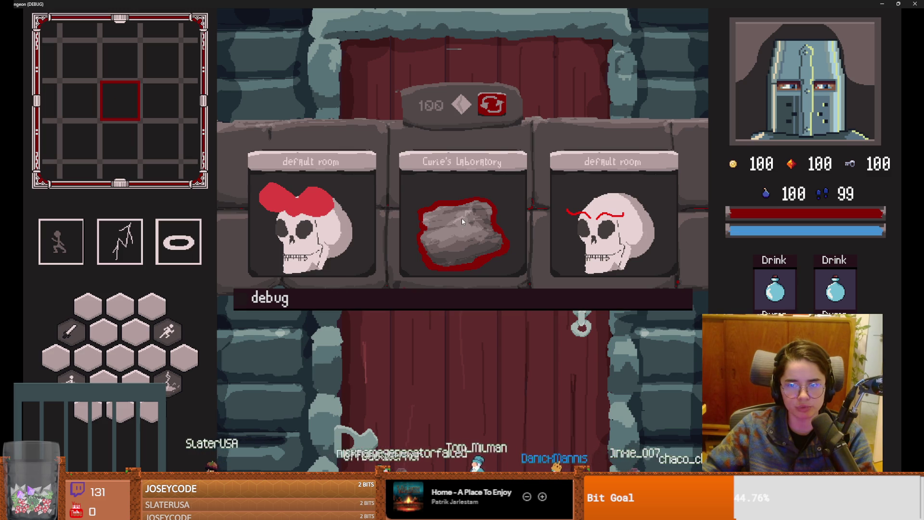
{"action": "left_click", "coordinate": [462, 221]}
- Fight the lab's enemies using lightning, the ring ability, slashes and dashes
{"action": "key", "text": "w"}
{"action": "key", "text": "a"}
{"action": "key", "text": "q"}
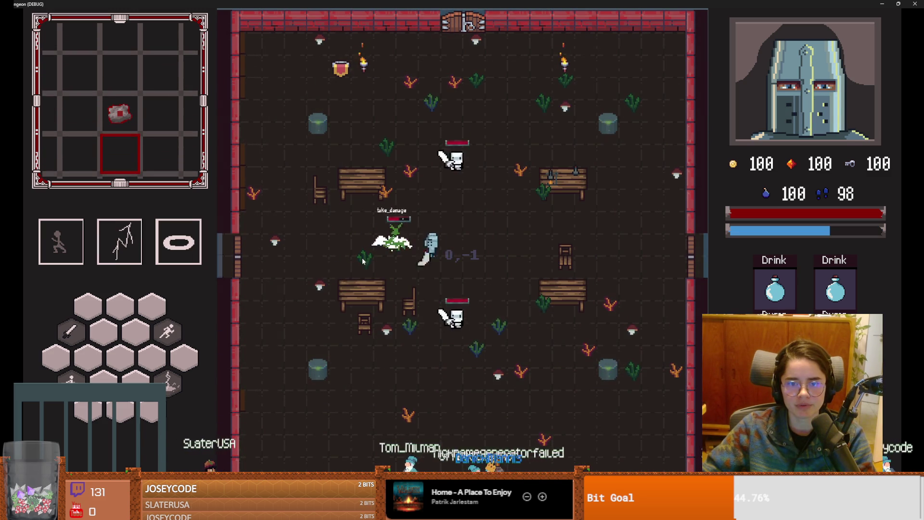
{"action": "key", "text": "a"}
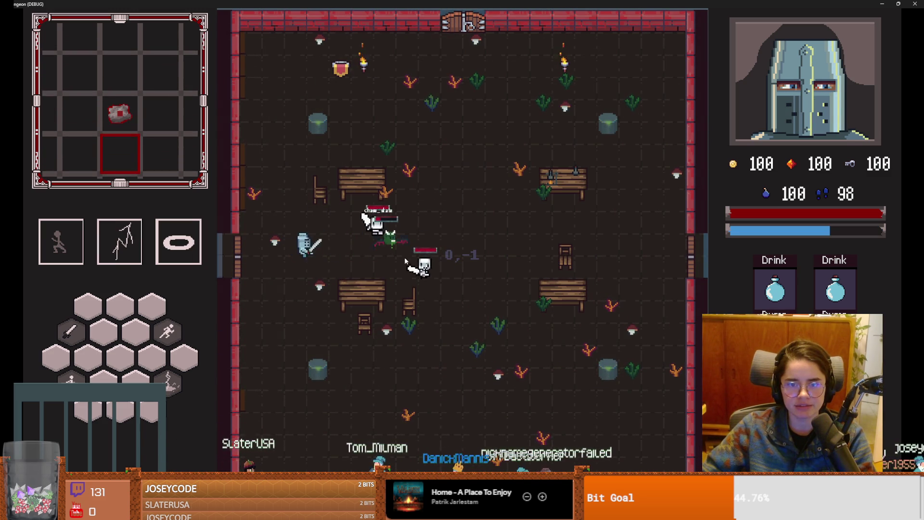
{"action": "key", "text": "e"}
{"action": "key", "text": "space"}
{"action": "left_click", "coordinate": [394, 257]}
{"action": "key", "text": "d"}
{"action": "key", "text": "space"}
{"action": "key", "text": "a"}
{"action": "key", "text": "q"}
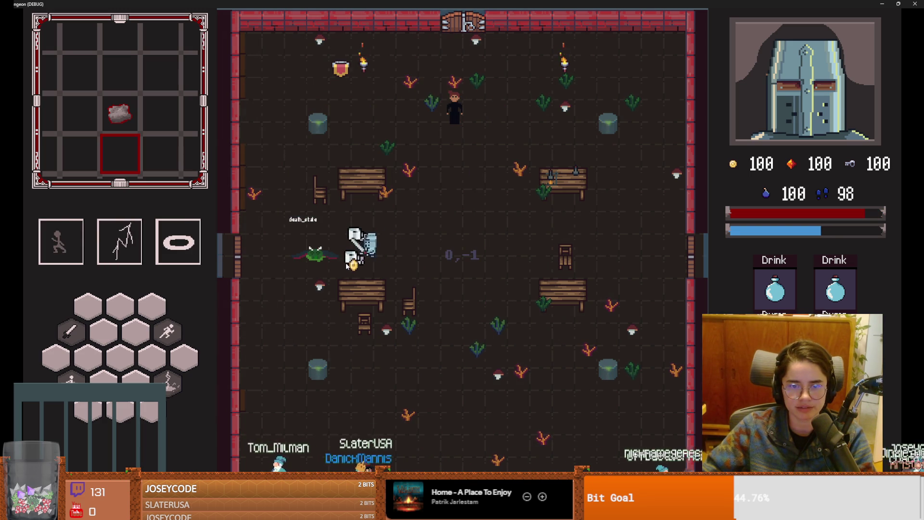
- Reach the robed scientist and talk through to the upgrade choice
{"action": "key", "text": "w+d"}
{"action": "key", "text": "space"}
{"action": "key", "text": "e"}
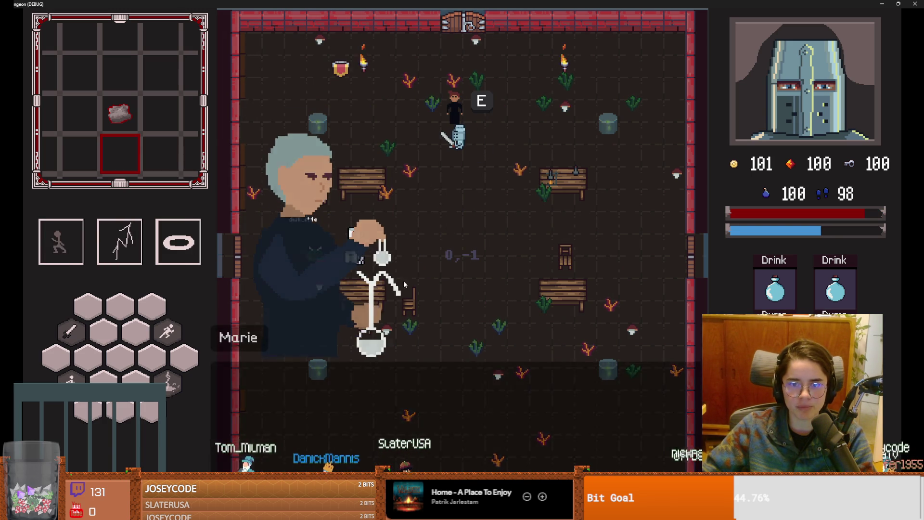
{"action": "key", "text": "e"}
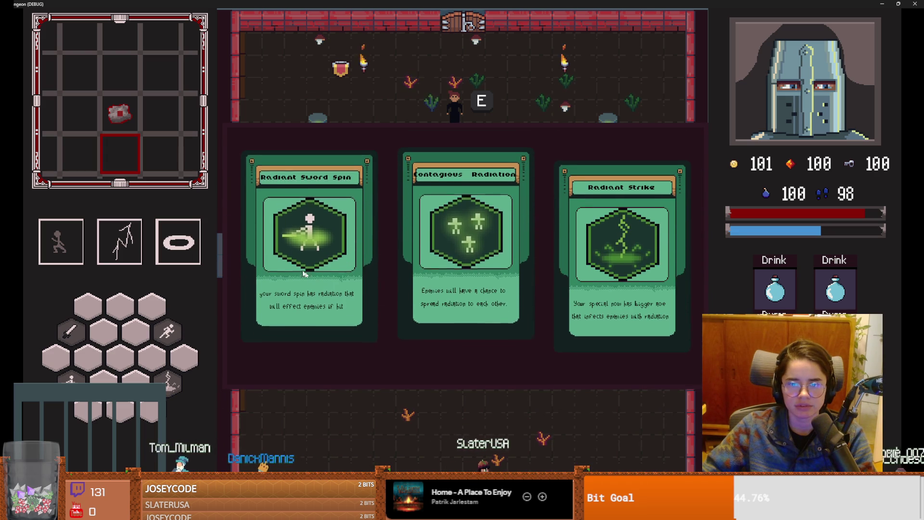
- Take Radiant Strike, unlock the top door with a key, and pick Curie's Laboratory again
{"action": "left_click", "coordinate": [618, 239]}
{"action": "key", "text": "w"}
{"action": "key", "text": "e"}
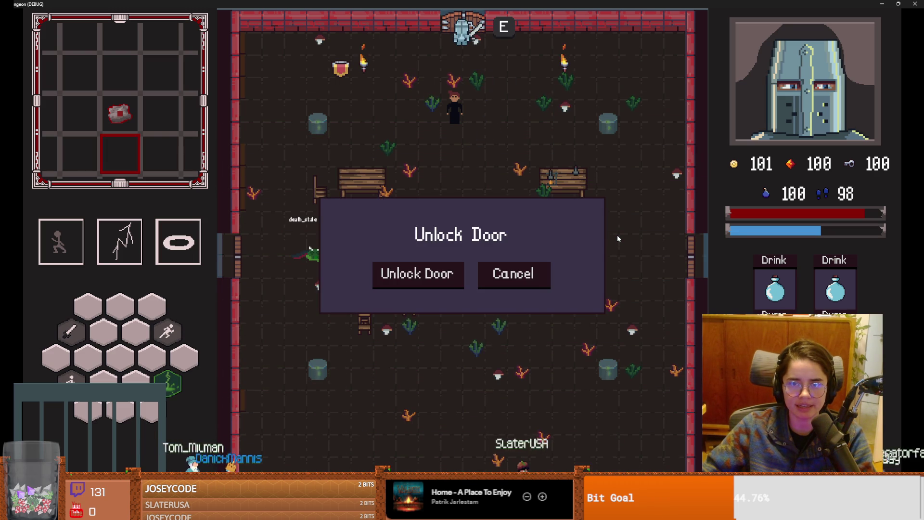
{"action": "left_click", "coordinate": [438, 284]}
{"action": "left_click", "coordinate": [494, 216]}
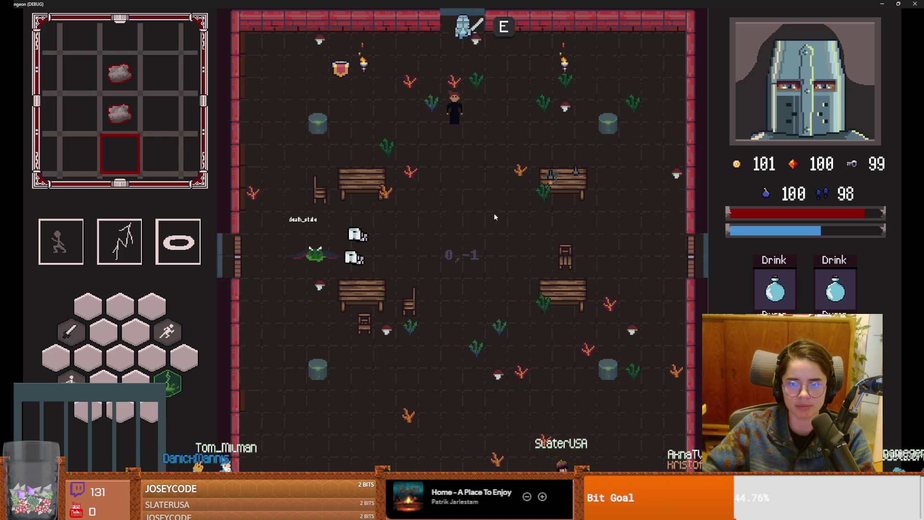
- Clear the new laboratory's skeletons with lightning casts and dashes
{"action": "key", "text": "2"}
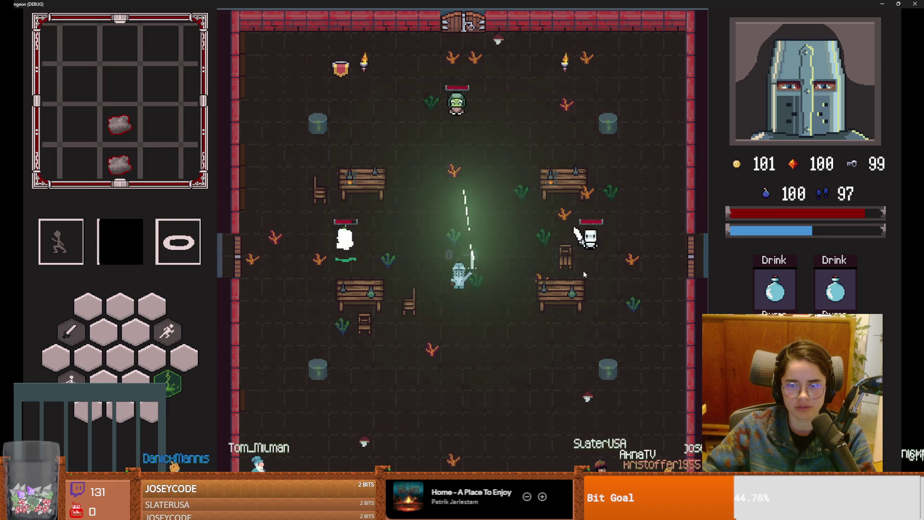
{"action": "key", "text": "s"}
{"action": "key", "text": "d"}
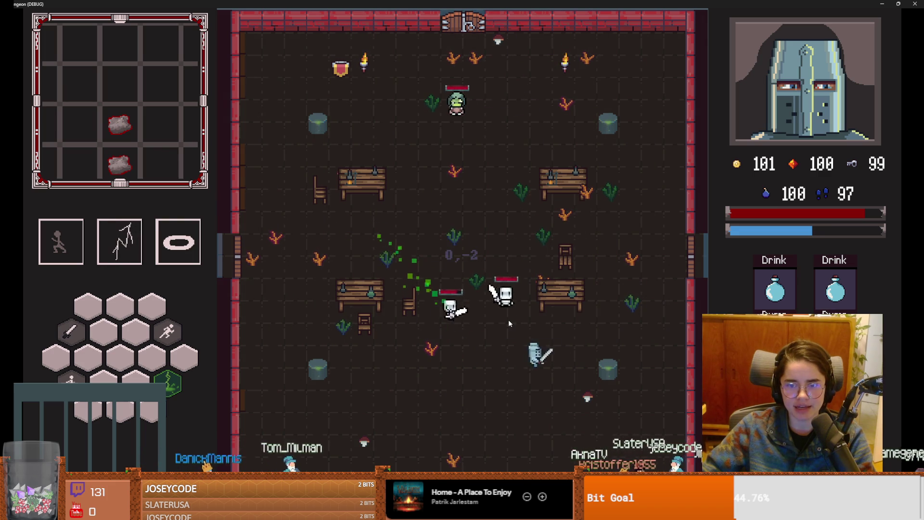
{"action": "key", "text": "2"}
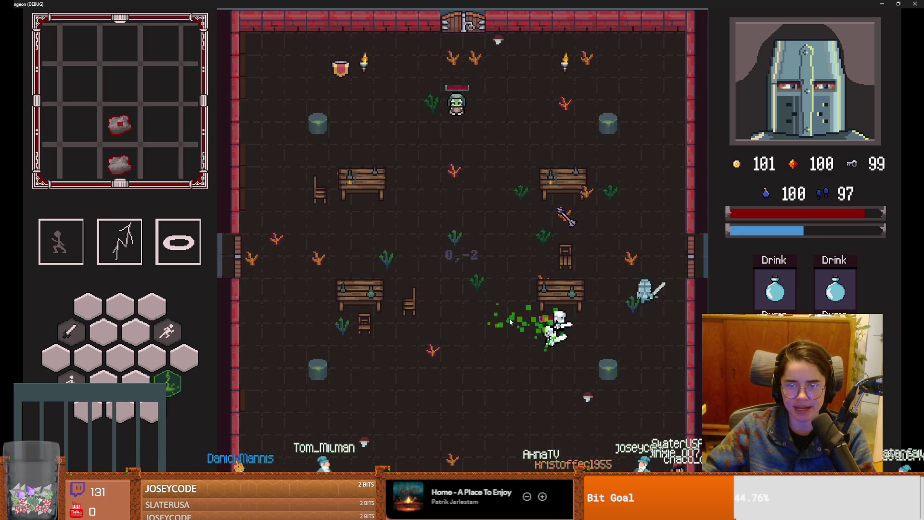
{"action": "key", "text": "1"}
{"action": "key", "text": "w"}
{"action": "key", "text": "a"}
{"action": "key", "text": "2"}
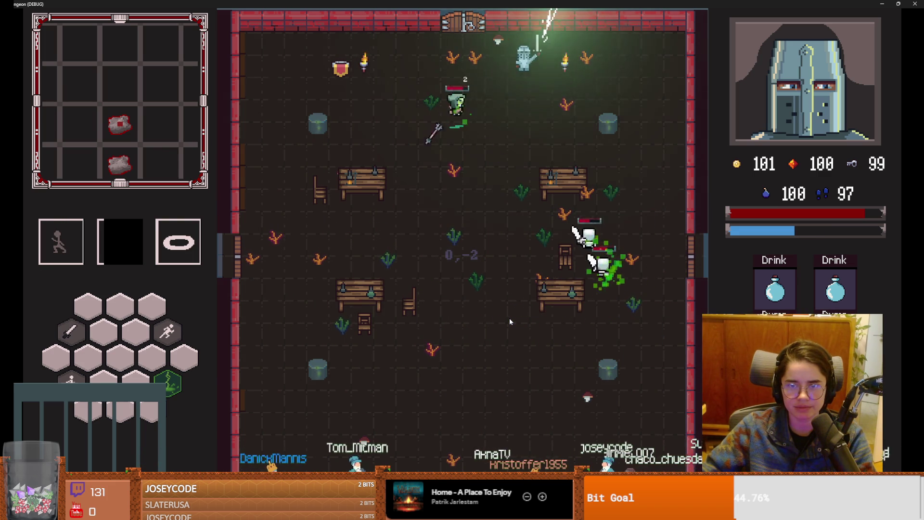
{"action": "key", "text": "s"}
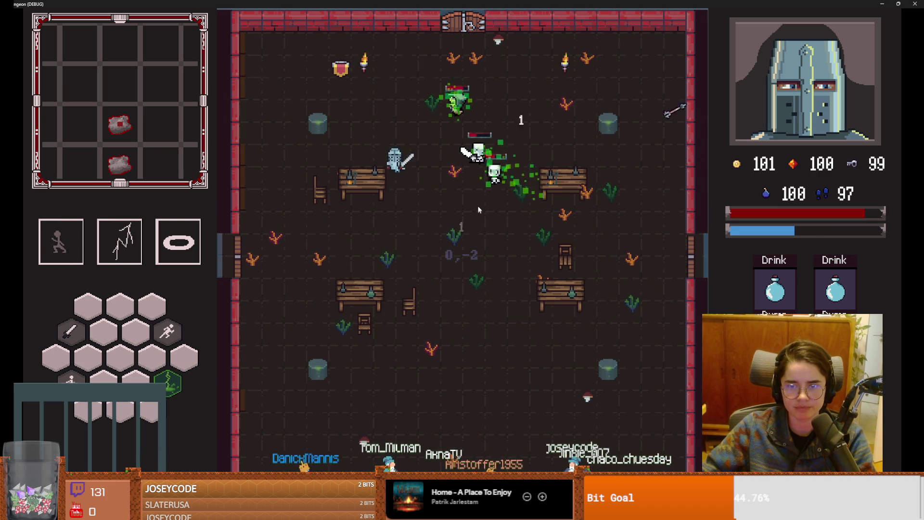
{"action": "key", "text": "w"}
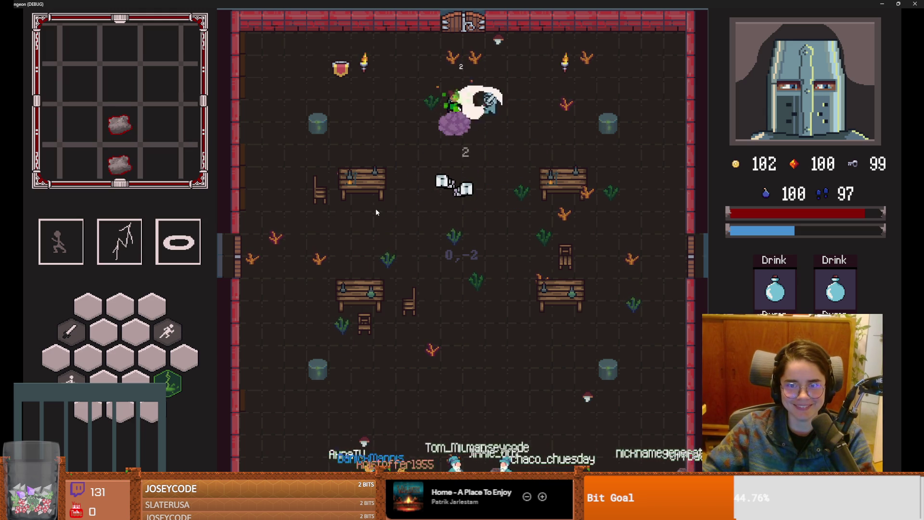
- Walk up to the robed scientist and talk to open the next upgrades
{"action": "key", "text": "s"}
{"action": "key", "text": "s"}
{"action": "key", "text": "w"}
{"action": "key", "text": "w"}
{"action": "key", "text": "w"}
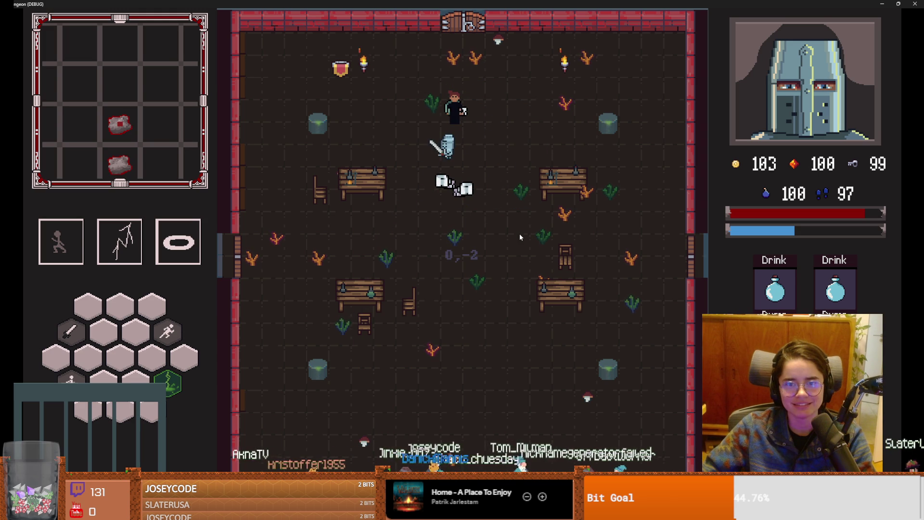
{"action": "key", "text": "e"}
{"action": "key", "text": "e"}
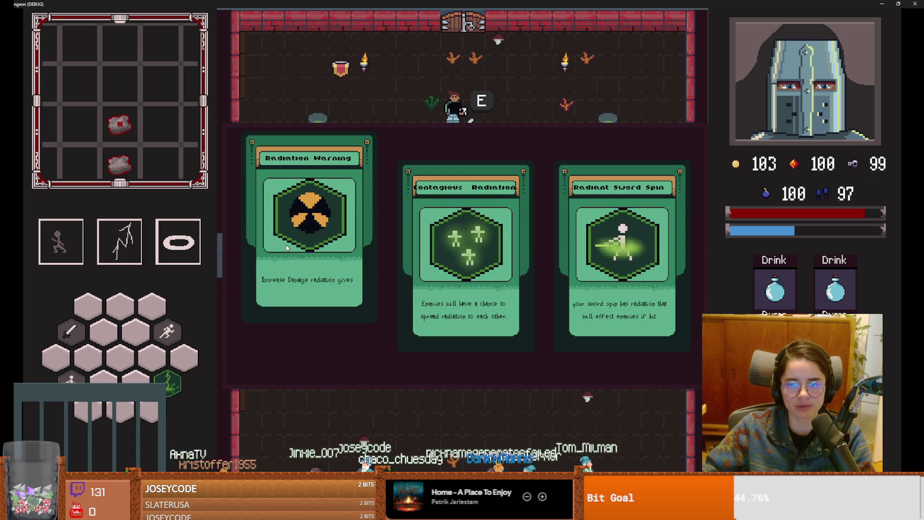
- Take the Radiation Warning upgrade and enter the Cauldron Room
{"action": "left_click", "coordinate": [287, 248]}
{"action": "key", "text": "w"}
{"action": "key", "text": "w"}
{"action": "key", "text": "w"}
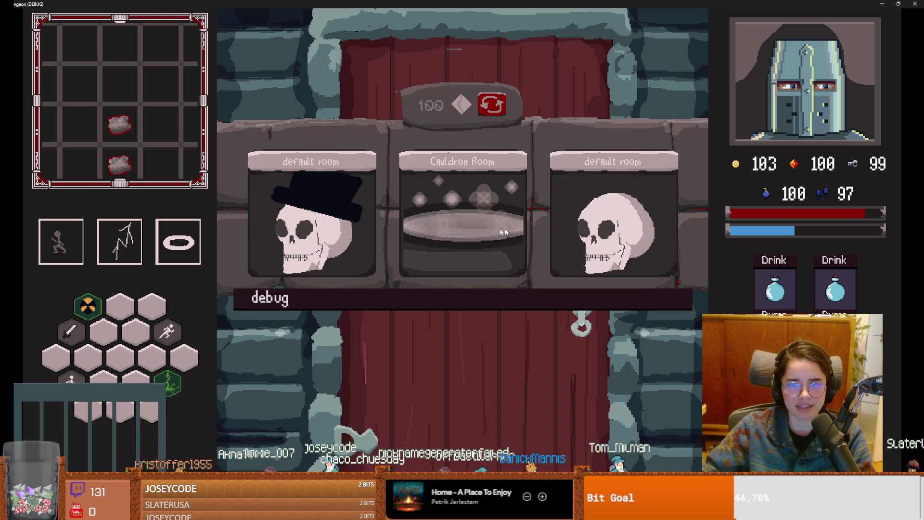
{"action": "left_click", "coordinate": [483, 233]}
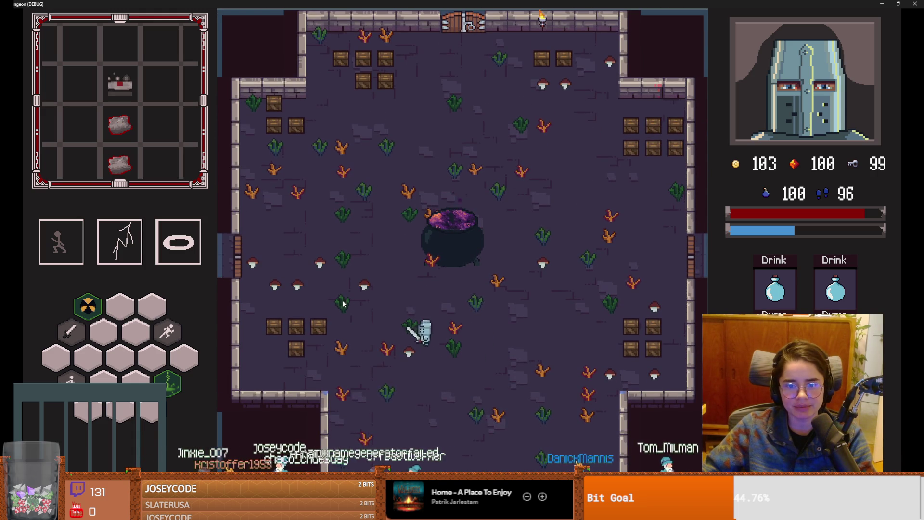
- Smash the left-side crates and mushrooms, then check and close the cauldron's mixing grid
{"action": "left_click", "coordinate": [343, 304]}
{"action": "key", "text": "a"}
{"action": "left_click", "coordinate": [253, 291]}
{"action": "left_click", "coordinate": [253, 291]}
{"action": "key", "text": "a"}
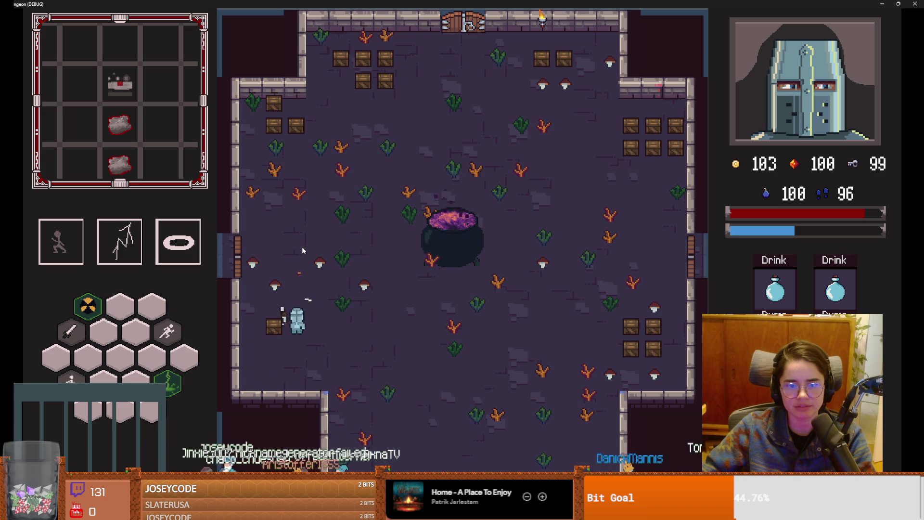
{"action": "key", "text": "w"}
{"action": "left_click", "coordinate": [302, 247]}
{"action": "key", "text": "s"}
{"action": "key", "text": "d"}
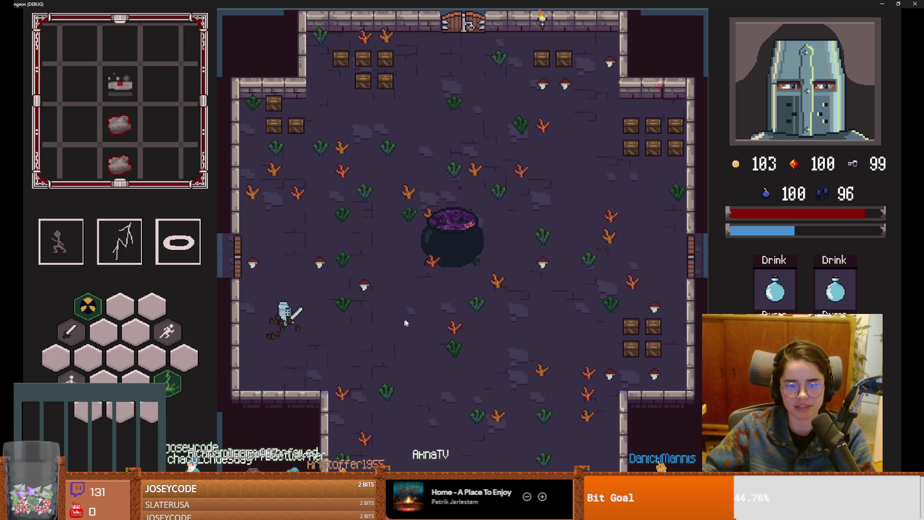
{"action": "key", "text": "space"}
{"action": "key", "text": "w"}
{"action": "key", "text": "e"}
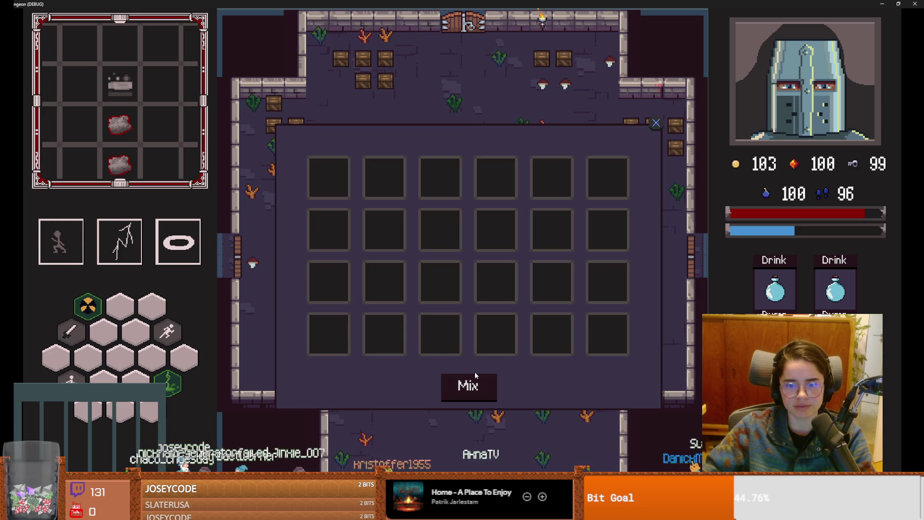
{"action": "left_click", "coordinate": [656, 124]}
- Clear the mushrooms and crates on the right and pick up the blue potion
{"action": "key", "text": "d"}
{"action": "key", "text": "s"}
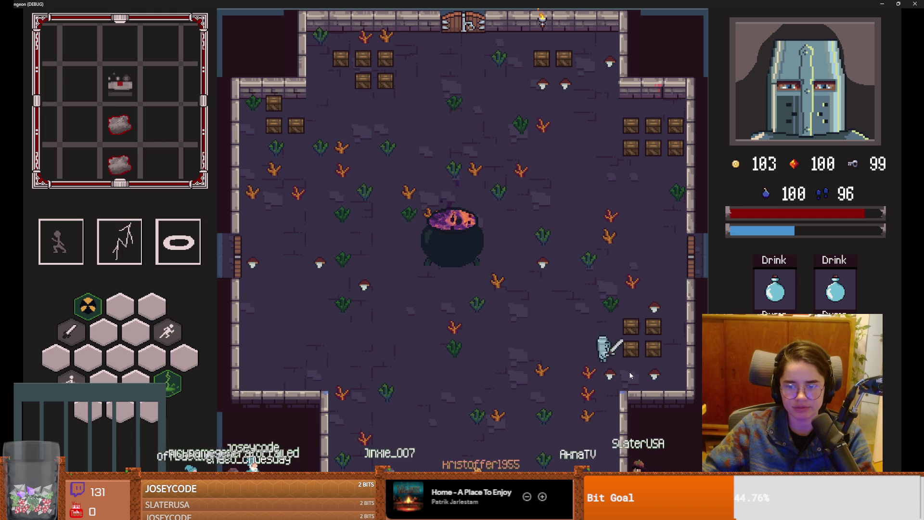
{"action": "left_click", "coordinate": [639, 375]}
{"action": "key", "text": "w"}
{"action": "key", "text": "d"}
{"action": "key", "text": "s"}
{"action": "left_click", "coordinate": [654, 284]}
{"action": "left_click", "coordinate": [662, 276]}
- Recheck the cauldron's mixing grid, then dash over to the right-hand door
{"action": "key", "text": "w"}
{"action": "key", "text": "a"}
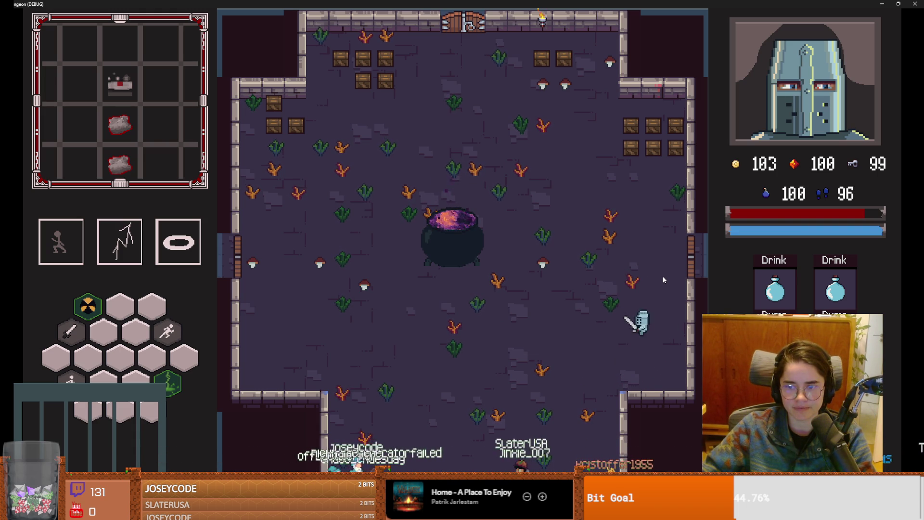
{"action": "key", "text": "space"}
{"action": "key", "text": "e"}
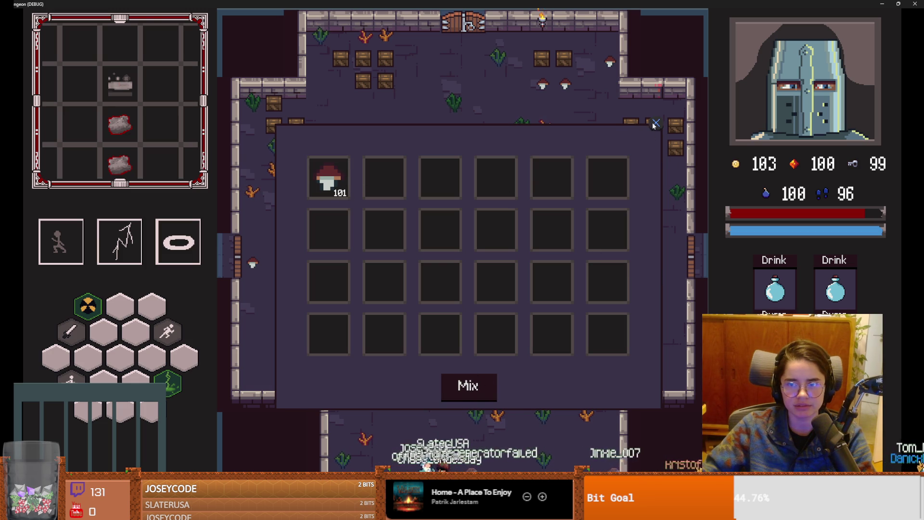
{"action": "left_click", "coordinate": [655, 124]}
{"action": "key", "text": "d"}
{"action": "key", "text": "space"}
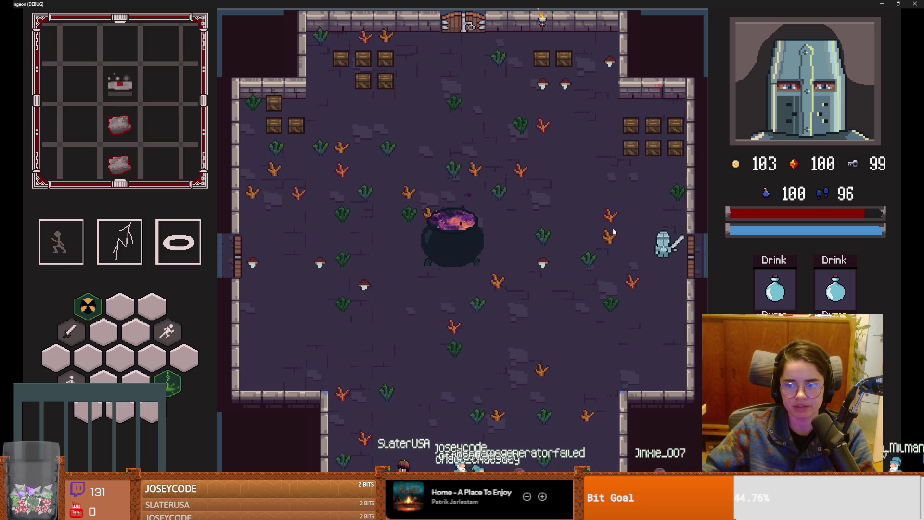
- Reroll the room choices twice and pick the Silk Road desert room
{"action": "key", "text": "e"}
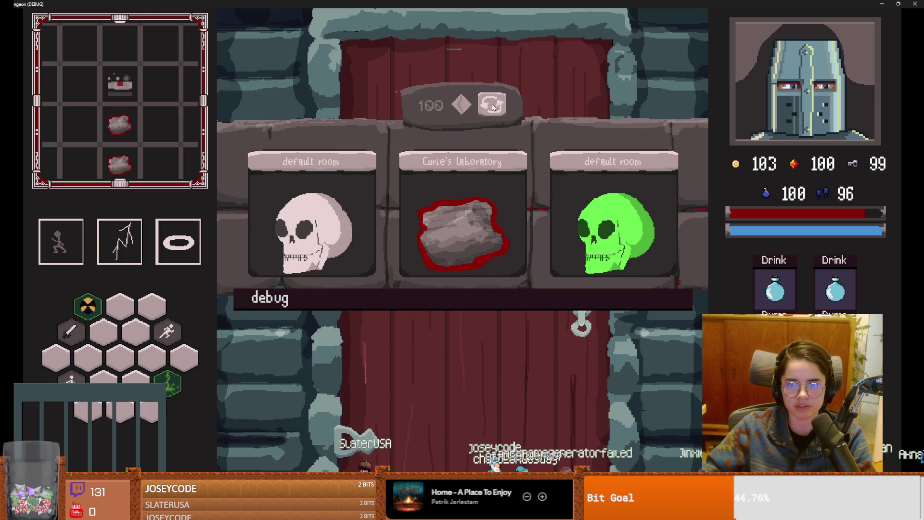
{"action": "left_click", "coordinate": [491, 109]}
{"action": "left_click", "coordinate": [487, 106]}
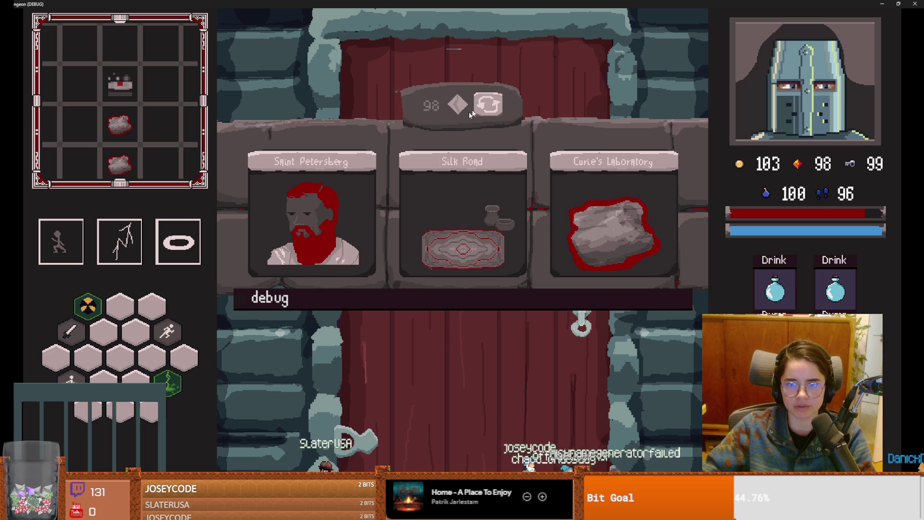
{"action": "left_click", "coordinate": [489, 163]}
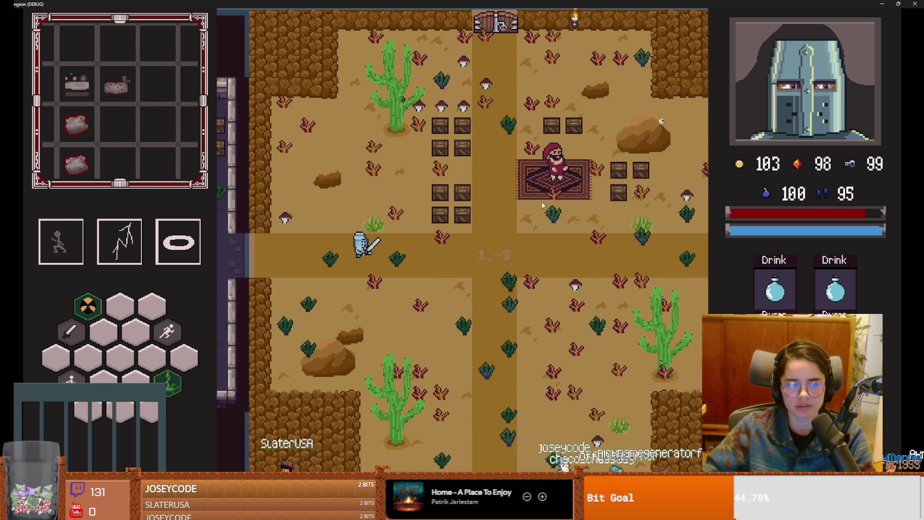
- Walk to the carpet merchant, open See Wares, and buy the 2-coin item
{"action": "key", "text": "d"}
{"action": "key", "text": "w"}
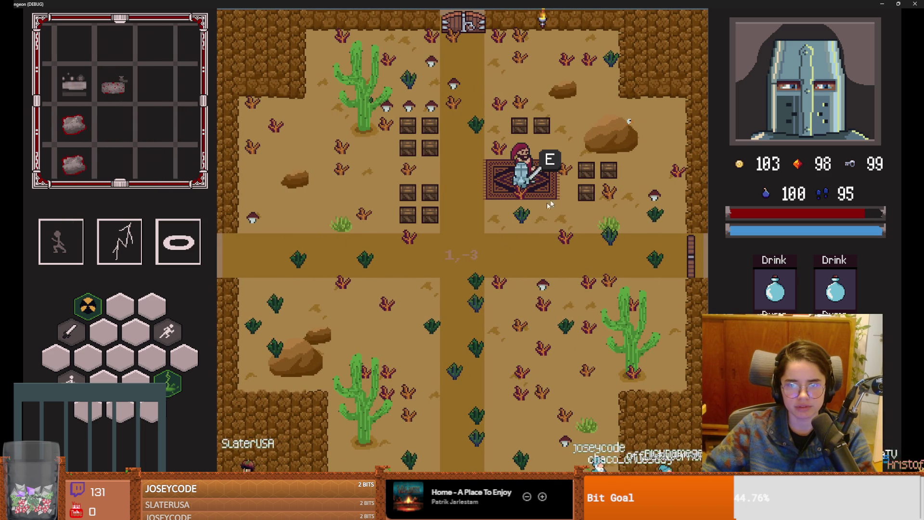
{"action": "left_click", "coordinate": [443, 232]}
{"action": "left_click", "coordinate": [439, 222]}
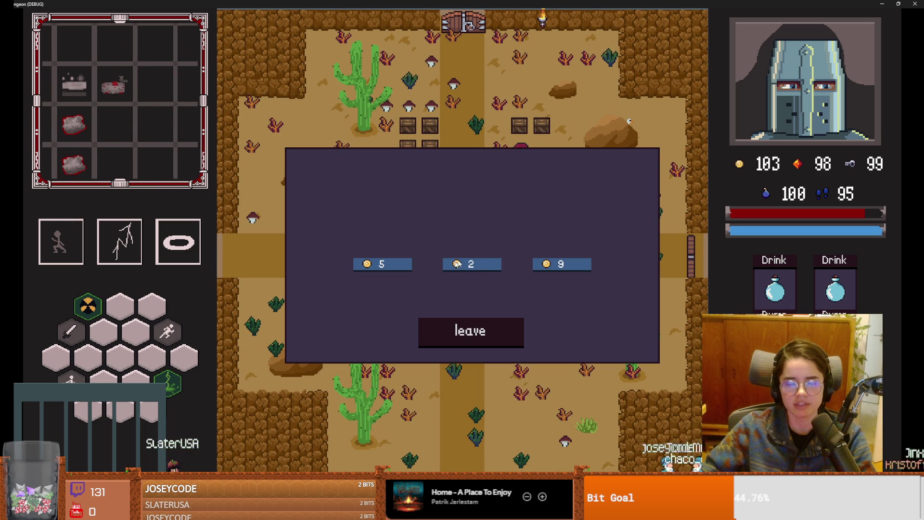
{"action": "left_click", "coordinate": [452, 264]}
{"action": "key", "text": "super+Down"}
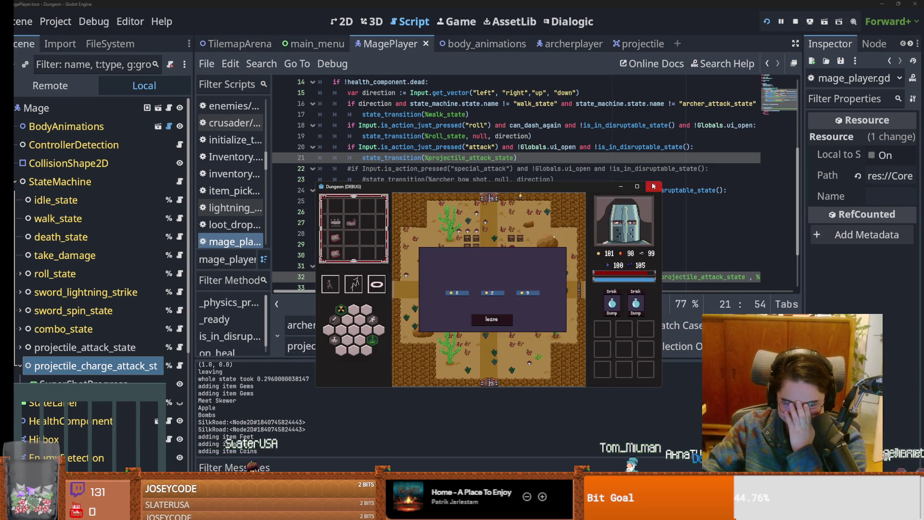
- Stop the running game, show the FileSystem panel, and close the texture region editor
{"action": "left_click", "coordinate": [653, 186]}
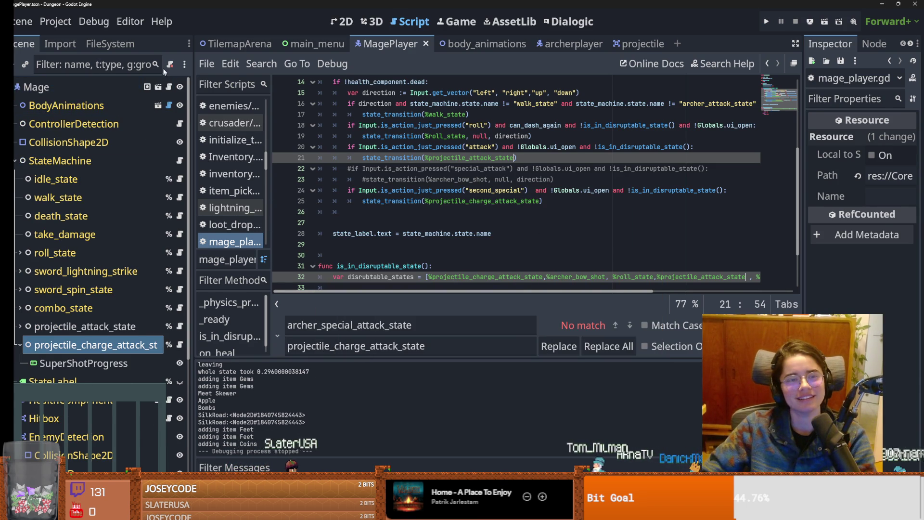
{"action": "key", "text": "alt+shift+f"}
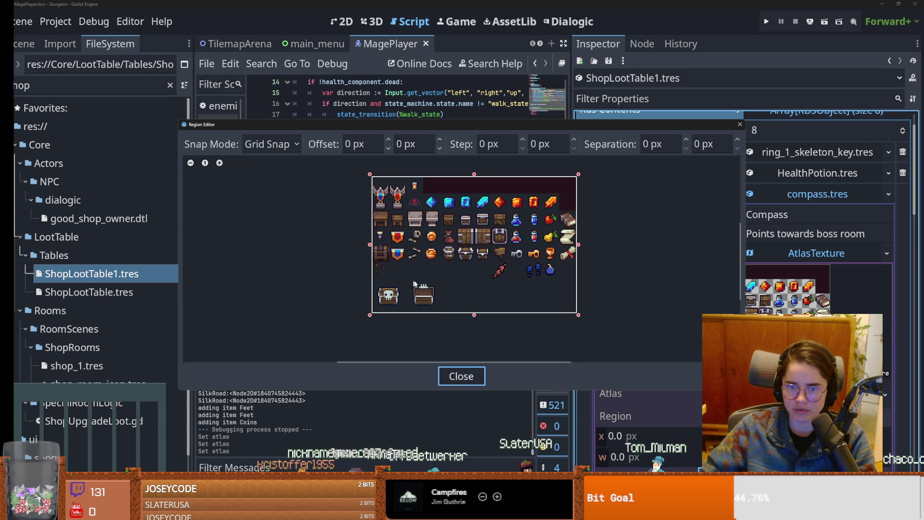
{"action": "scroll", "coordinate": [429, 258], "scroll_direction": "up", "scroll_amount": 3}
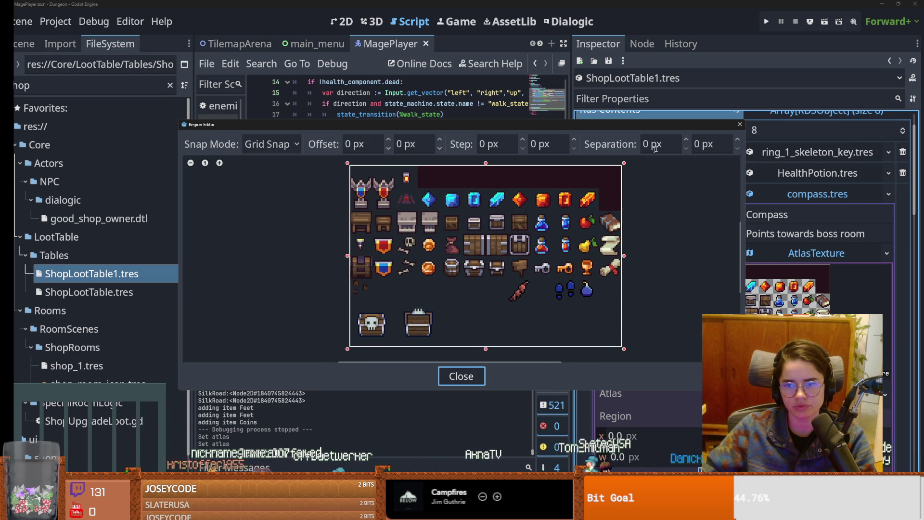
{"action": "left_click", "coordinate": [740, 125]}
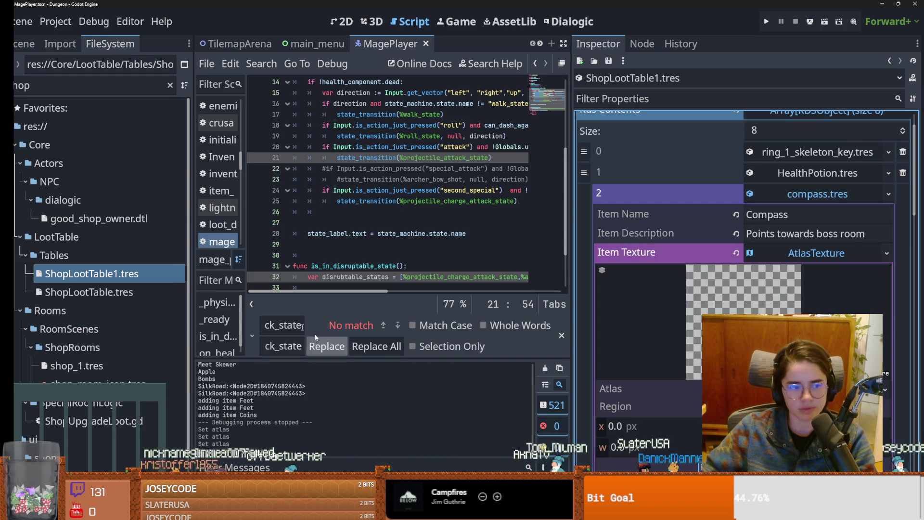
- Filter the FileSystem for 'compas' and select compass.png
{"action": "left_click", "coordinate": [65, 89]}
{"action": "key", "text": "BackSpace"}
{"action": "key", "text": "BackSpace"}
{"action": "key", "text": "BackSpace"}
{"action": "type", "text": "compas"}
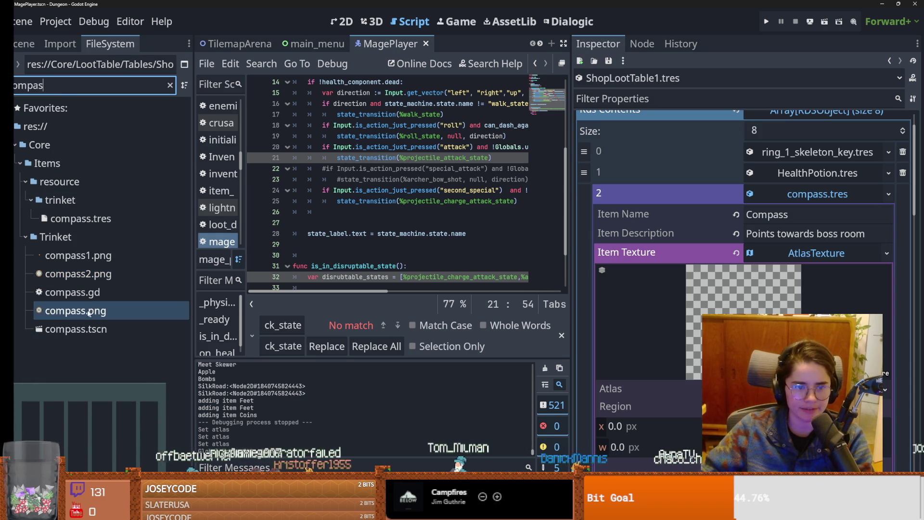
{"action": "left_click", "coordinate": [76, 311]}
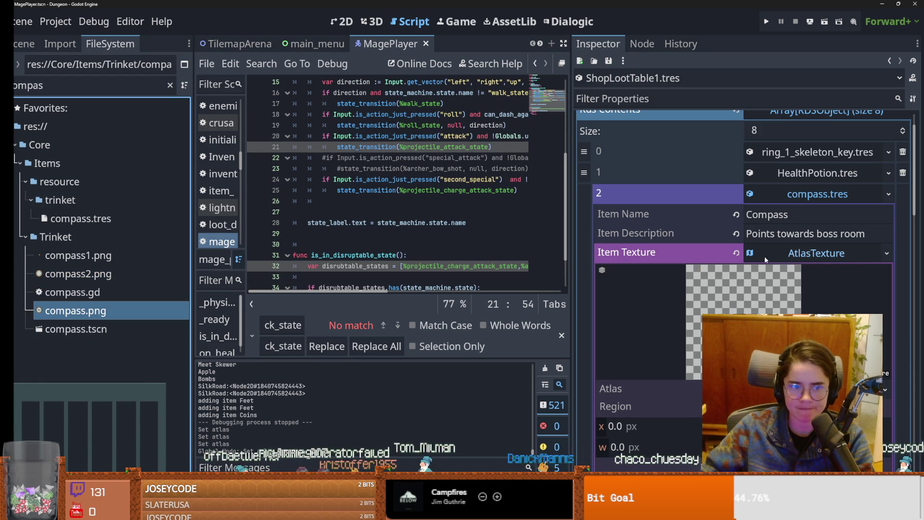
- Give the Compass item a new AtlasTexture using compass.png
{"action": "left_click", "coordinate": [737, 252]}
{"action": "left_click_drag", "start_coordinate": [76, 311], "coordinate": [800, 272]}
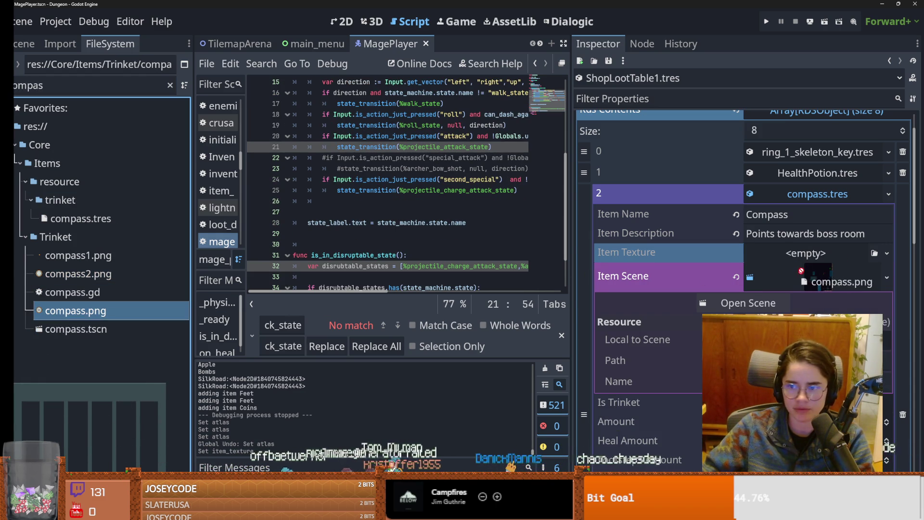
{"action": "left_click", "coordinate": [798, 256]}
{"action": "left_click", "coordinate": [856, 288]}
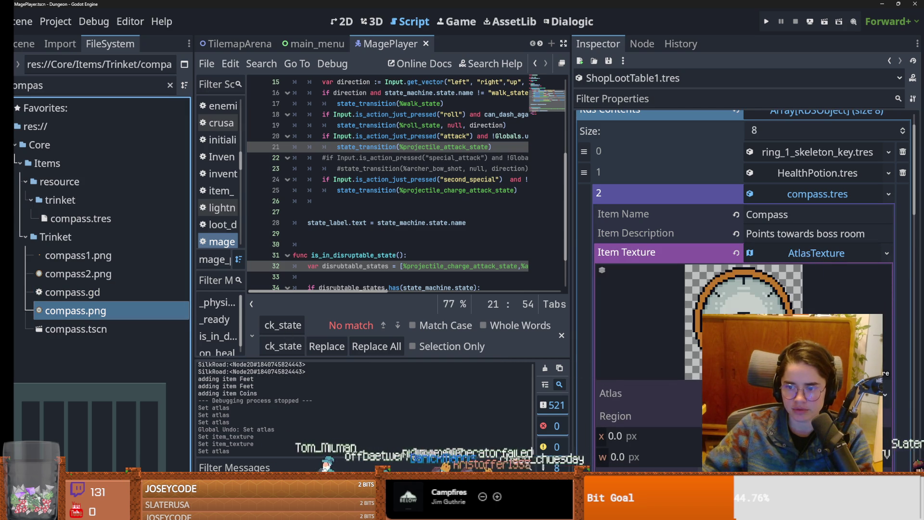
{"action": "left_click", "coordinate": [803, 253]}
- Set the Gem entry's AtlasTexture atlas so the gem sprite shows
{"action": "left_click", "coordinate": [817, 195]}
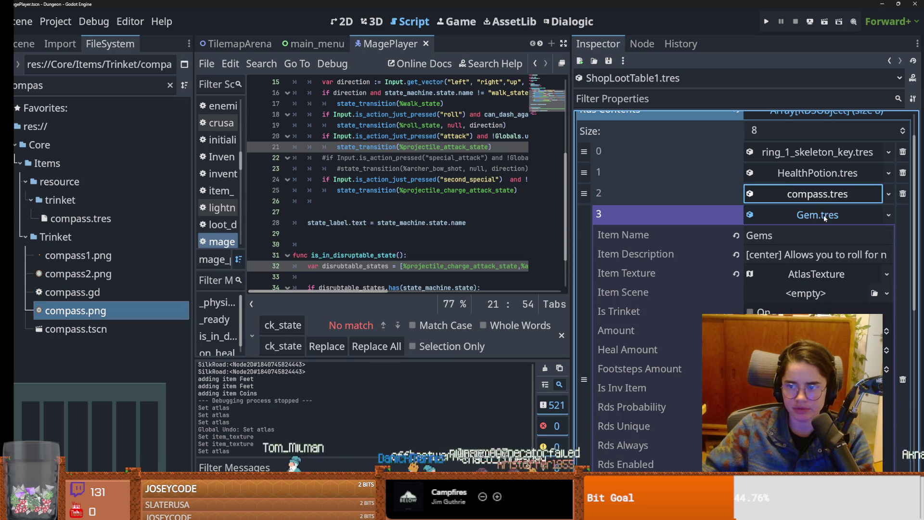
{"action": "left_click", "coordinate": [850, 278]}
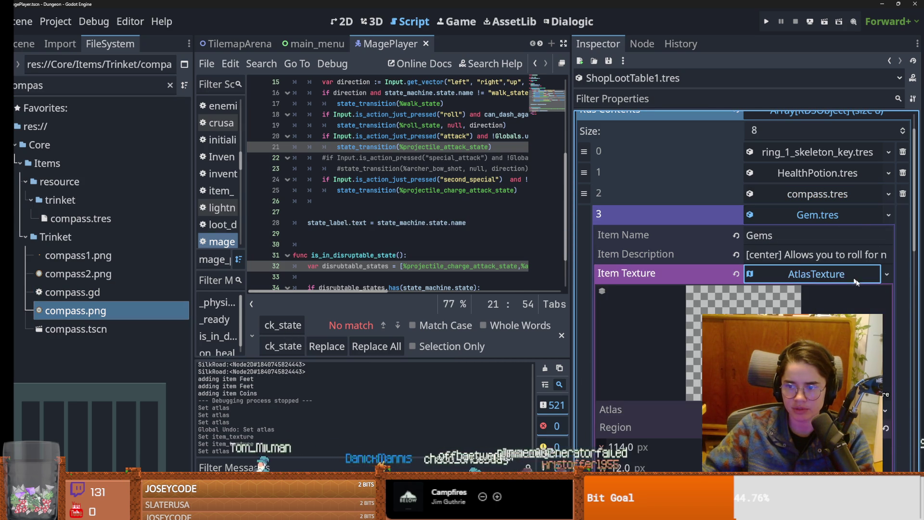
{"action": "left_click", "coordinate": [886, 410]}
{"action": "left_click", "coordinate": [818, 385]}
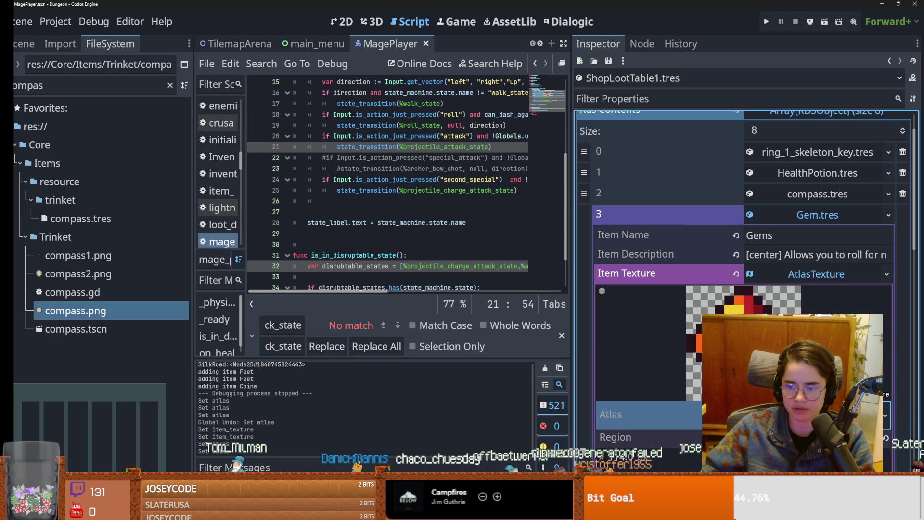
{"action": "left_click", "coordinate": [819, 274]}
{"action": "left_click", "coordinate": [825, 217]}
- Check the HealthPotion2 entry's AtlasTexture, keeping its potion sprite
{"action": "left_click", "coordinate": [832, 237]}
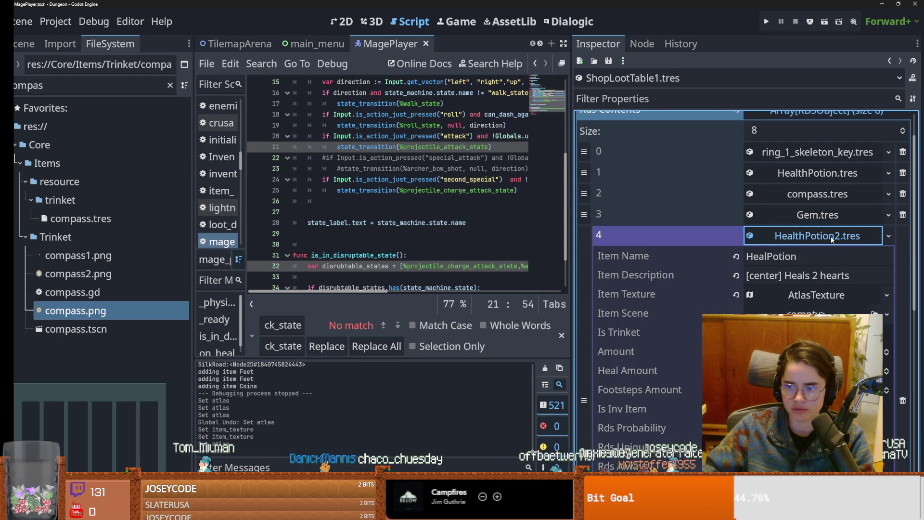
{"action": "left_click", "coordinate": [887, 315]}
{"action": "left_click", "coordinate": [828, 288]}
{"action": "left_click", "coordinate": [885, 439]}
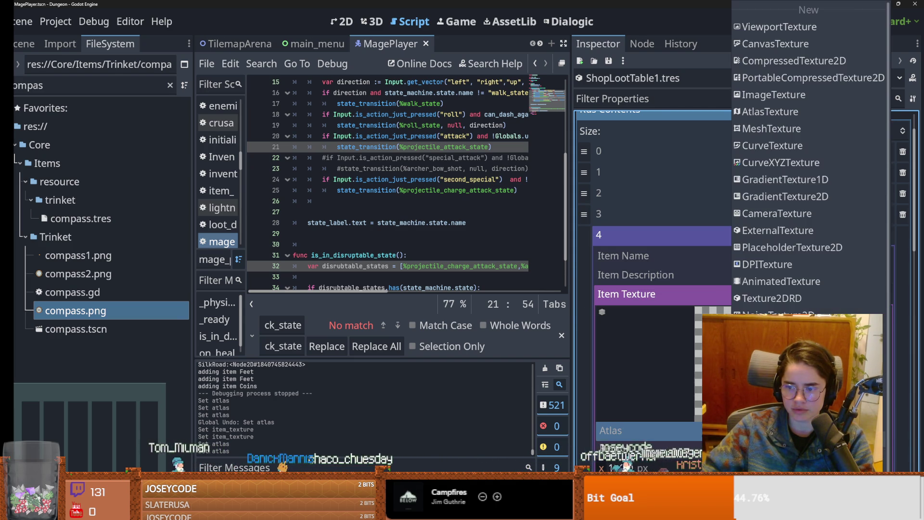
{"action": "left_click", "coordinate": [830, 250]}
{"action": "left_click", "coordinate": [822, 236]}
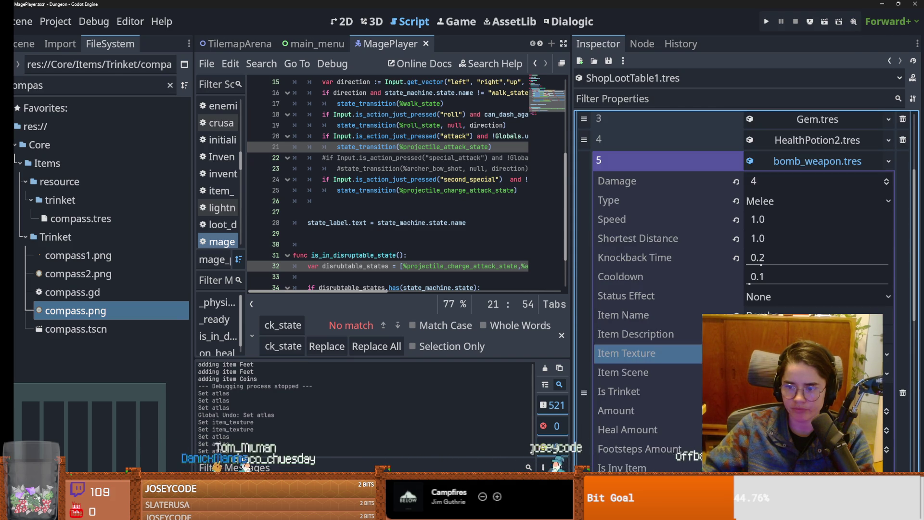
- Inspect the bomb_weapon entry's atlas texture and save the loot table
{"action": "left_click", "coordinate": [819, 293]}
{"action": "scroll", "coordinate": [742, 241], "scroll_direction": "down", "scroll_amount": 3}
{"action": "left_click", "coordinate": [887, 345]}
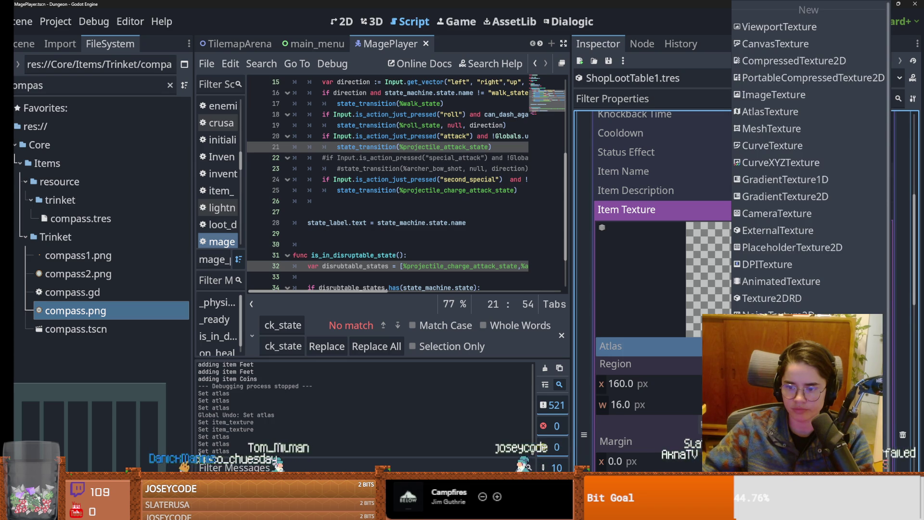
{"action": "key", "text": "Escape"}
{"action": "left_click", "coordinate": [830, 217]}
{"action": "scroll", "coordinate": [818, 226], "scroll_direction": "up", "scroll_amount": 3}
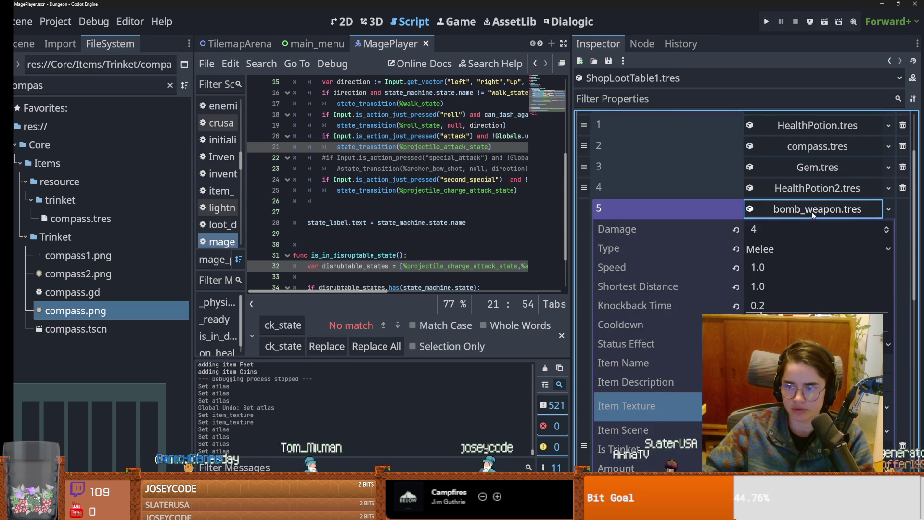
{"action": "left_click", "coordinate": [812, 210]}
{"action": "key", "text": "ctrl+s"}
- Inspect the MeetSkewer entry's atlas texture settings
{"action": "left_click", "coordinate": [826, 230]}
{"action": "left_click", "coordinate": [817, 289]}
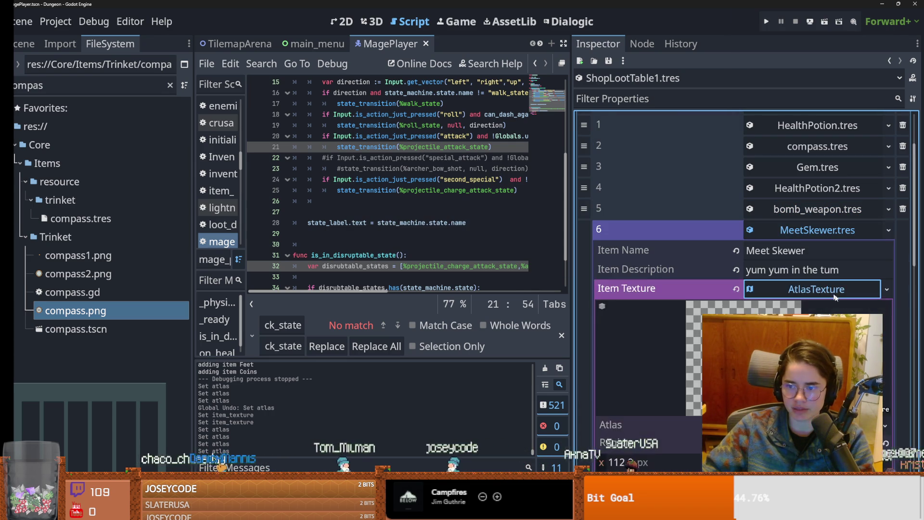
{"action": "scroll", "coordinate": [819, 289], "scroll_direction": "down", "scroll_amount": 3}
{"action": "left_click", "coordinate": [888, 281]}
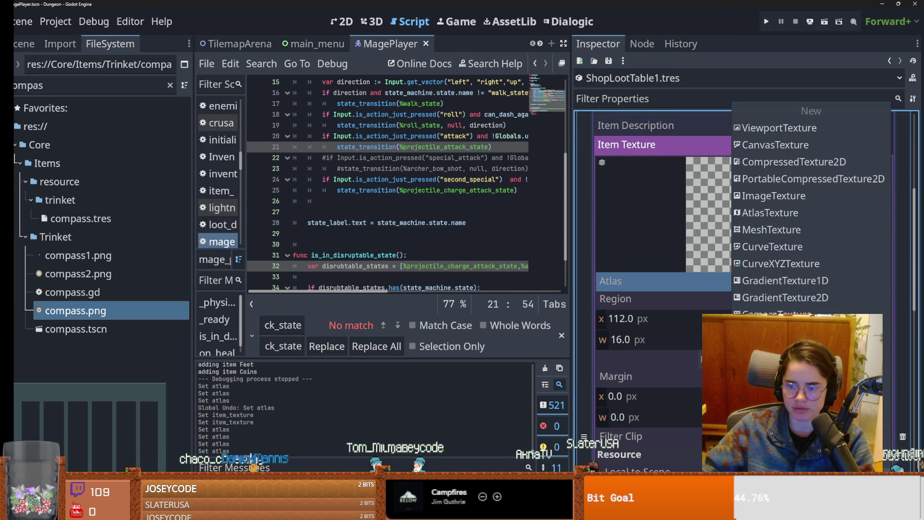
{"action": "key", "text": "Escape"}
{"action": "left_click", "coordinate": [819, 144]}
{"action": "scroll", "coordinate": [818, 183], "scroll_direction": "up", "scroll_amount": 3}
{"action": "left_click", "coordinate": [817, 186]}
- Assign the item sprite sheet as the Apple's atlas, save, and launch the game
{"action": "left_click", "coordinate": [818, 219]}
{"action": "left_click", "coordinate": [794, 414]}
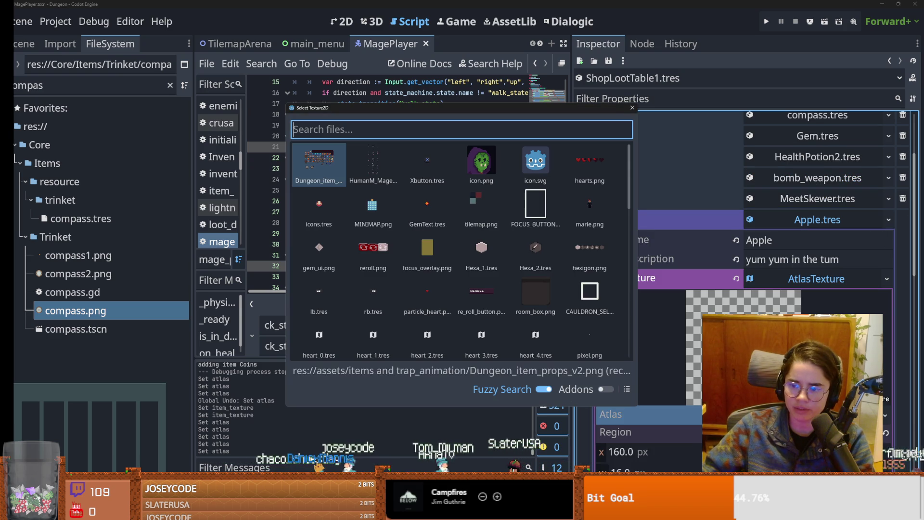
{"action": "left_click", "coordinate": [631, 110]}
{"action": "left_click", "coordinate": [886, 419]}
{"action": "key", "text": "Escape"}
{"action": "left_click", "coordinate": [813, 284]}
{"action": "key", "text": "ctrl+s"}
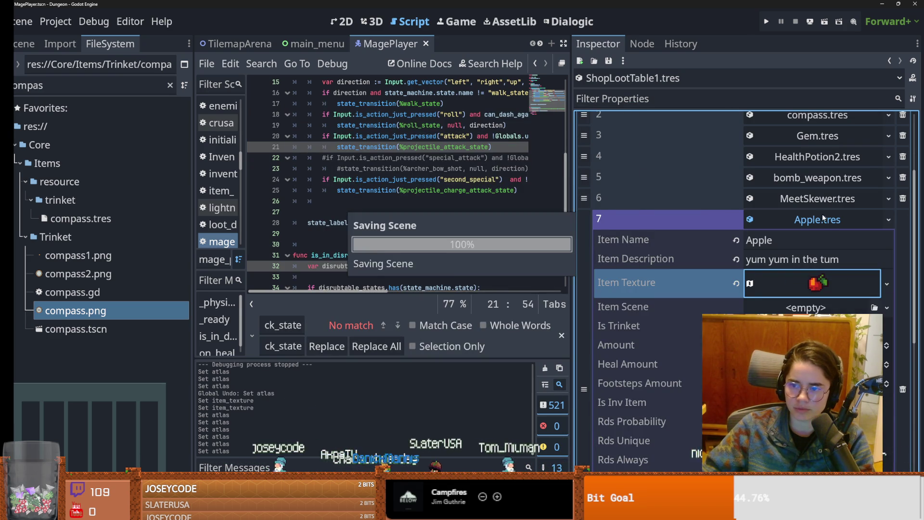
{"action": "left_click", "coordinate": [823, 212]}
{"action": "key", "text": "ctrl+s"}
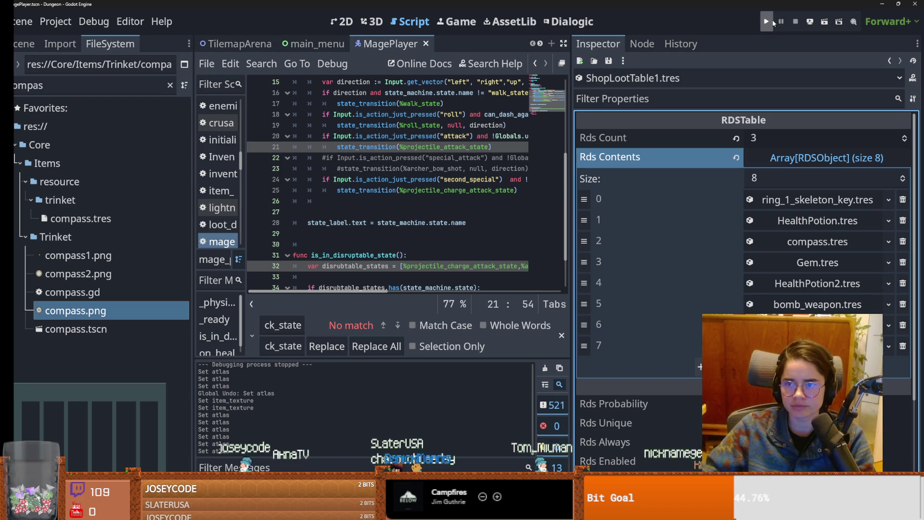
{"action": "left_click", "coordinate": [813, 197]}
{"action": "key", "text": "F5"}
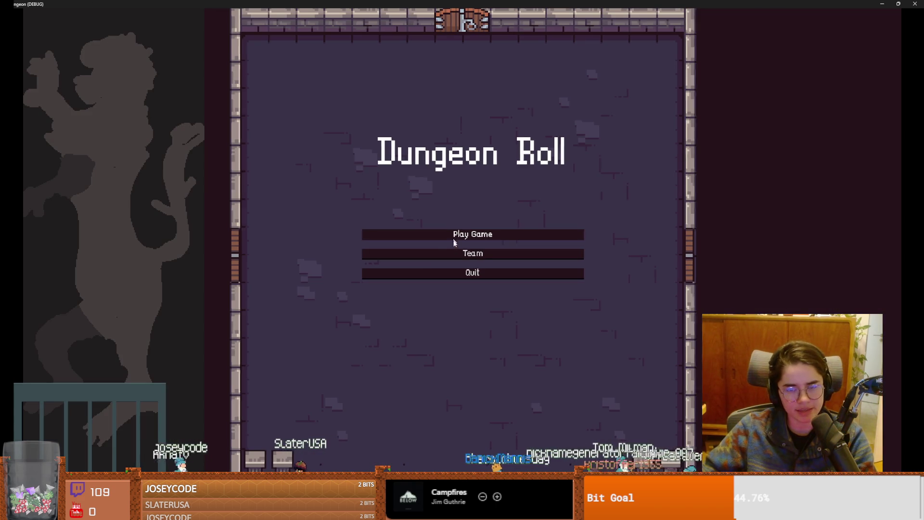
- Start a new game as the purple-hooded Archer
{"action": "left_click", "coordinate": [454, 240]}
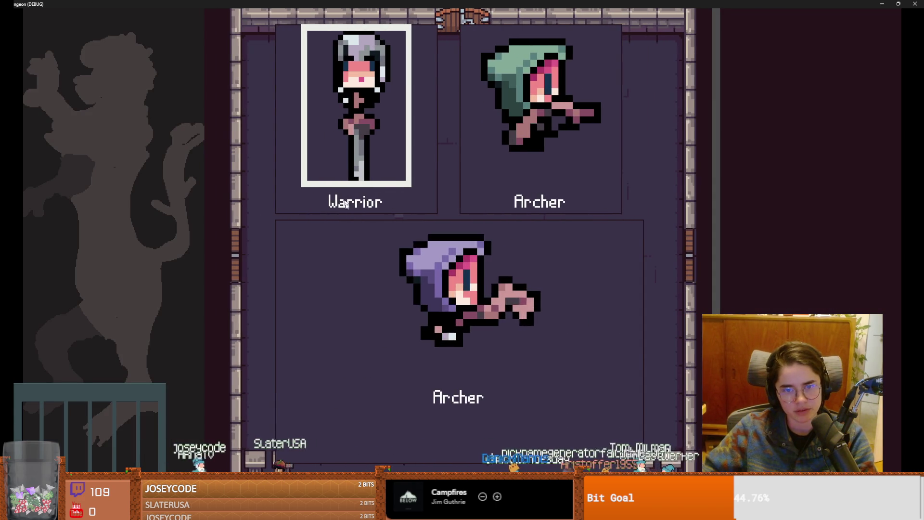
{"action": "left_click", "coordinate": [434, 335]}
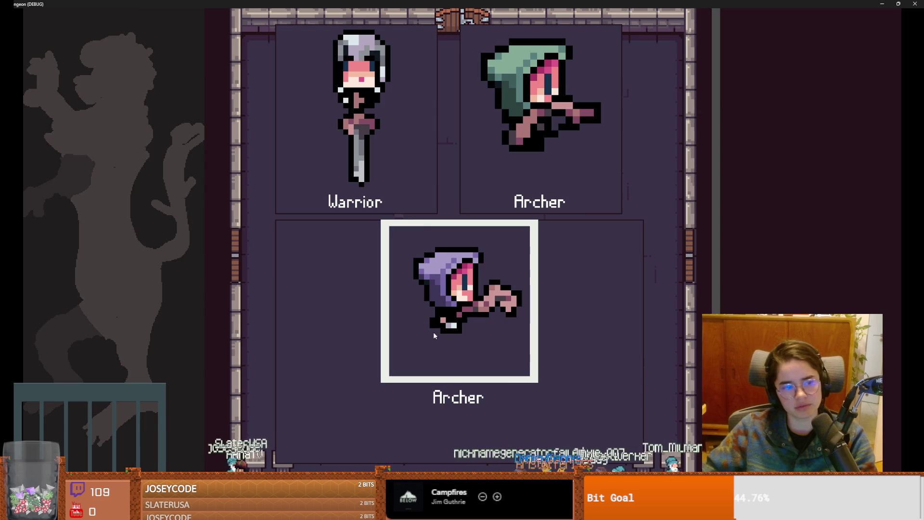
{"action": "left_click", "coordinate": [429, 336]}
- Check the dungeon map, then enter tp_to_before_boss in the debug console
{"action": "key", "text": "m"}
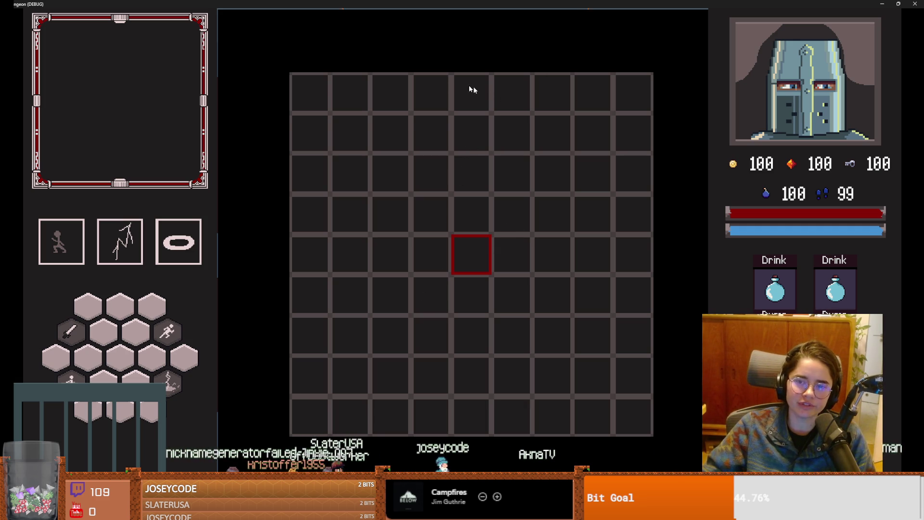
{"action": "key", "text": "grave"}
{"action": "key", "text": "grave"}
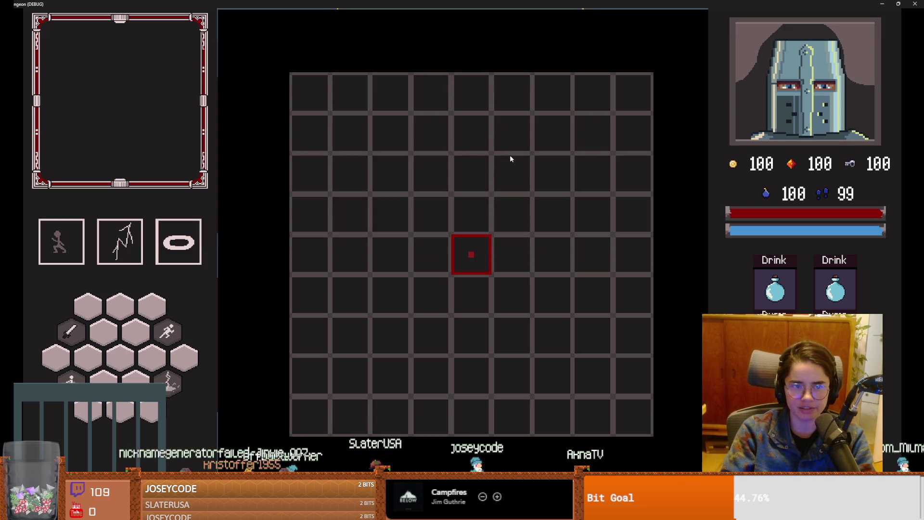
{"action": "key", "text": "m"}
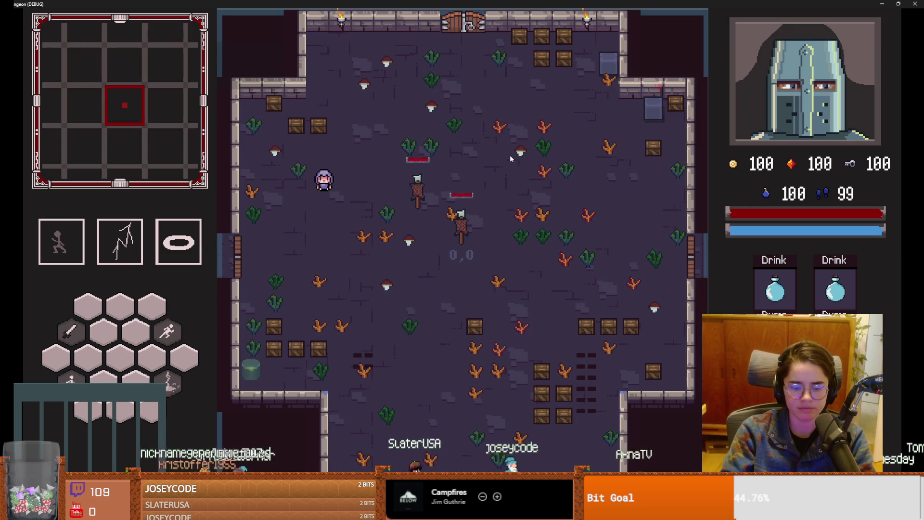
{"action": "key", "text": "grave"}
{"action": "type", "text": "tp"}
{"action": "key", "text": "Tab"}
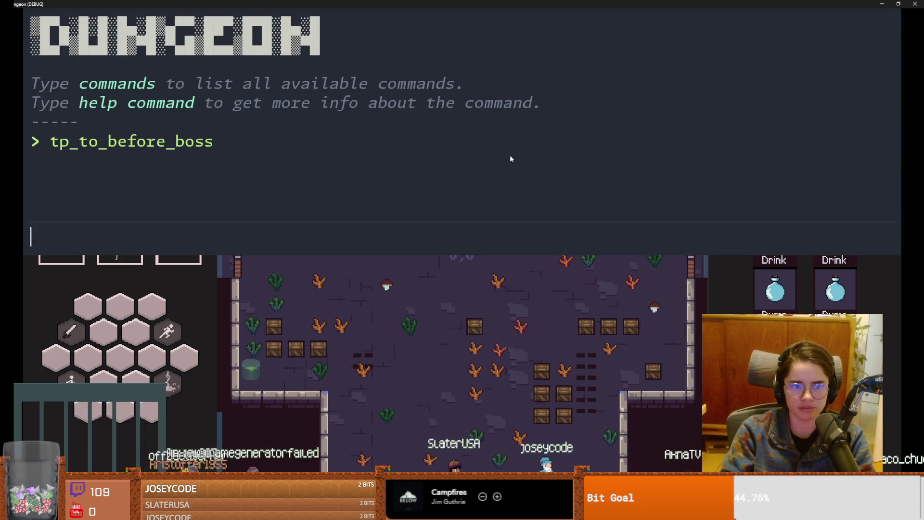
- Teleport to the boss room and test dashing left, up and right
{"action": "key", "text": "Return"}
{"action": "key", "text": "s"}
{"action": "key", "text": "space"}
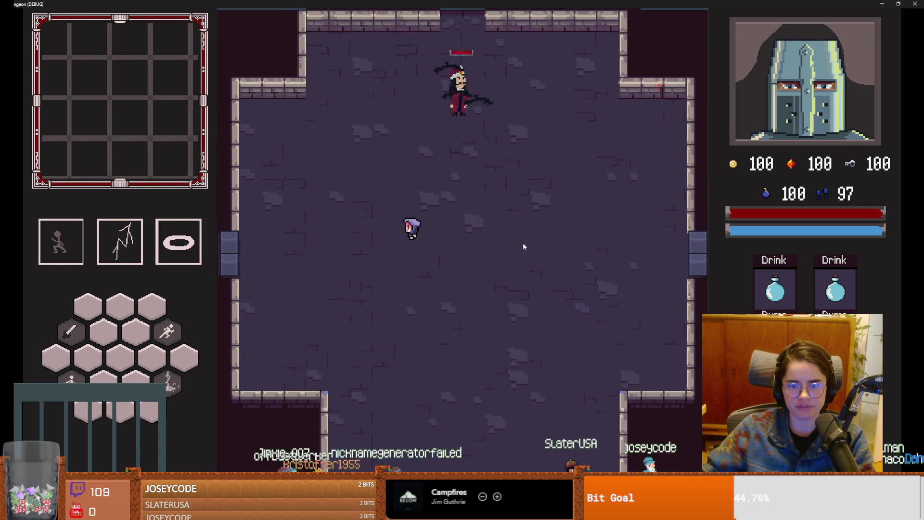
{"action": "key", "text": "a"}
{"action": "key", "text": "space"}
{"action": "key", "text": "d"}
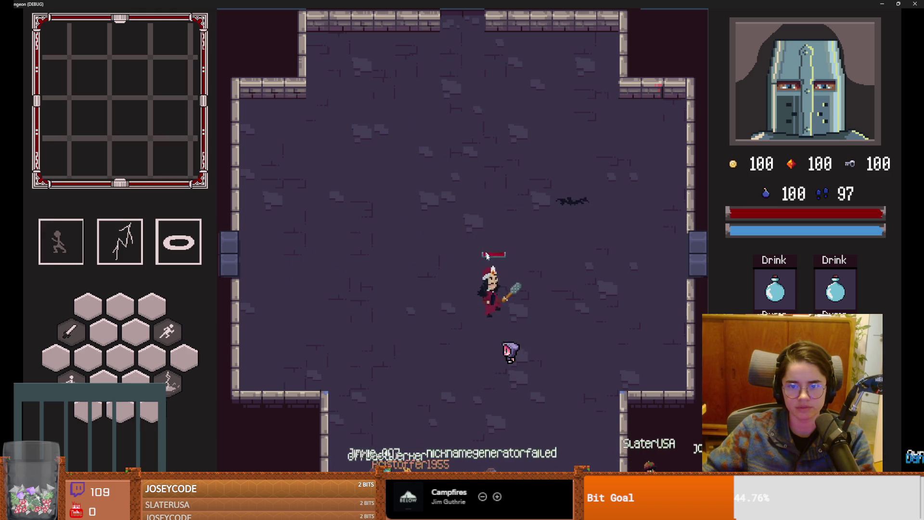
{"action": "key", "text": "a"}
{"action": "key", "text": "space"}
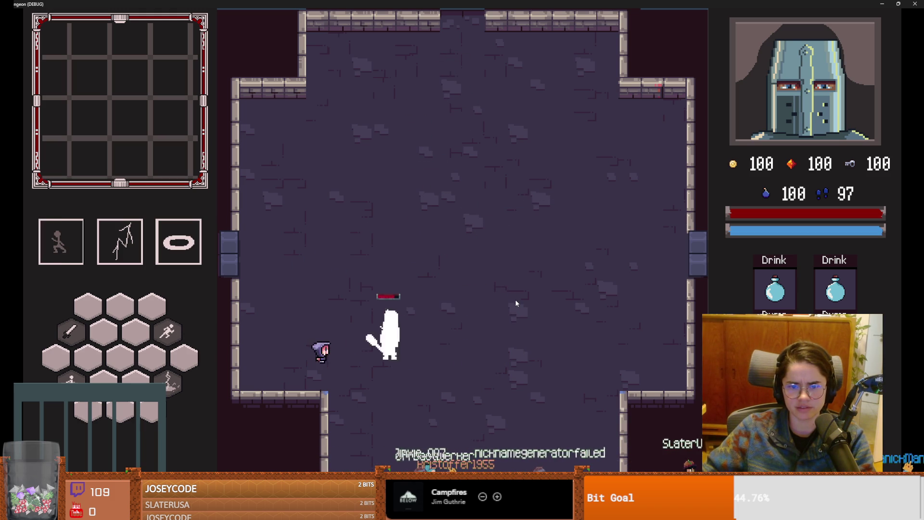
{"action": "key", "text": "w"}
{"action": "key", "text": "space"}
{"action": "key", "text": "d"}
{"action": "key", "text": "space"}
- Dash down, up-left and up to collect a coin, then bring up the full map
{"action": "key", "text": "s"}
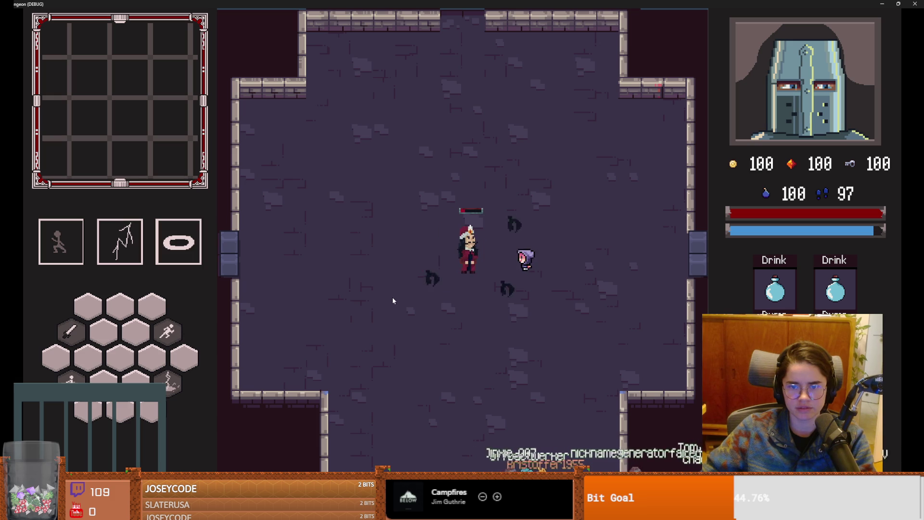
{"action": "key", "text": "space"}
{"action": "key", "text": "a"}
{"action": "key", "text": "w"}
{"action": "key", "text": "space"}
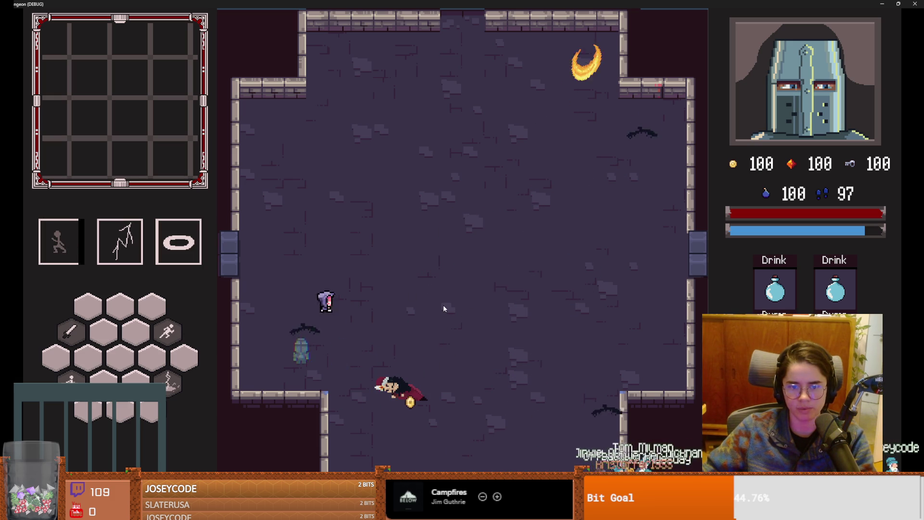
{"action": "key", "text": "s"}
{"action": "key", "text": "d"}
{"action": "key", "text": "w"}
{"action": "key", "text": "space"}
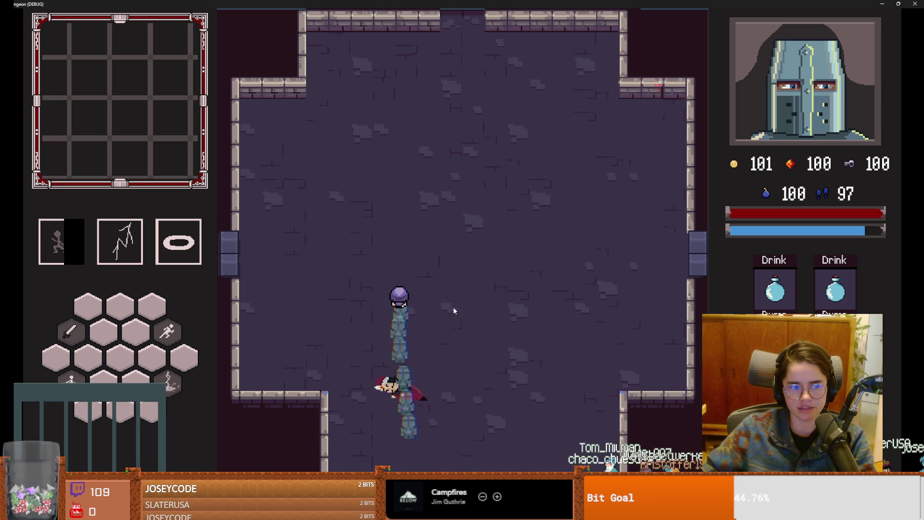
{"action": "key", "text": "Tab"}
{"action": "key", "text": "Tab"}
{"action": "key", "text": "s"}
{"action": "key", "text": "d"}
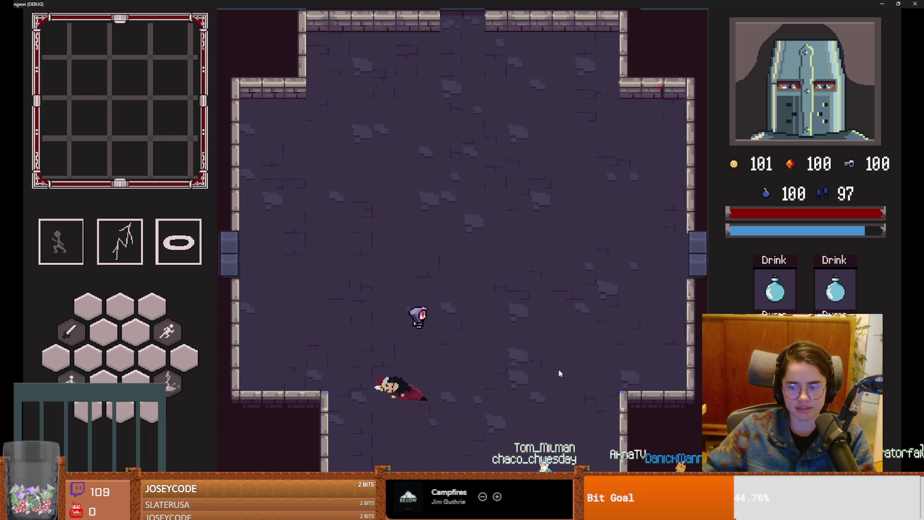
{"action": "key", "text": "Tab"}
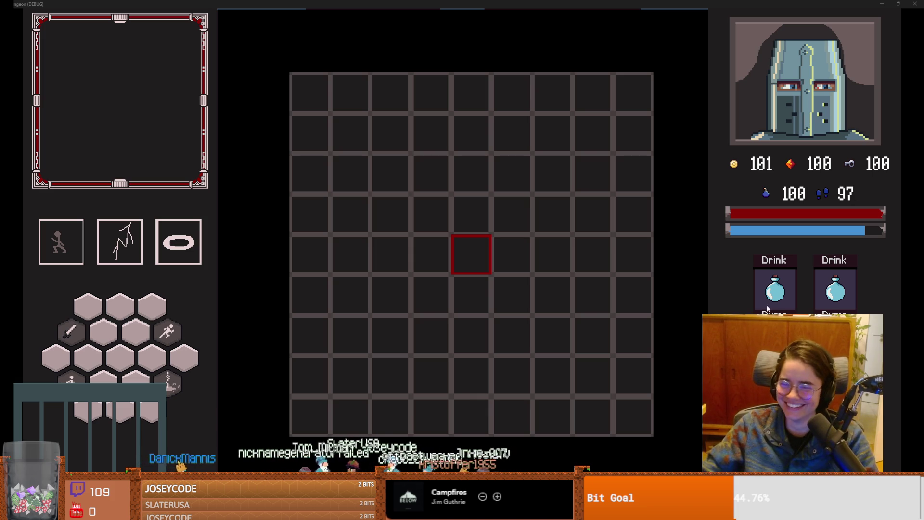
- Close the map, switch into ghost form and move around leaving a magenta trail
{"action": "key", "text": "Tab"}
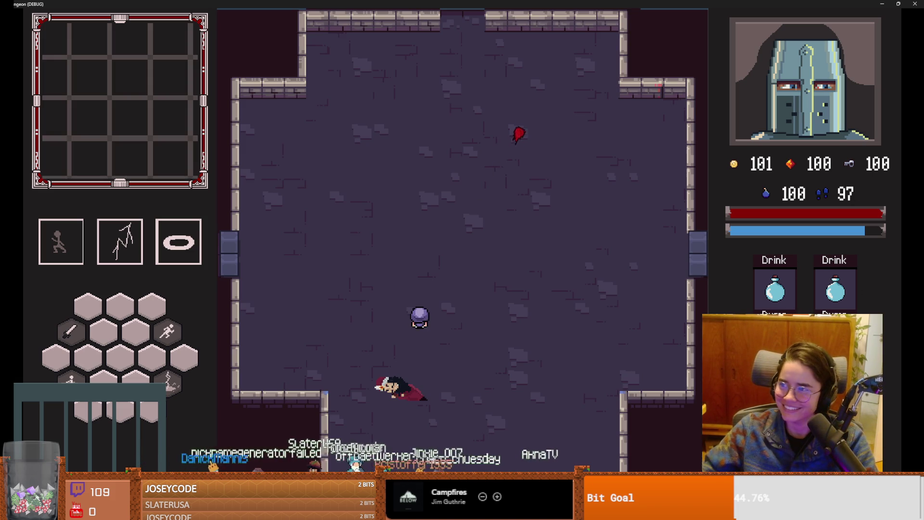
{"action": "key", "text": "a"}
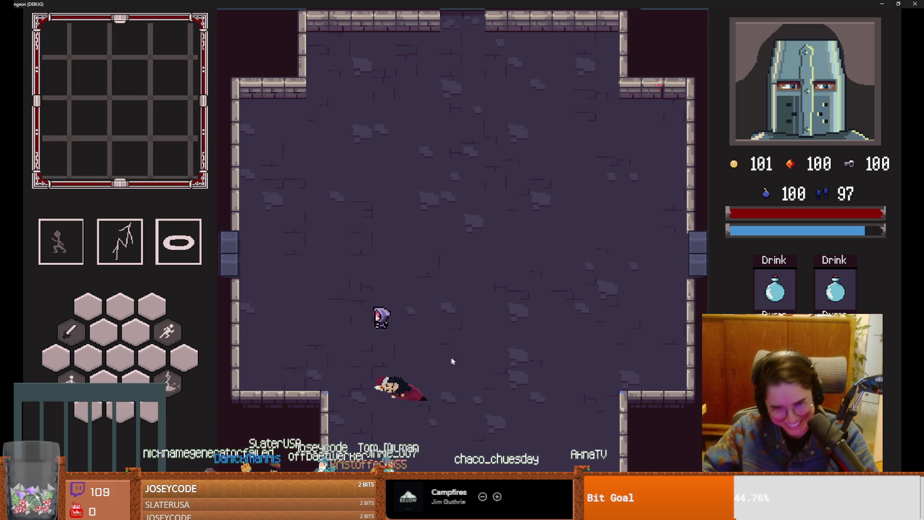
{"action": "key", "text": "1"}
{"action": "key", "text": "w"}
{"action": "key", "text": "a"}
{"action": "key", "text": "s"}
{"action": "key", "text": "1"}
{"action": "key", "text": "d"}
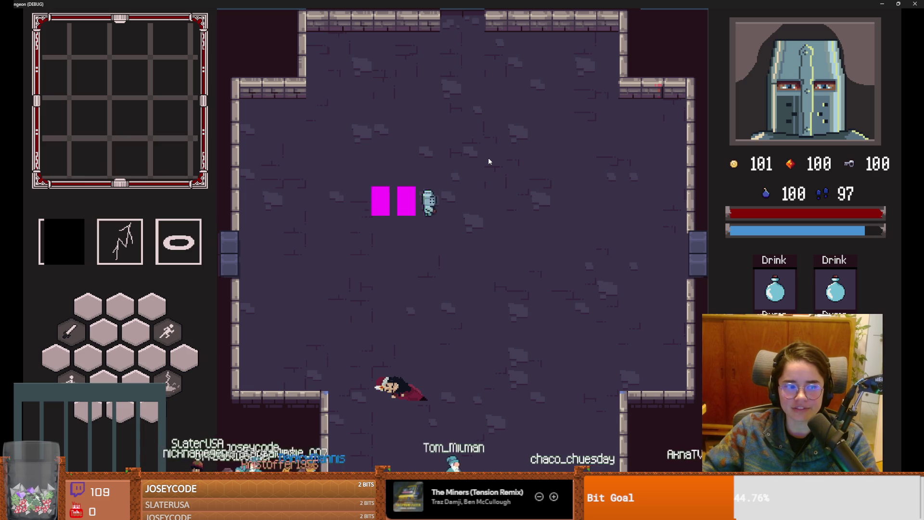
{"action": "key", "text": "s"}
- Dash the ghost left and right across the room repeatedly
{"action": "key", "text": "a"}
{"action": "key", "text": "1"}
{"action": "key", "text": "s"}
{"action": "key", "text": "d"}
{"action": "key", "text": "1"}
{"action": "key", "text": "a"}
{"action": "key", "text": "1"}
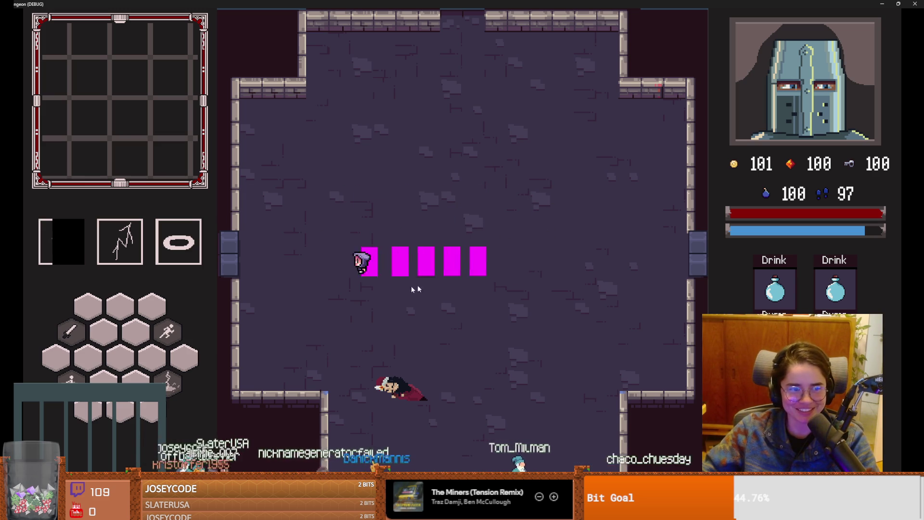
{"action": "key", "text": "w"}
{"action": "key", "text": "d"}
{"action": "key", "text": "1"}
{"action": "key", "text": "d"}
{"action": "key", "text": "1"}
{"action": "key", "text": "a"}
{"action": "key", "text": "1"}
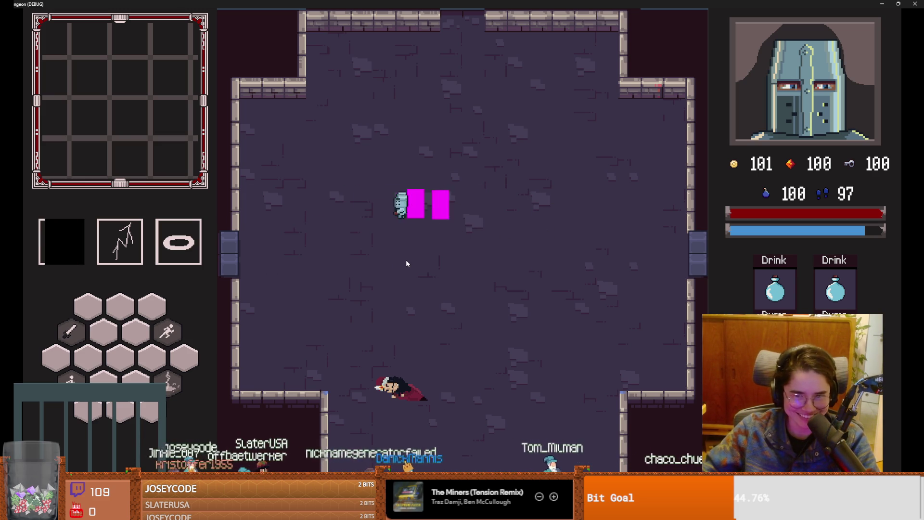
{"action": "key", "text": "d"}
- Dash left once more, un-maximize the game window and close it to stop the run
{"action": "key", "text": "a"}
{"action": "key", "text": "1"}
{"action": "key", "text": "super+Down"}
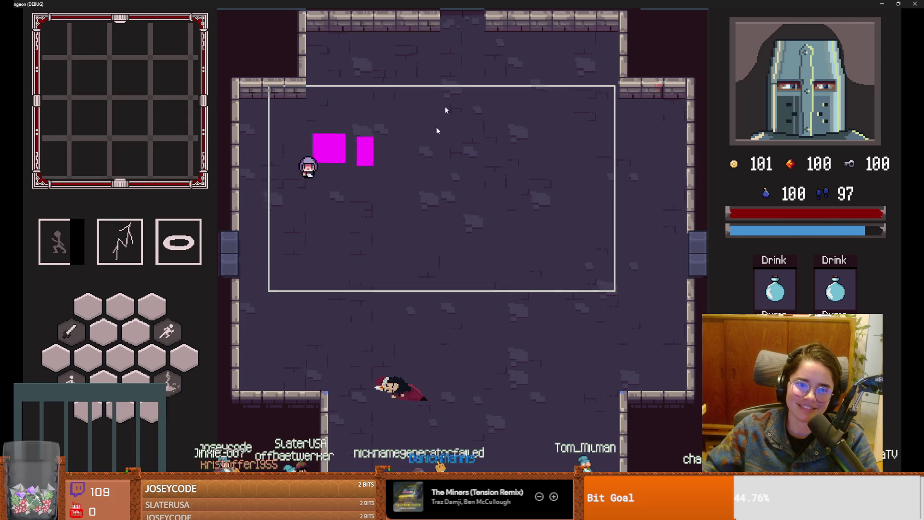
{"action": "left_click", "coordinate": [498, 280]}
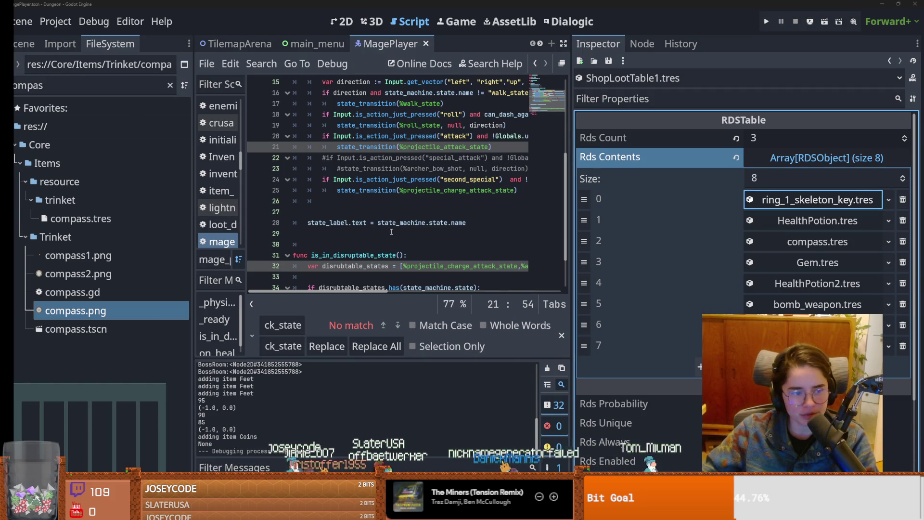
- Open the Mage's roll_state.gd script from the scene tree and widen the script editor
{"action": "left_click", "coordinate": [24, 44]}
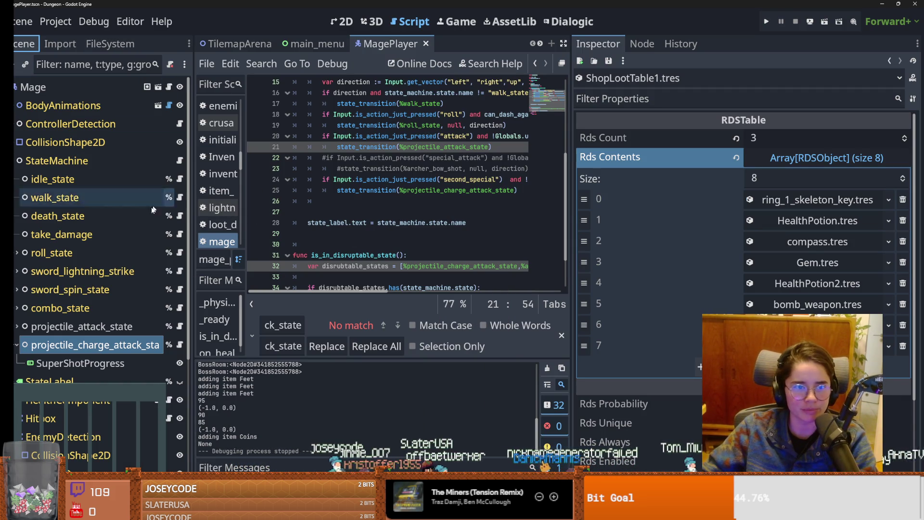
{"action": "left_click", "coordinate": [180, 253]}
{"action": "left_click_drag", "start_coordinate": [576, 249], "coordinate": [759, 251]}
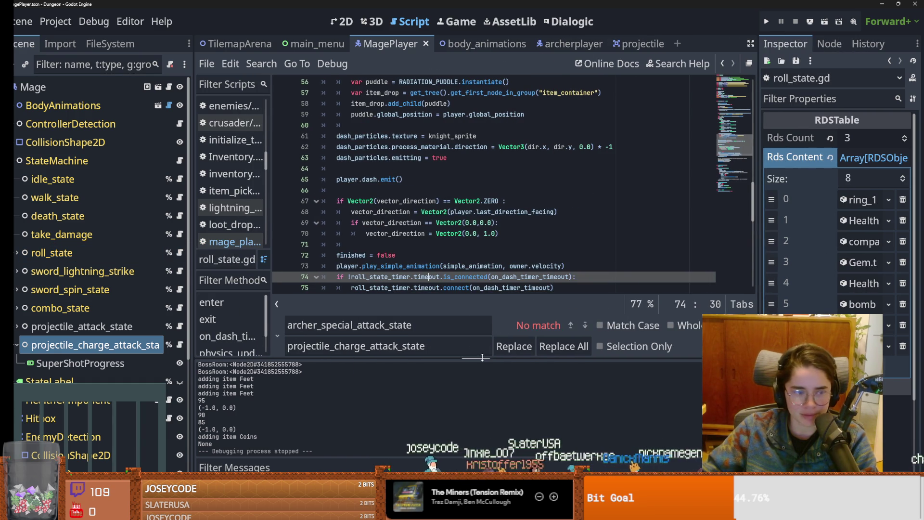
{"action": "scroll", "coordinate": [451, 206], "scroll_direction": "up", "scroll_amount": 5}
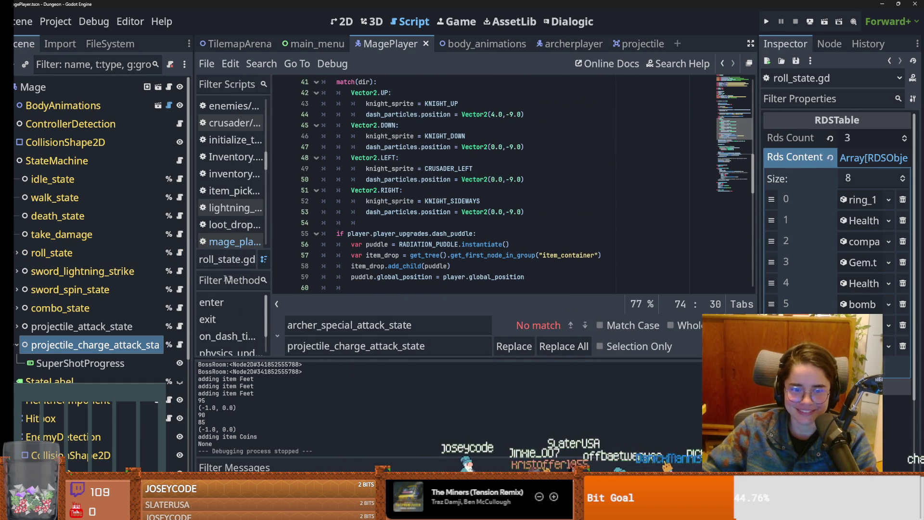
{"action": "mouse_move", "coordinate": [212, 359]}
{"action": "left_mouse_down"}
{"action": "mouse_move", "coordinate": [212, 464]}
{"action": "mouse_move", "coordinate": [213, 359]}
{"action": "left_mouse_up"}
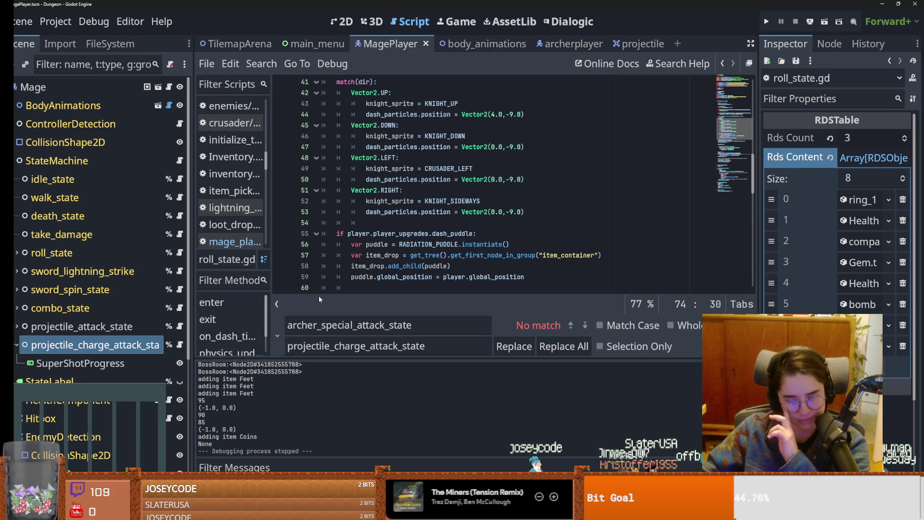
{"action": "scroll", "coordinate": [442, 243], "scroll_direction": "up", "scroll_amount": 10}
{"action": "scroll", "coordinate": [441, 243], "scroll_direction": "up", "scroll_amount": 4}
- Review the code around the KNIGHT_DOWN constant, then view the MagePlayer.tscn diff in GitHub Desktop
{"action": "double_click", "coordinate": [371, 160]}
{"action": "scroll", "coordinate": [385, 207], "scroll_direction": "down", "scroll_amount": 11}
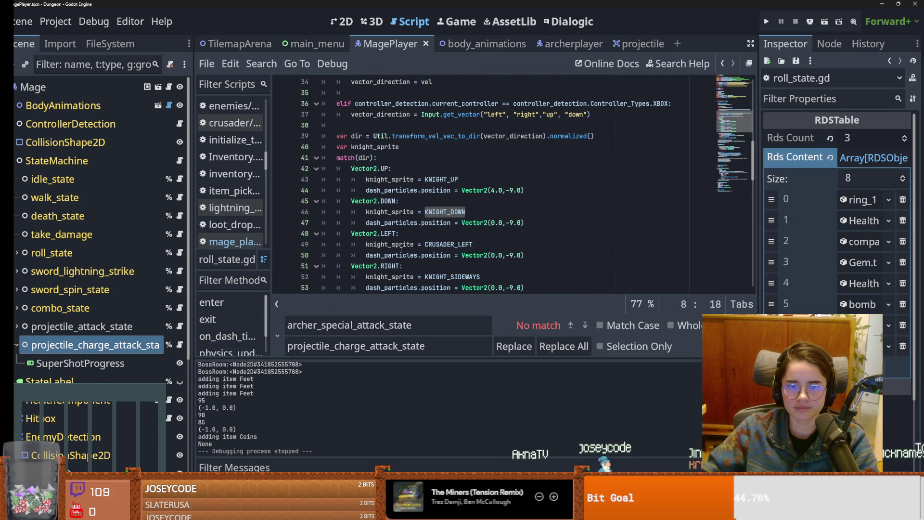
{"action": "scroll", "coordinate": [401, 249], "scroll_direction": "up", "scroll_amount": 10}
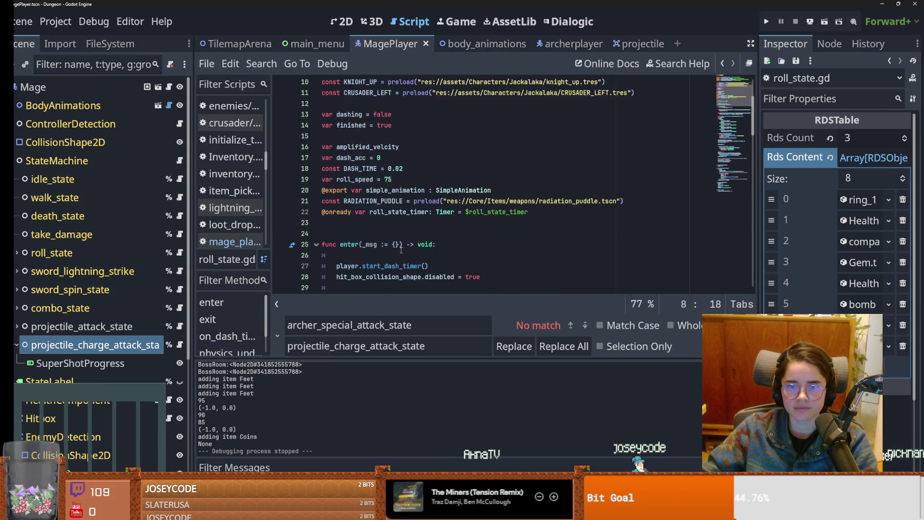
{"action": "scroll", "coordinate": [401, 249], "scroll_direction": "up", "scroll_amount": 1}
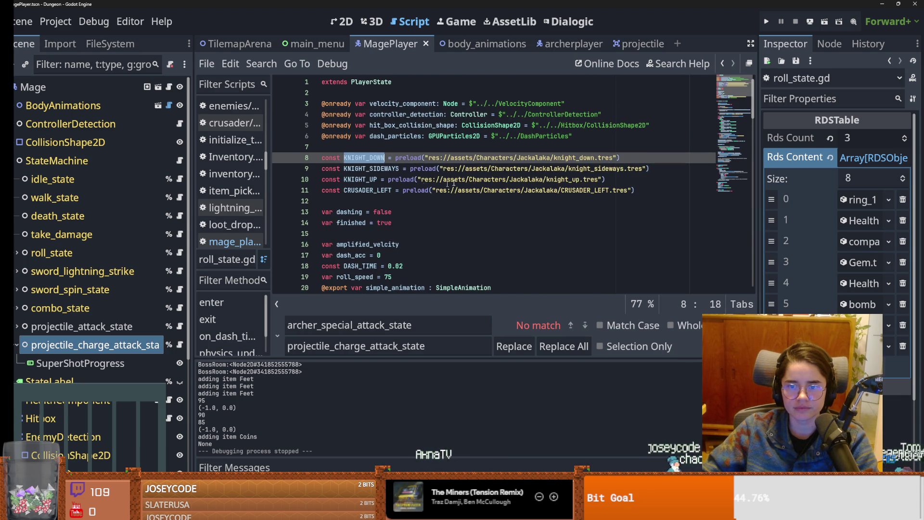
{"action": "mouse_move", "coordinate": [475, 170]}
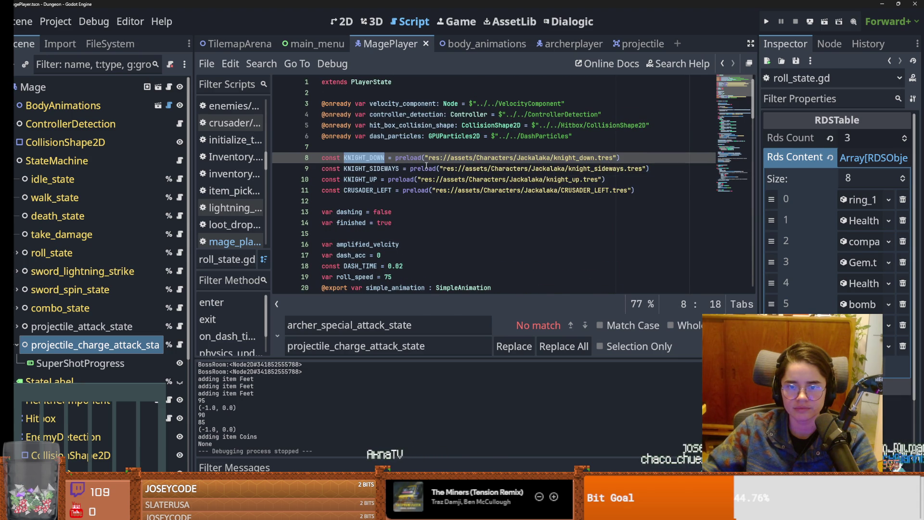
{"action": "mouse_move", "coordinate": [426, 165]}
{"action": "scroll", "coordinate": [404, 256], "scroll_direction": "down", "scroll_amount": 9}
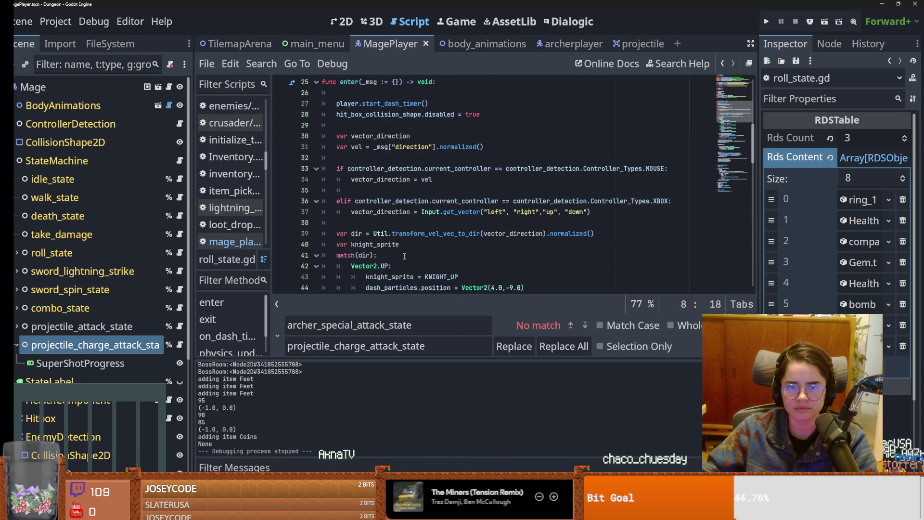
{"action": "scroll", "coordinate": [383, 292], "scroll_direction": "up", "scroll_amount": 1}
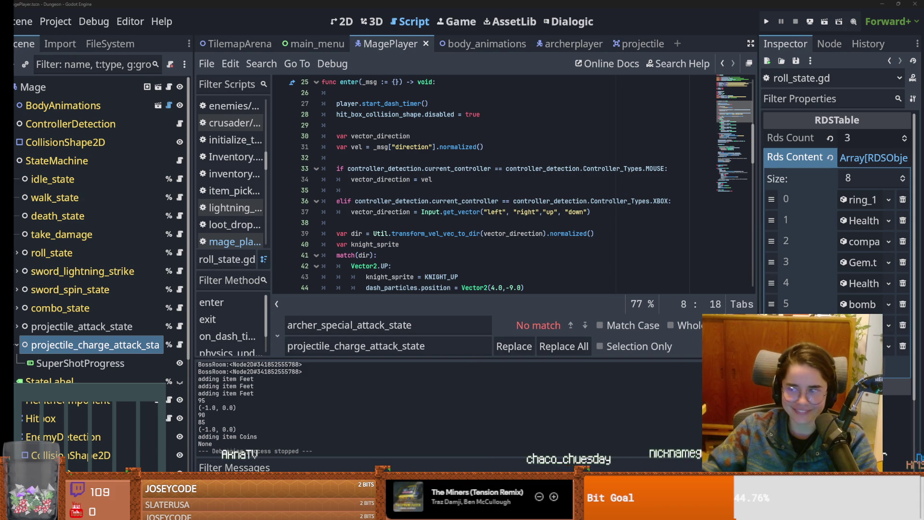
{"action": "key", "text": "alt+Tab"}
{"action": "left_click", "coordinate": [73, 97]}
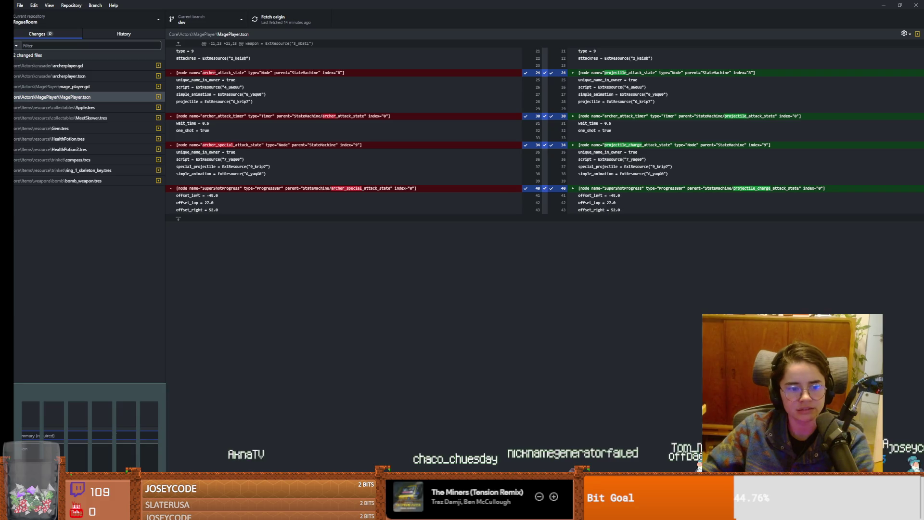
- Commit the 12 changed files to dev with a summary message, then return to roll_state.gd in Godot
{"action": "left_click", "coordinate": [22, 436]}
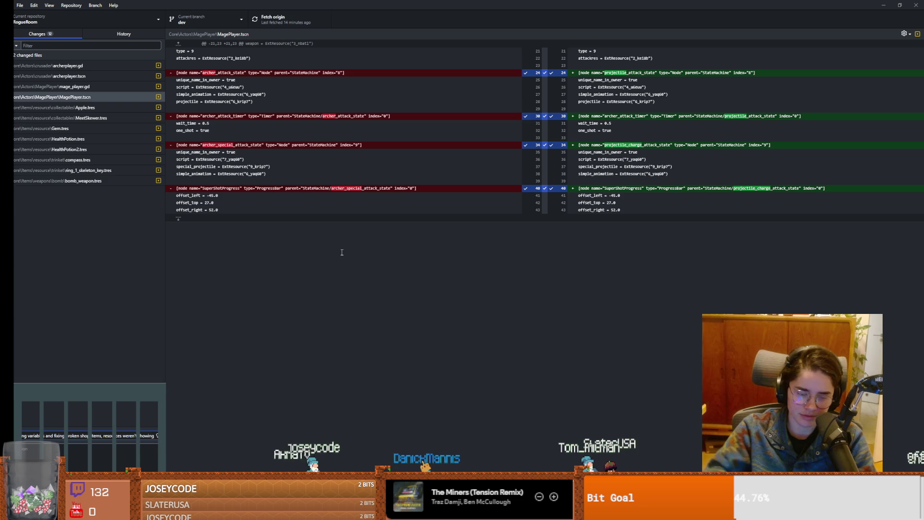
{"action": "key", "text": "ctrl+Return"}
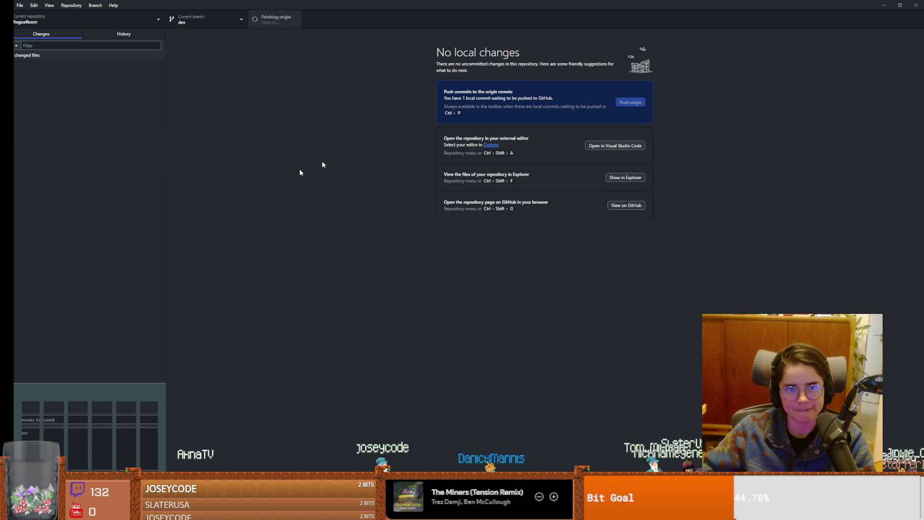
{"action": "key", "text": "alt+Tab"}
{"action": "left_click", "coordinate": [515, 244]}
- Save the scene and revisit the Vector2.UP case on line 42 and knight_sprite on line 40
{"action": "key", "text": "ctrl+s"}
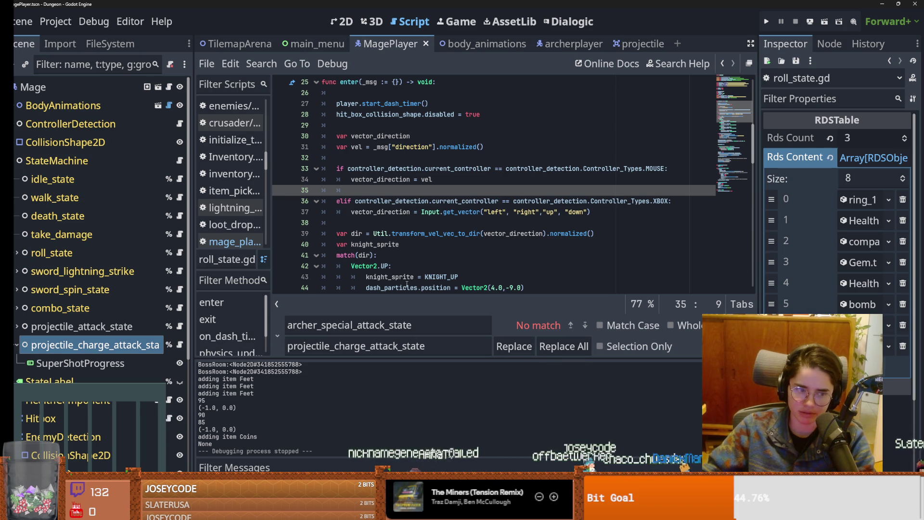
{"action": "left_click", "coordinate": [417, 269]}
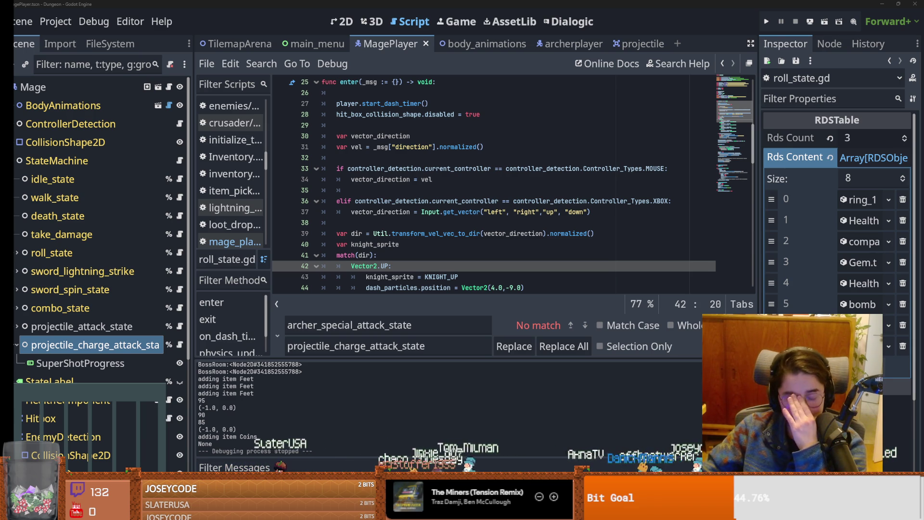
{"action": "left_click", "coordinate": [634, 243]}
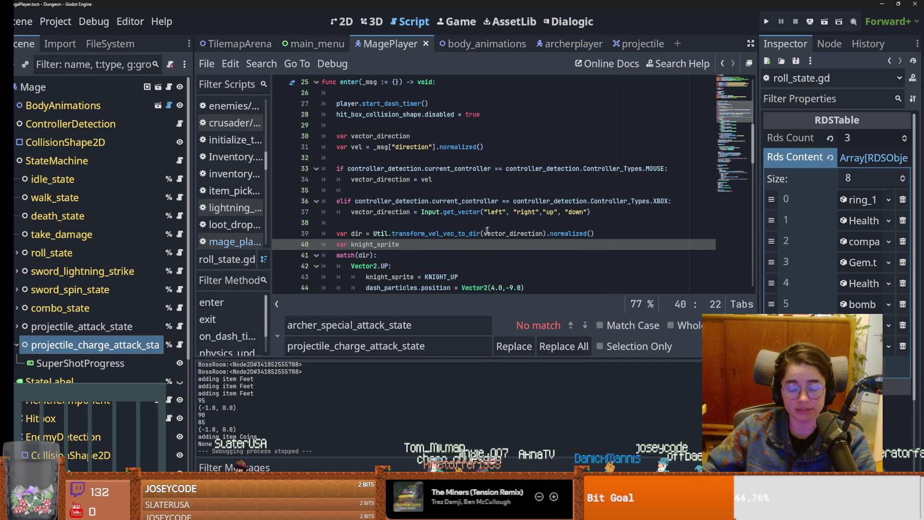
{"action": "scroll", "coordinate": [400, 268], "scroll_direction": "up", "scroll_amount": 6}
{"action": "scroll", "coordinate": [400, 267], "scroll_direction": "down", "scroll_amount": 4}
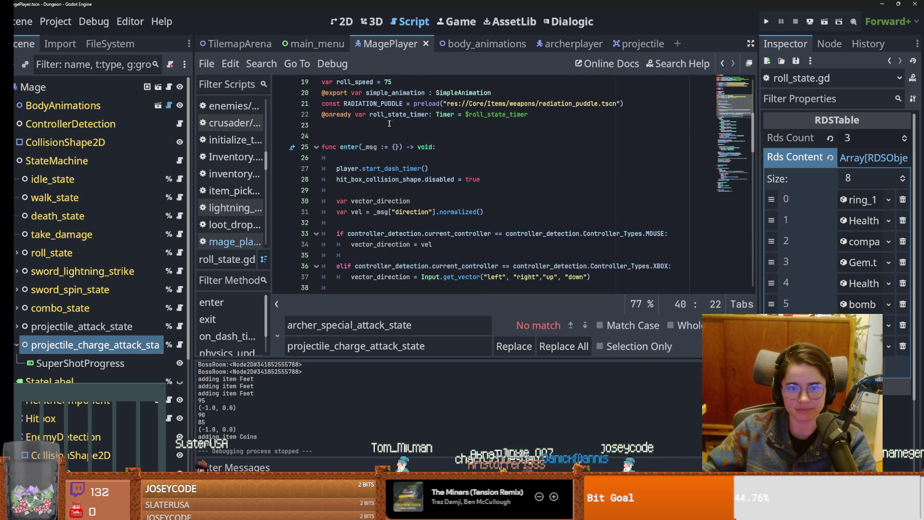
- Save the MagePlayer scene with its roll_state.gd edits, then bring up the Windows Start menu
{"action": "left_click", "coordinate": [577, 114]}
{"action": "key", "text": "ctrl+s"}
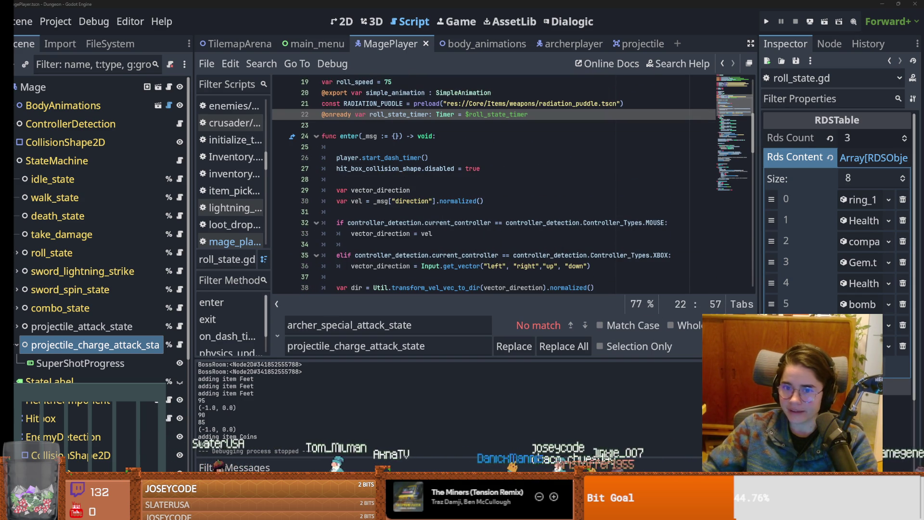
{"action": "left_click", "coordinate": [602, 244]}
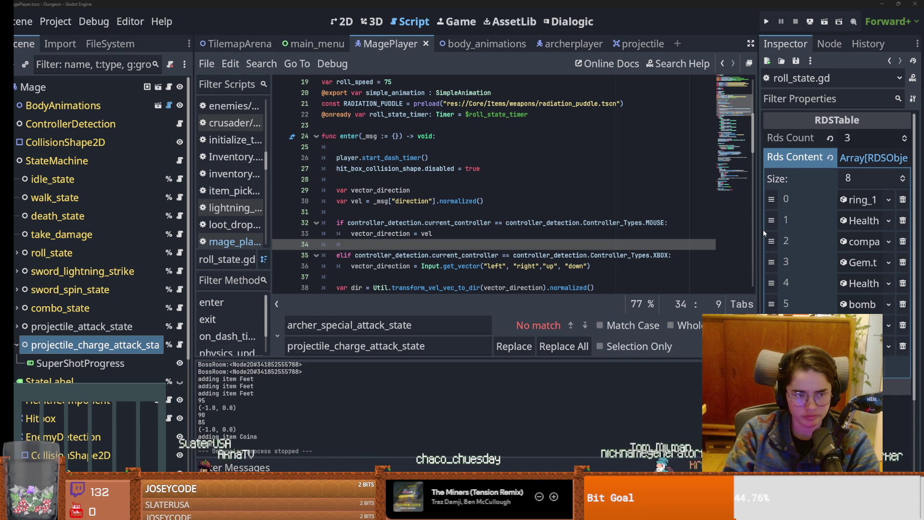
{"action": "key", "text": "super"}
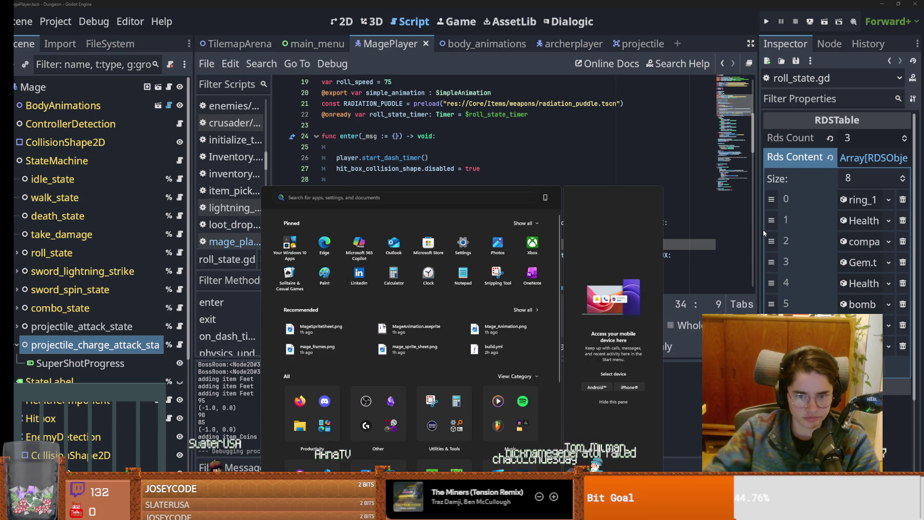
- Launch Disco Elysium from the Windows Start menu
{"action": "key", "text": "Escape"}
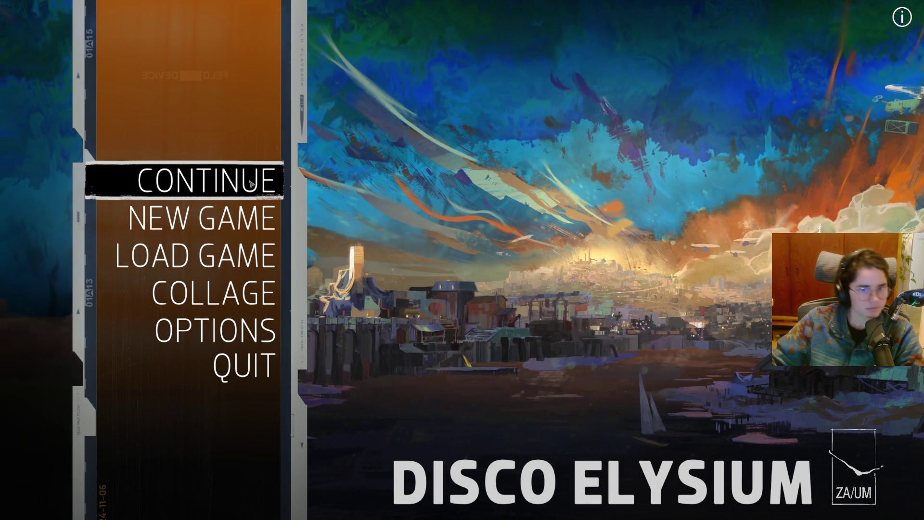
- Continue the most recent Disco Elysium save from the main menu
{"action": "left_click", "coordinate": [190, 178]}
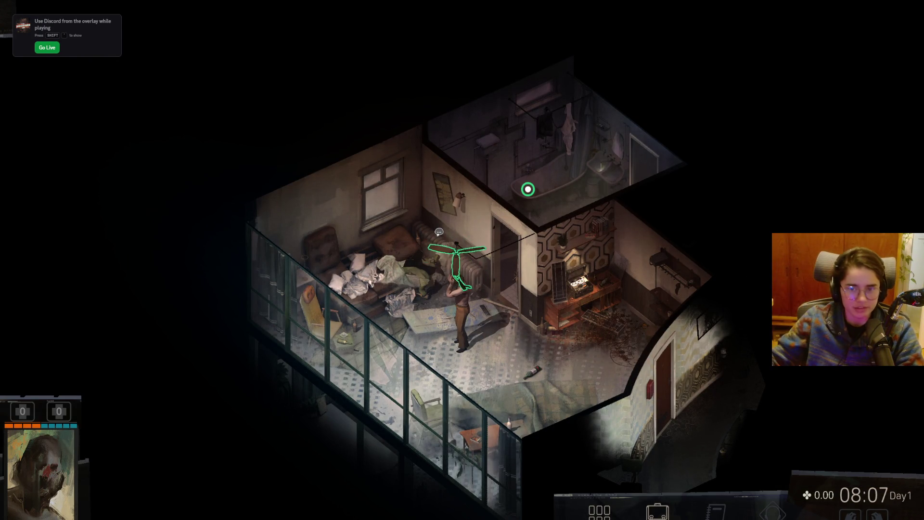
- Pause the game, look over the Settings list under OPTIONS, and resume play
{"action": "scroll", "coordinate": [480, 328], "scroll_direction": "up", "scroll_amount": 5}
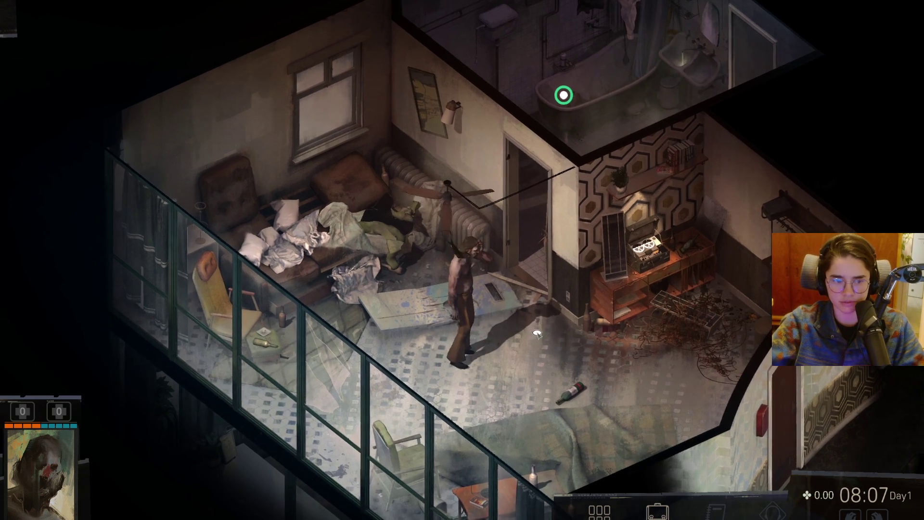
{"action": "key", "text": "Escape"}
{"action": "left_click", "coordinate": [231, 332]}
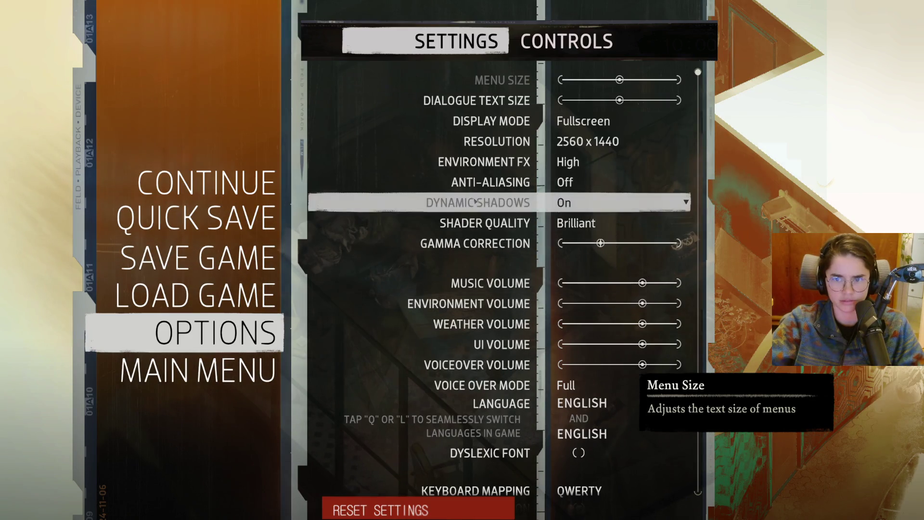
{"action": "key", "text": "Escape"}
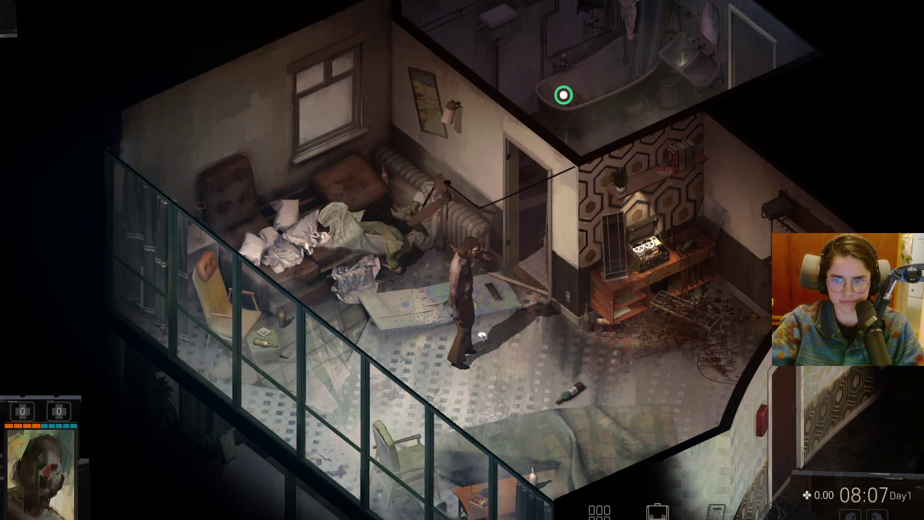
- Walk the detective past the mattress and bottle across the room to the doorway
{"action": "key", "text": "a"}
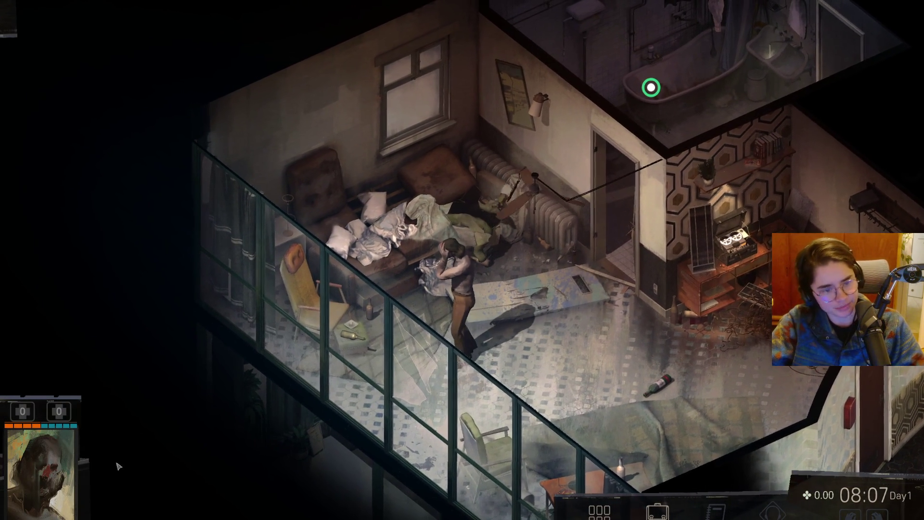
{"action": "left_click", "coordinate": [560, 289]}
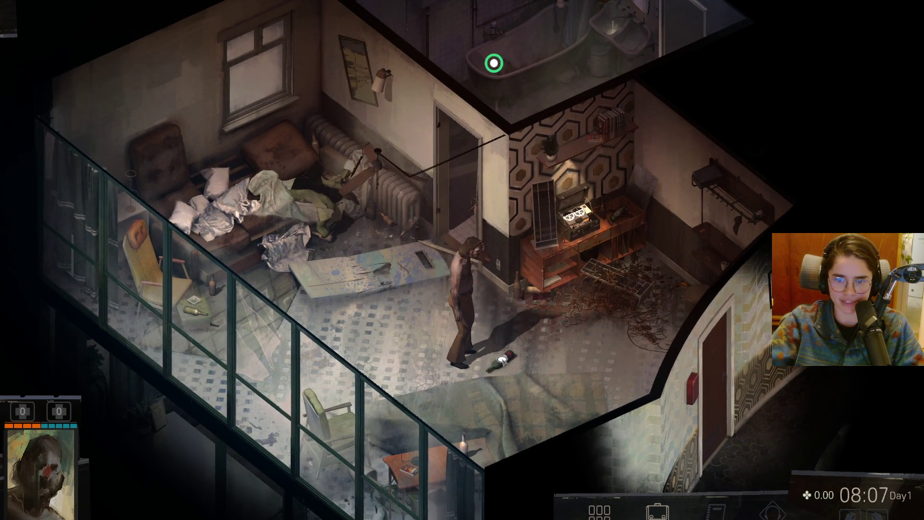
{"action": "left_click", "coordinate": [504, 359]}
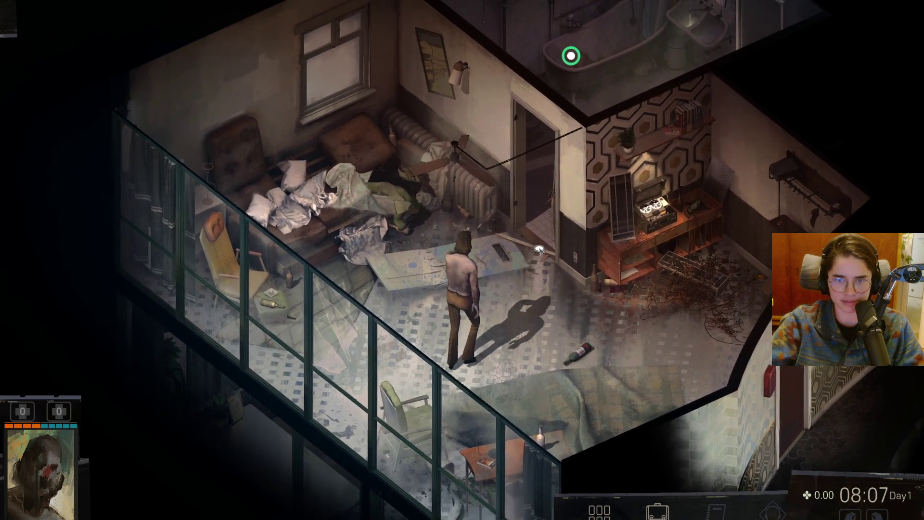
{"action": "left_click", "coordinate": [539, 249]}
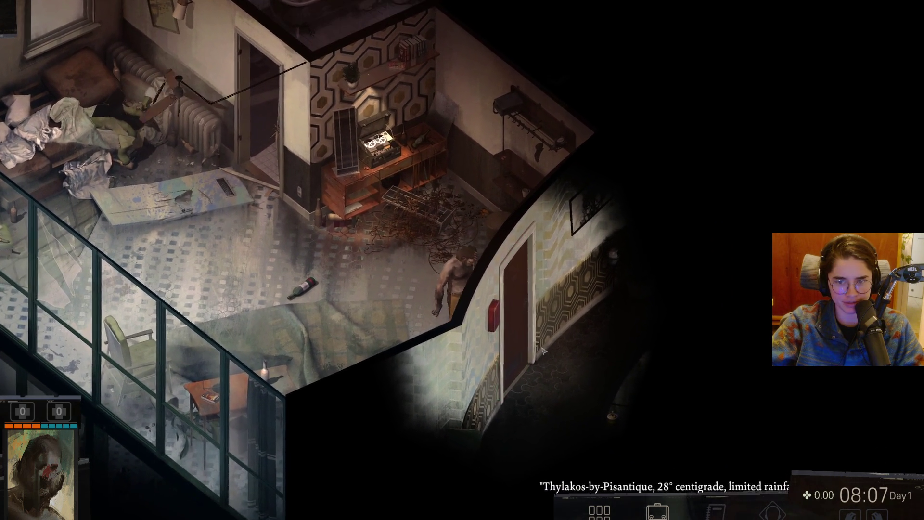
- Step out into the hallway and back, highlighting all interactable objects in the room
{"action": "left_click", "coordinate": [529, 346]}
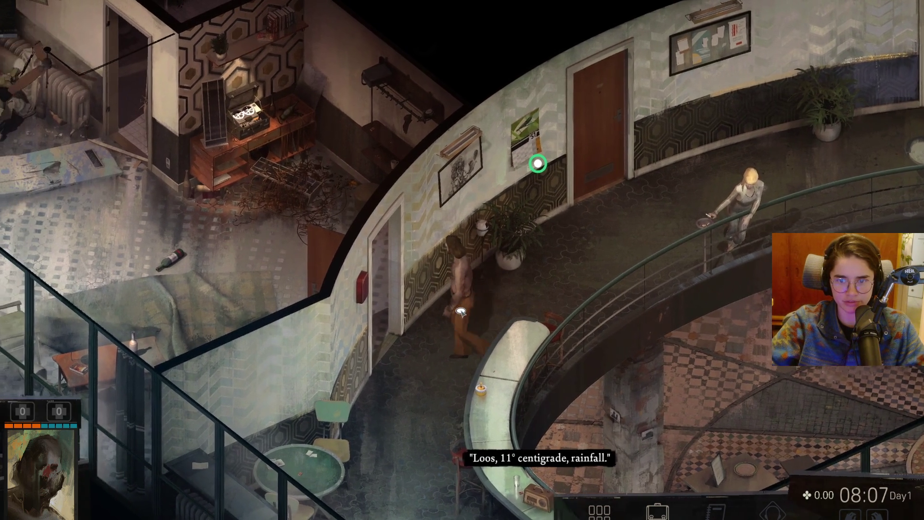
{"action": "left_click", "coordinate": [461, 312]}
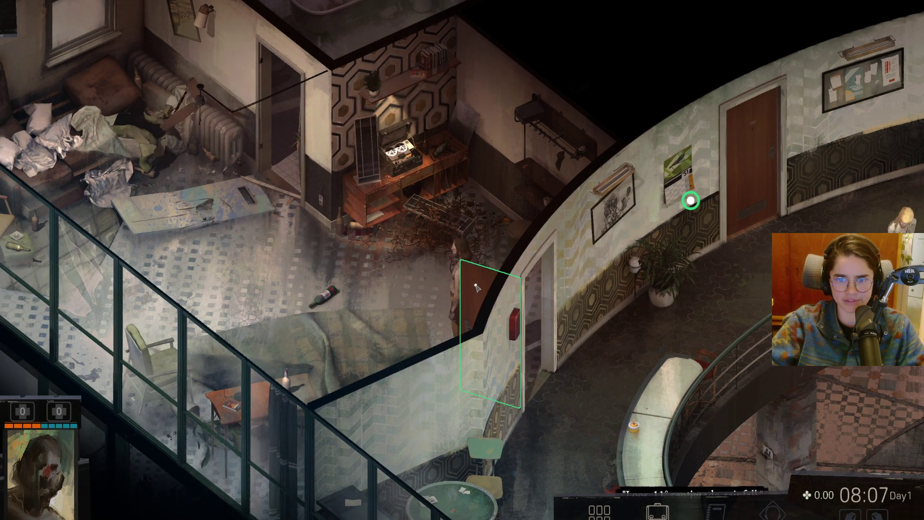
{"action": "key", "text": "Tab"}
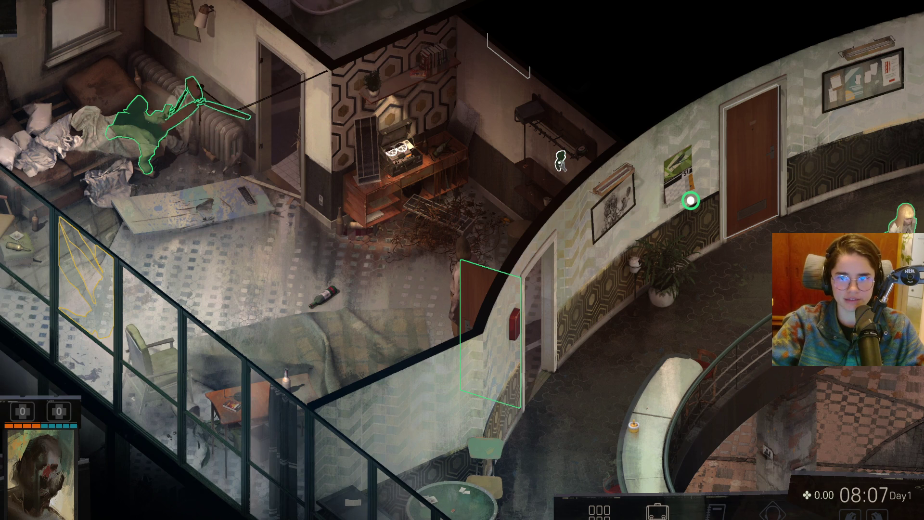
{"action": "left_click", "coordinate": [510, 208]}
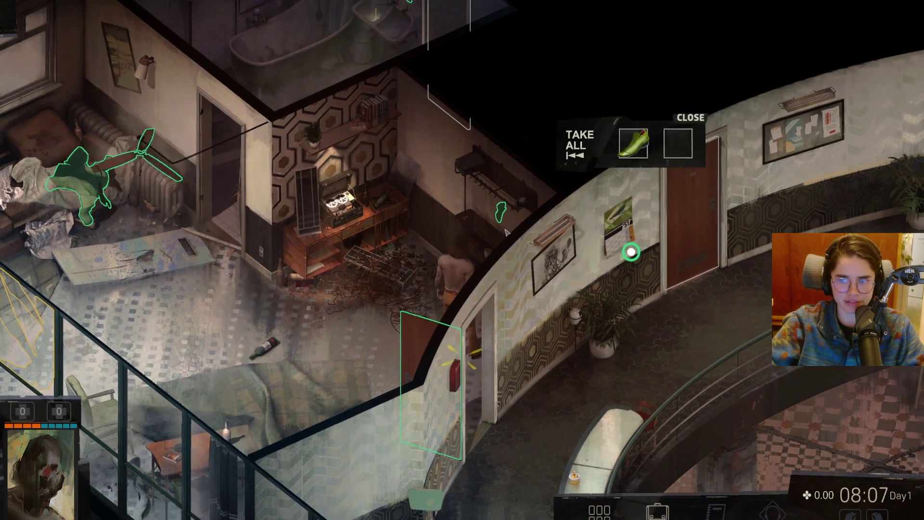
- Search the coat hanger and take the Green Shoe (Left Foot)
{"action": "left_click", "coordinate": [551, 194]}
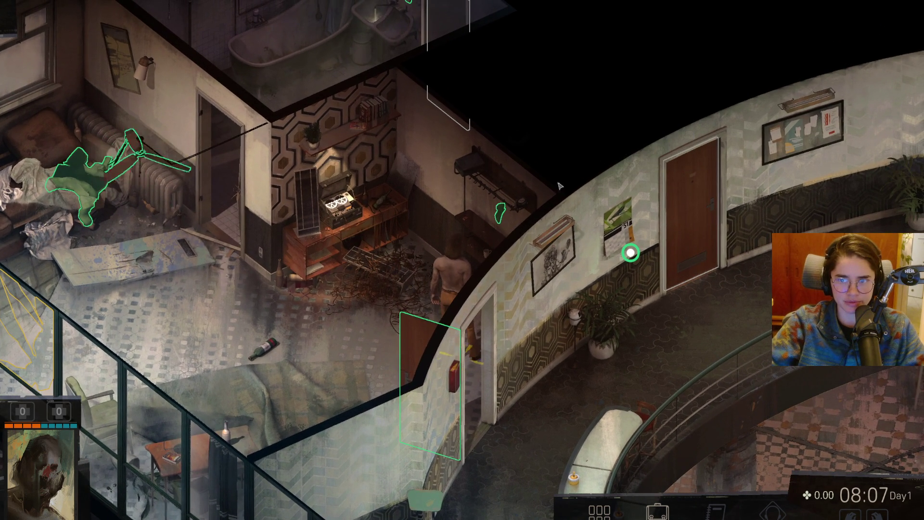
{"action": "left_click", "coordinate": [631, 252]}
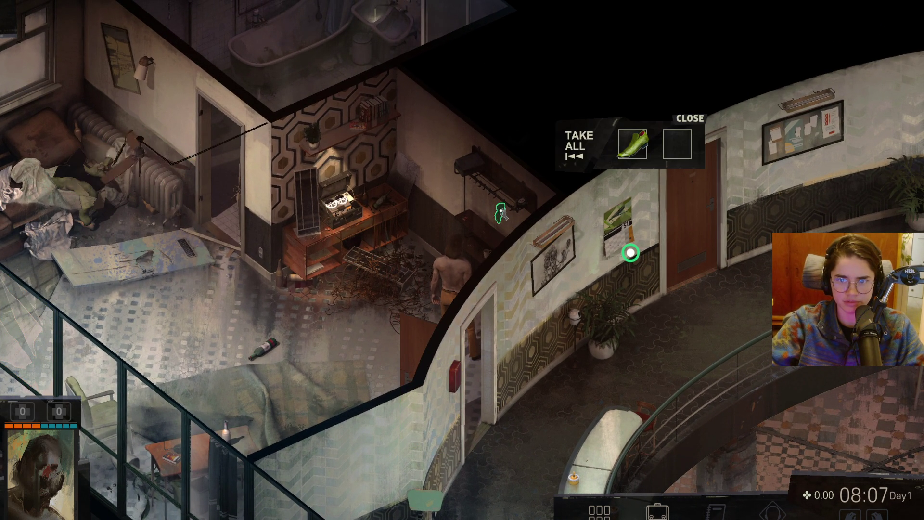
{"action": "key", "text": "Tab"}
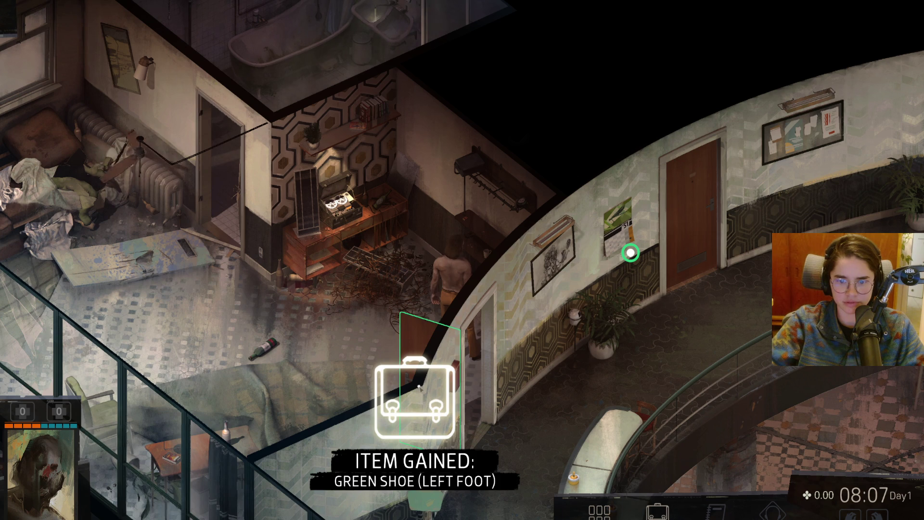
{"action": "left_click", "coordinate": [469, 394]}
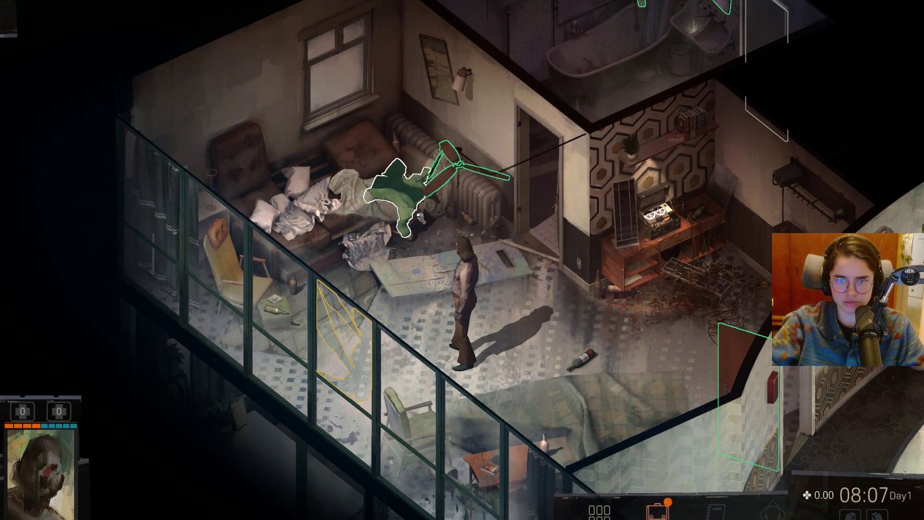
- Take the item from the radiator clothes pile, inspect the ceiling fan, and fail grabbing its tie
{"action": "left_click", "coordinate": [421, 217]}
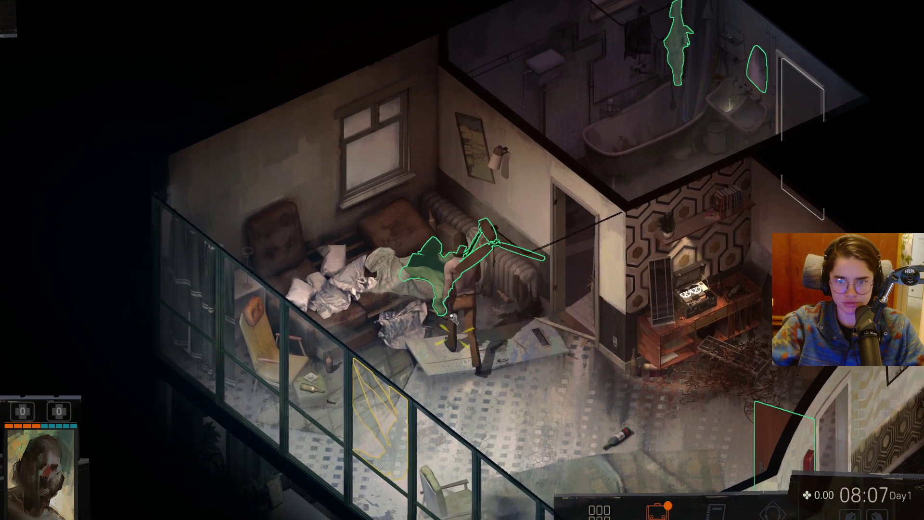
{"action": "left_click", "coordinate": [584, 234]}
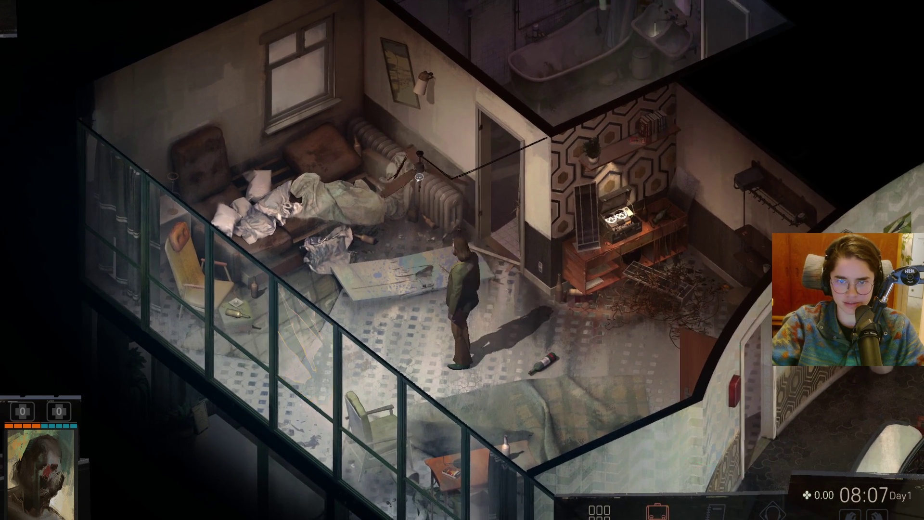
{"action": "left_click", "coordinate": [419, 177]}
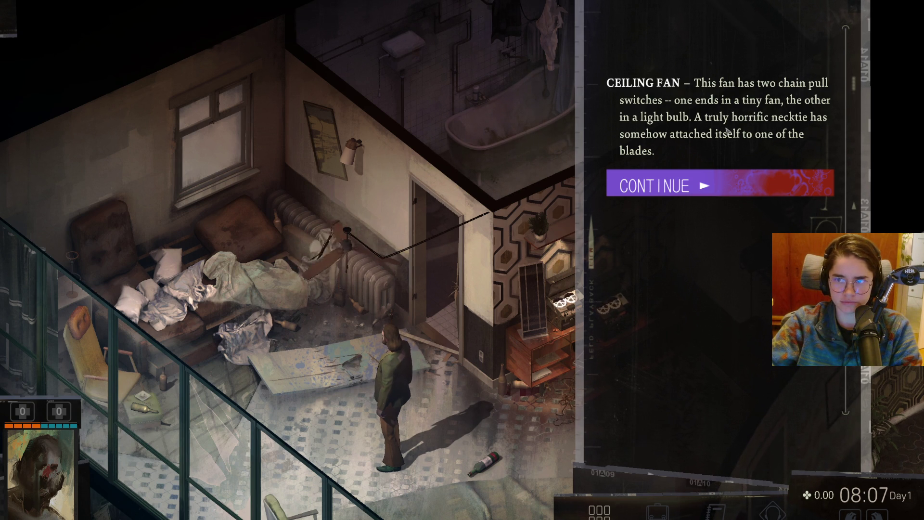
{"action": "left_click", "coordinate": [703, 186]}
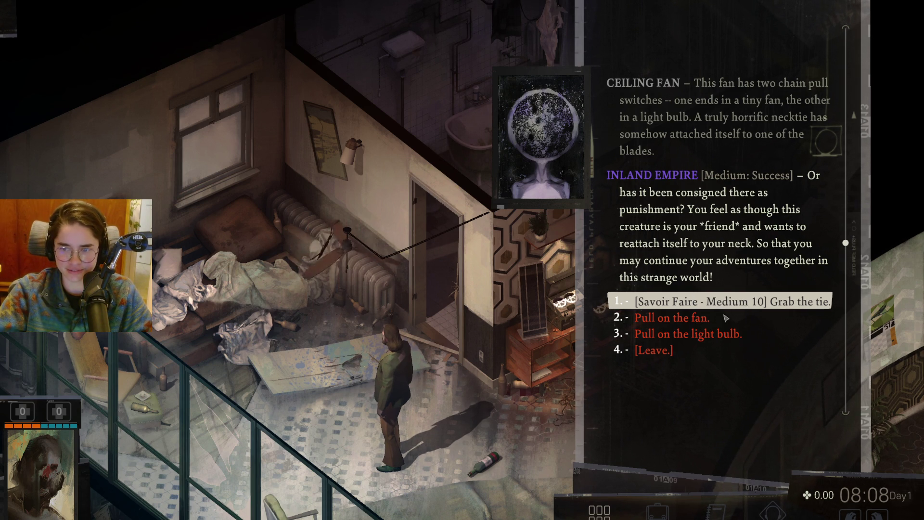
{"action": "left_click", "coordinate": [697, 310]}
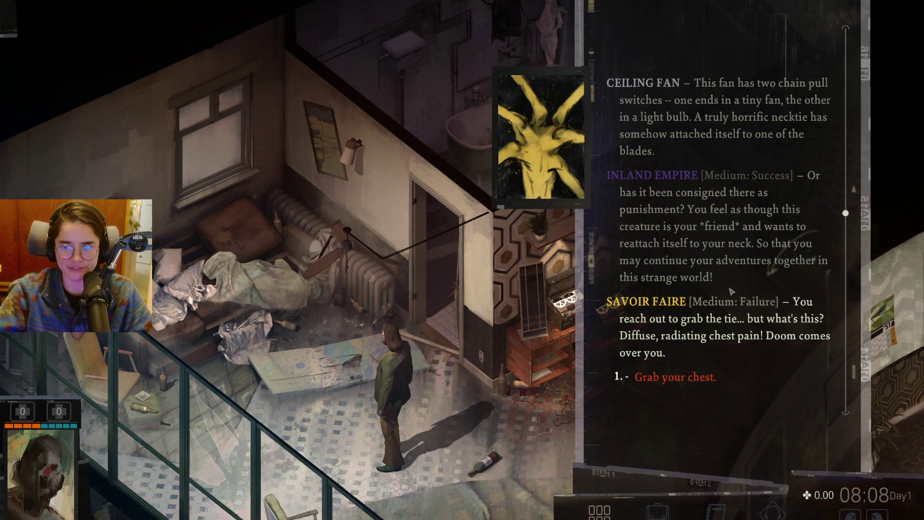
{"action": "mouse_move", "coordinate": [751, 287]}
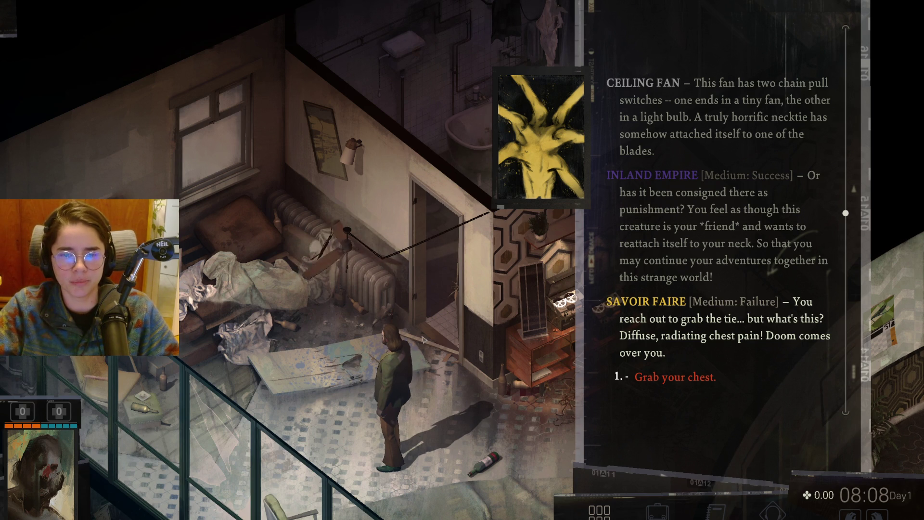
{"action": "left_click", "coordinate": [680, 379]}
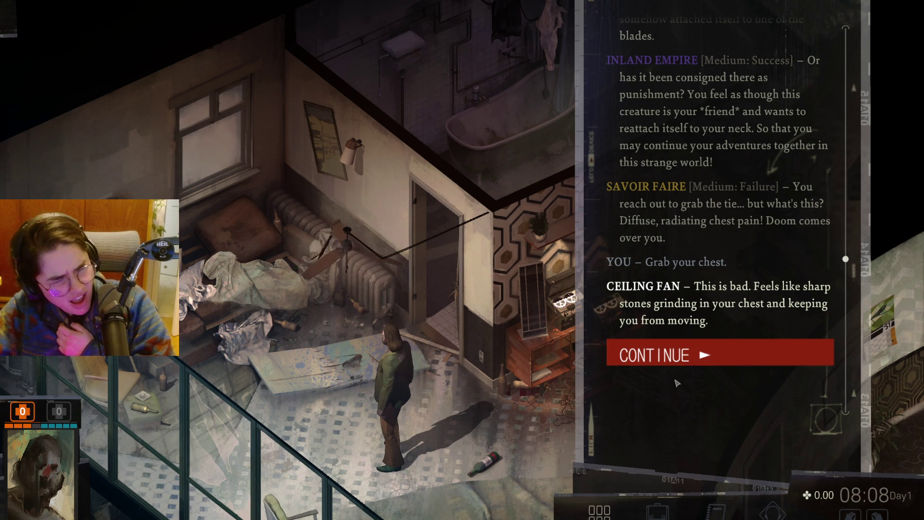
{"action": "left_click", "coordinate": [684, 359]}
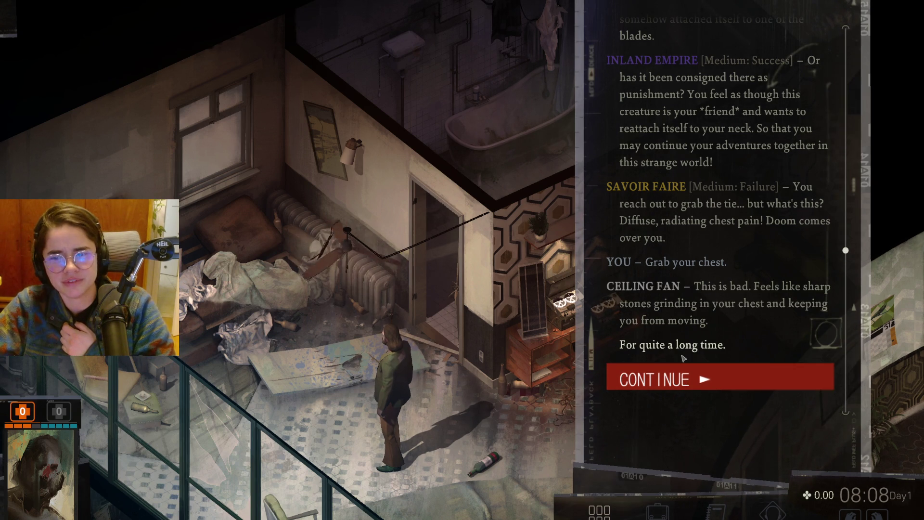
{"action": "left_click", "coordinate": [685, 382]}
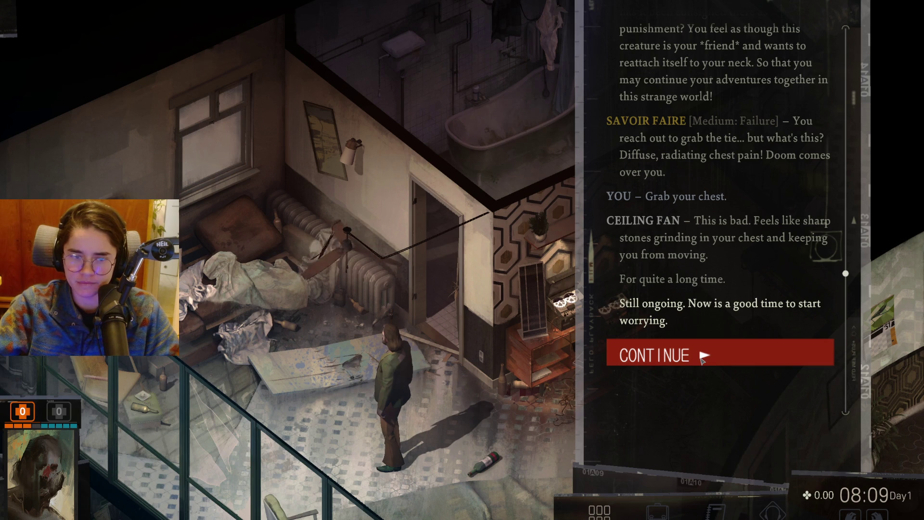
{"action": "left_click", "coordinate": [703, 357]}
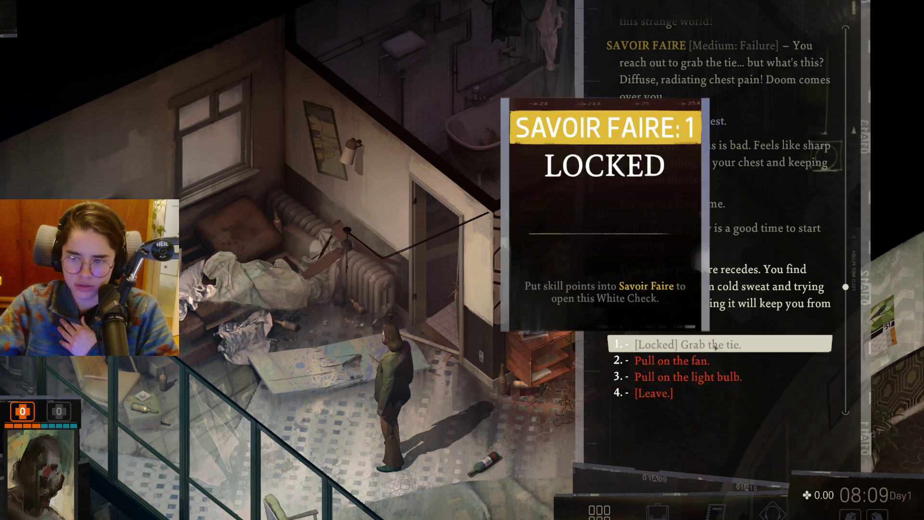
{"action": "mouse_move", "coordinate": [716, 346]}
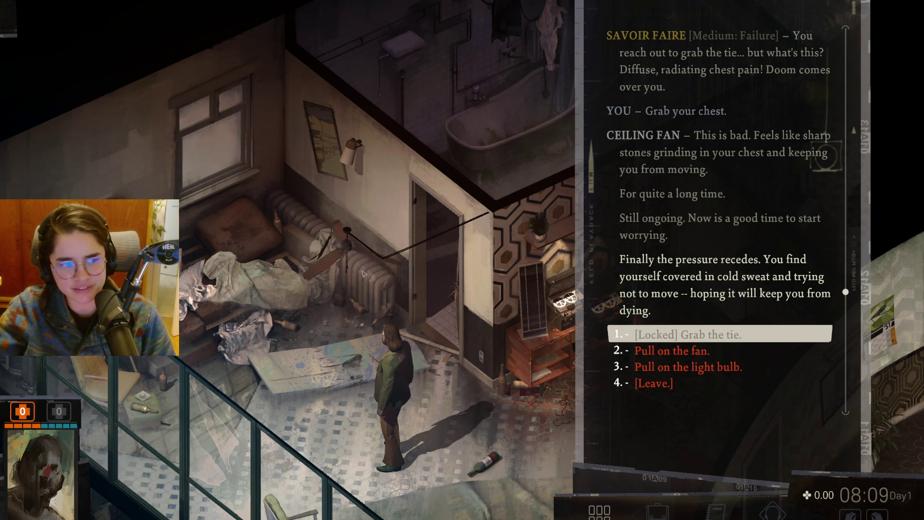
- Pull on the fan, pass Savoir Faire to grab the Horrific Necktie, then leave the conversation
{"action": "left_click", "coordinate": [683, 353]}
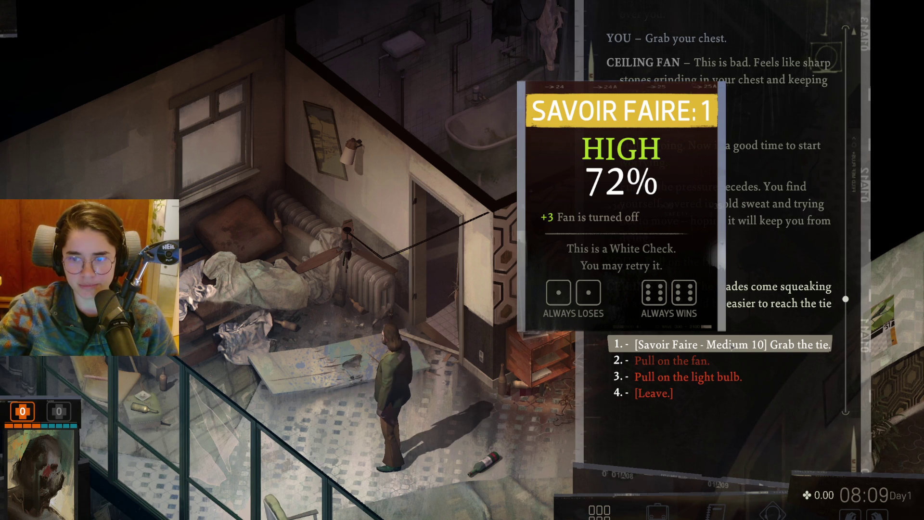
{"action": "left_click", "coordinate": [732, 345]}
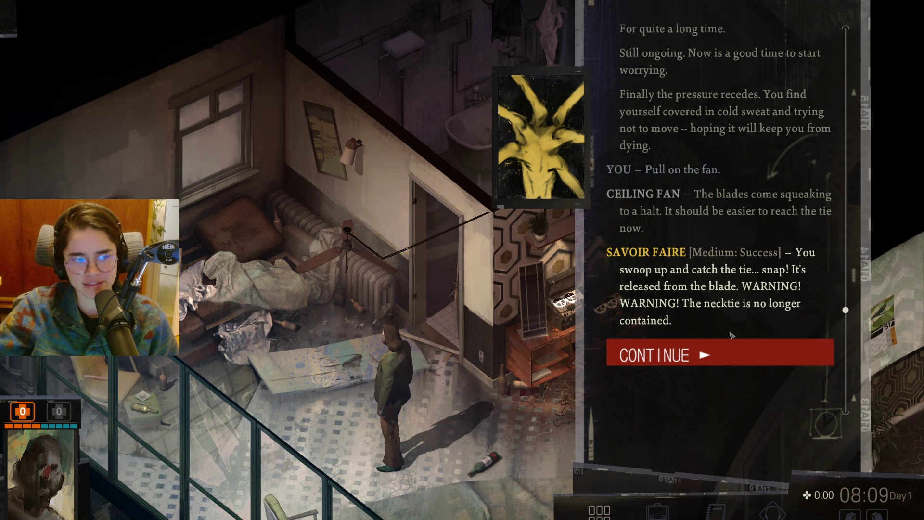
{"action": "left_click", "coordinate": [718, 355]}
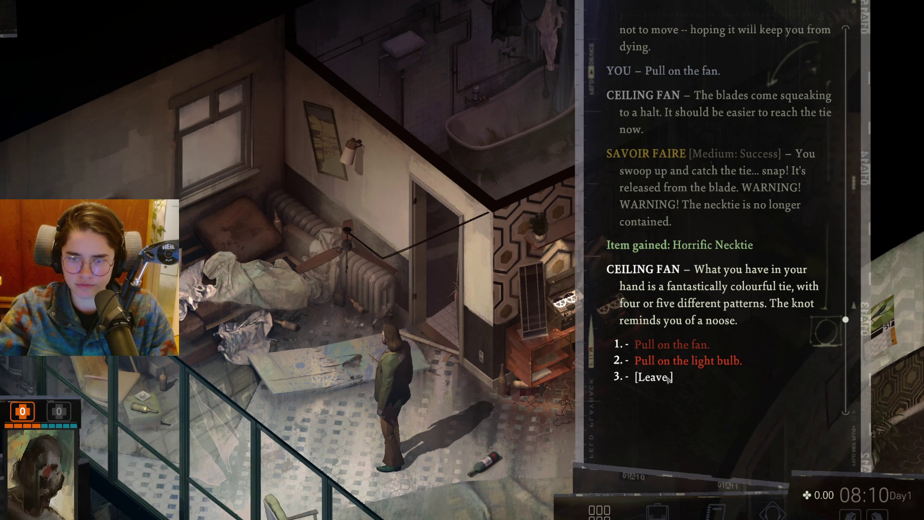
{"action": "left_click", "coordinate": [668, 380]}
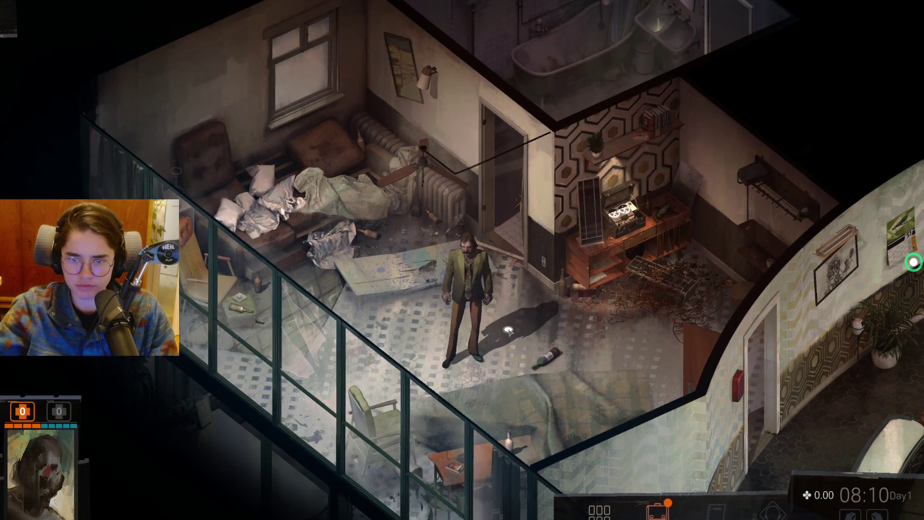
- Walk the detective into the bathroom and highlight the nearby interactable objects
{"action": "scroll", "coordinate": [514, 332], "scroll_direction": "up", "scroll_amount": 5}
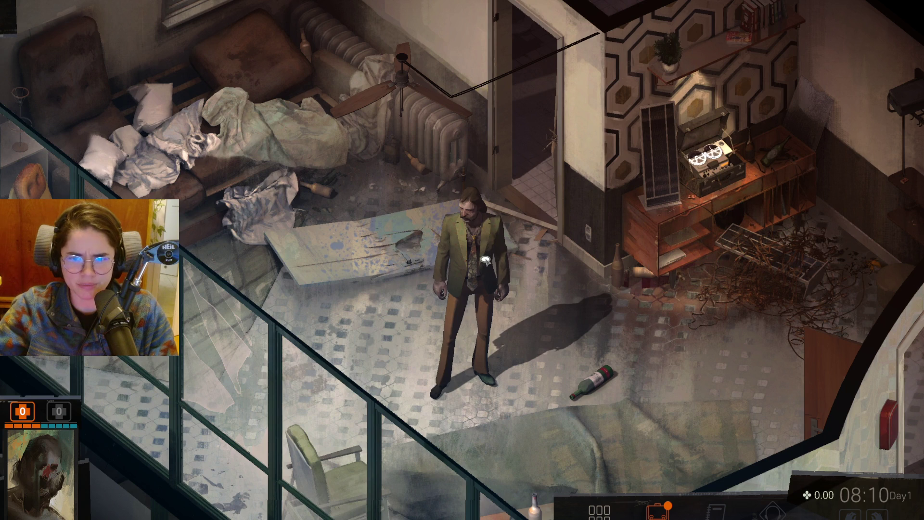
{"action": "left_click", "coordinate": [610, 272]}
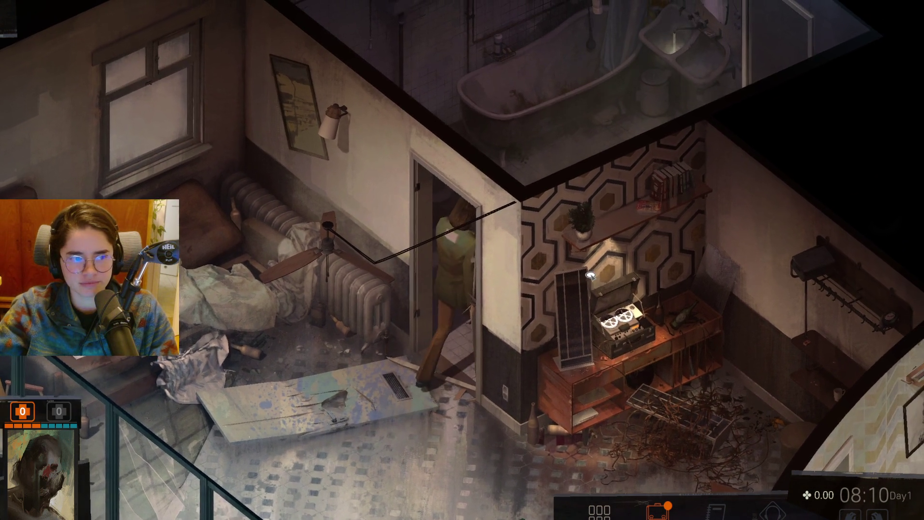
{"action": "key", "text": "Tab"}
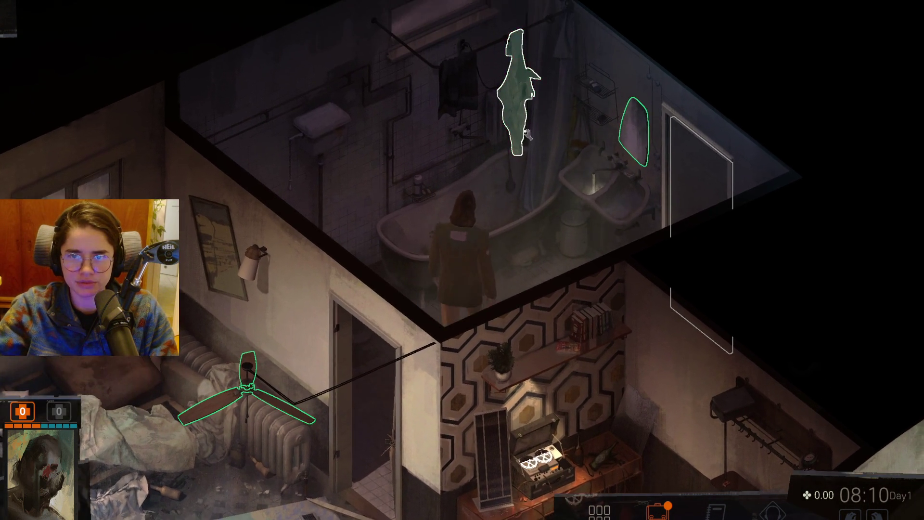
- Take the white satin shirt from the hanging cloth, then go to the mirror above the sink
{"action": "left_click", "coordinate": [499, 135]}
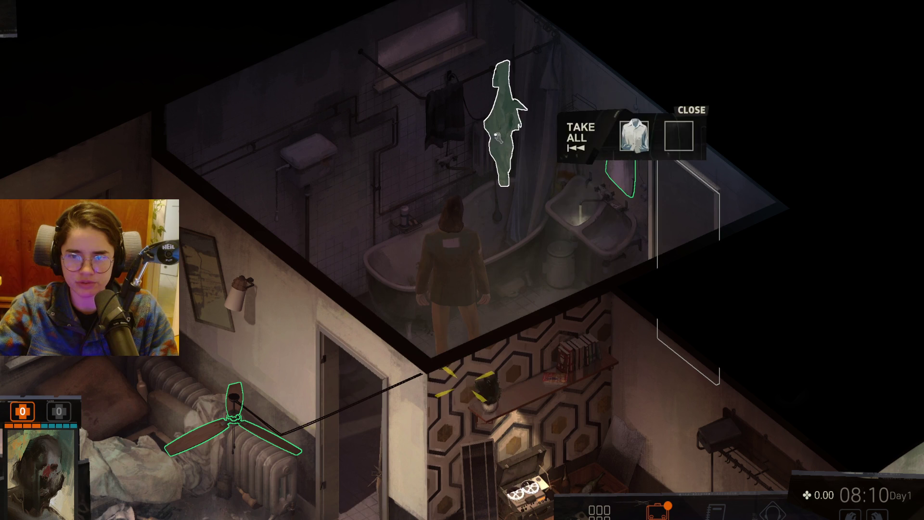
{"action": "left_click", "coordinate": [486, 231]}
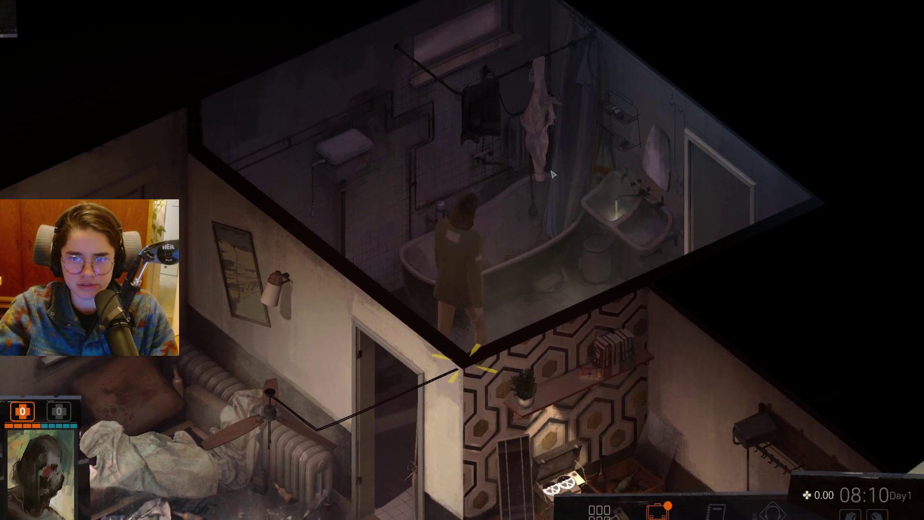
{"action": "left_click", "coordinate": [680, 142]}
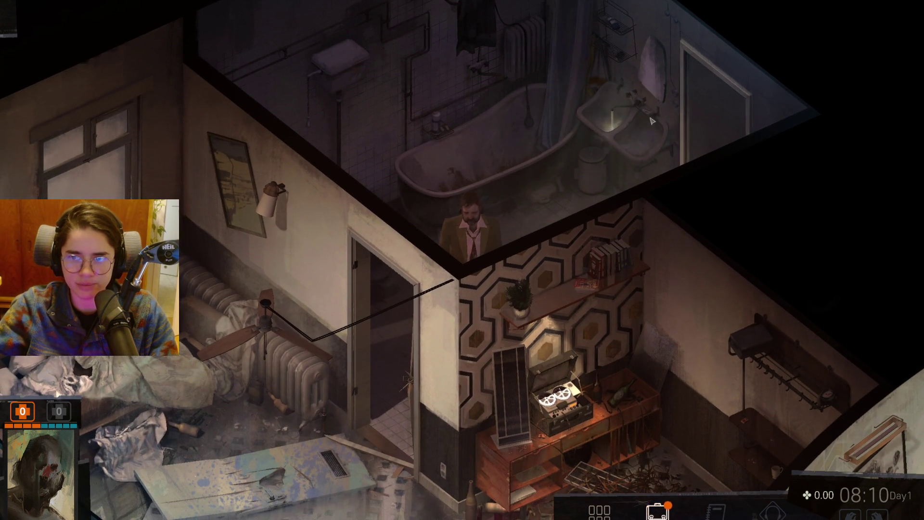
{"action": "left_click", "coordinate": [656, 79]}
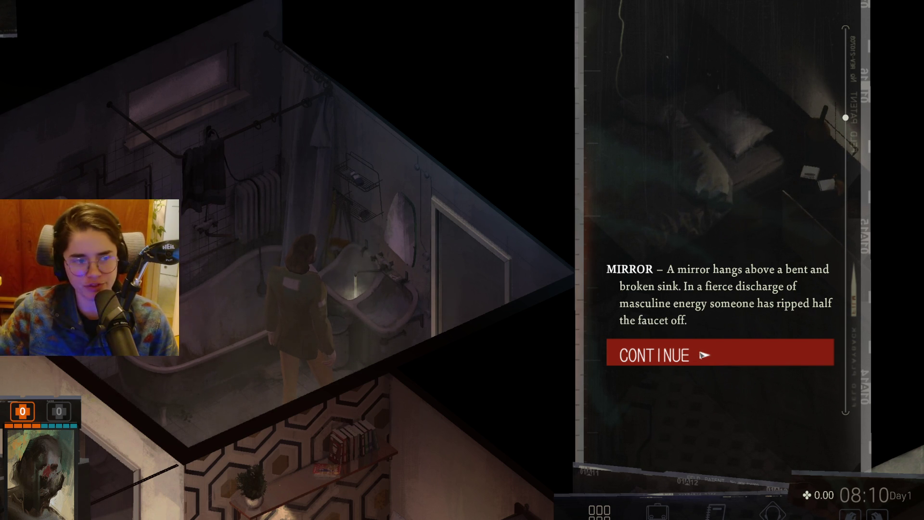
- Ask the mirror 'Really? Nothing?', then choose 'Wipe the mirror.' to trigger the Inland Empire warning
{"action": "left_click", "coordinate": [704, 355]}
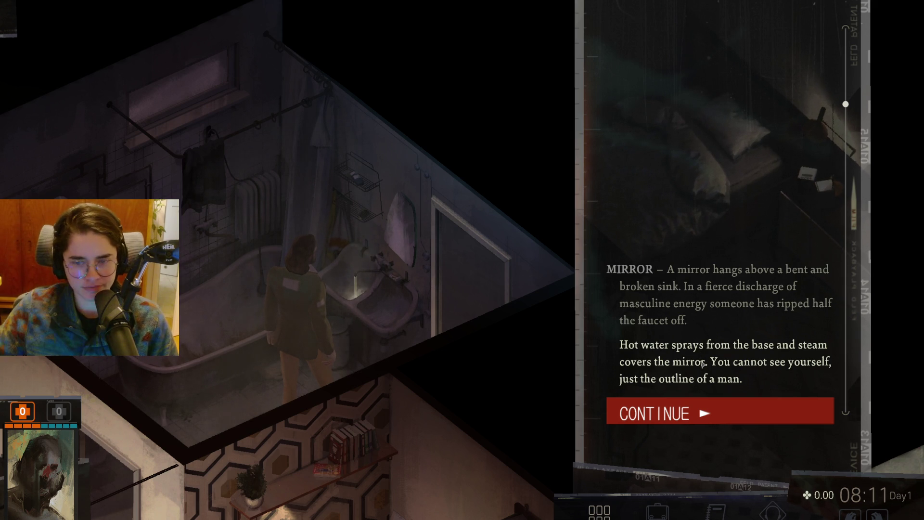
{"action": "left_click", "coordinate": [706, 414]}
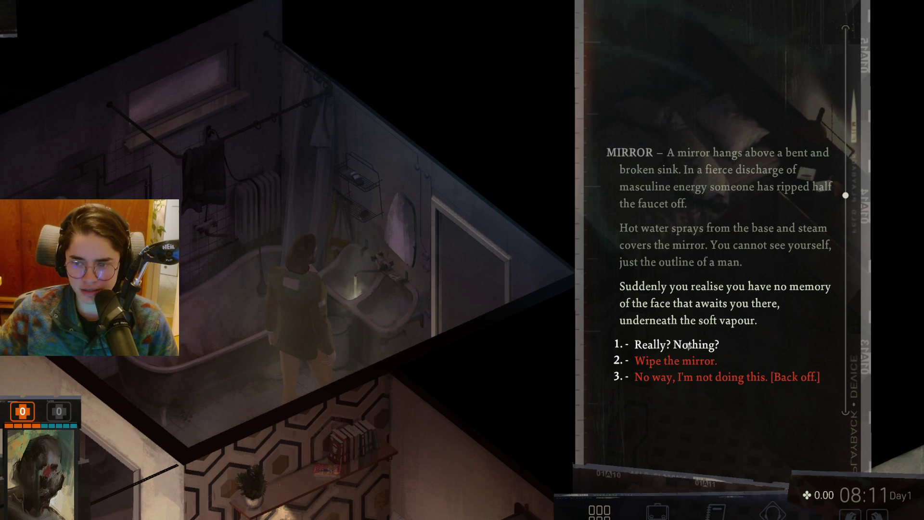
{"action": "left_click", "coordinate": [689, 345]}
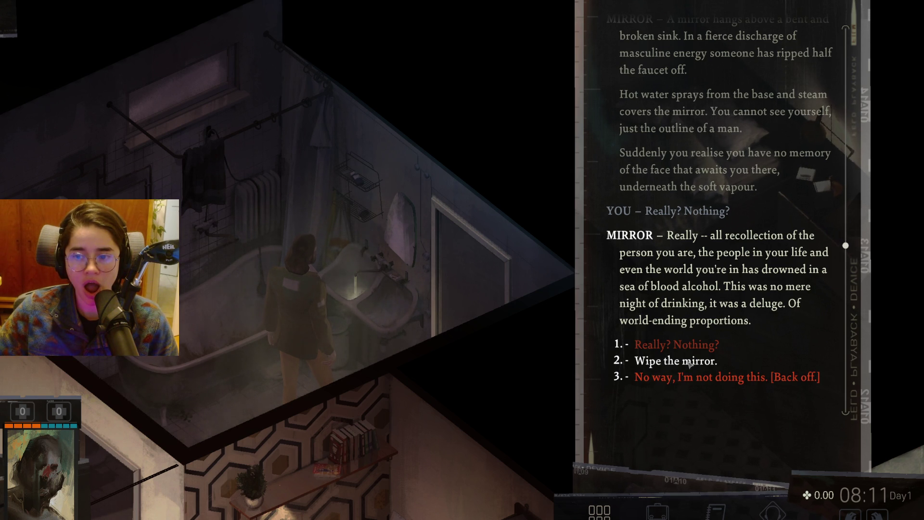
{"action": "left_click", "coordinate": [689, 362]}
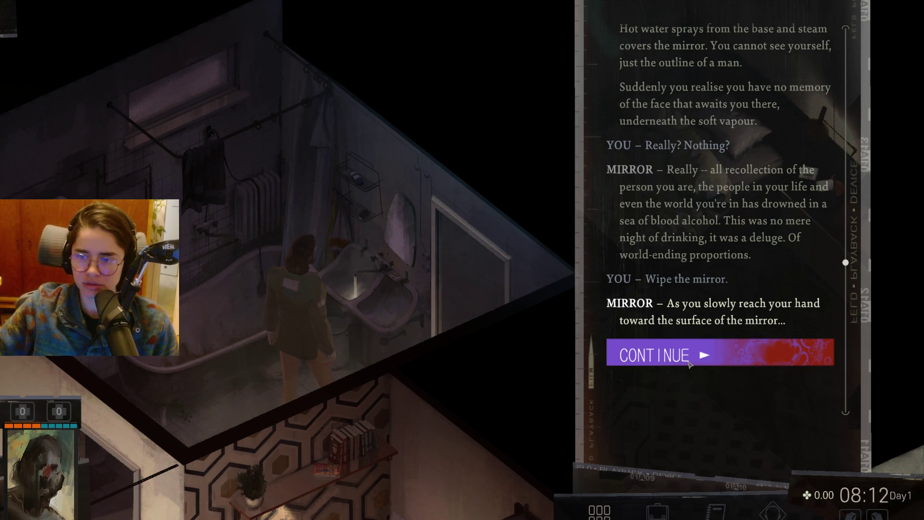
{"action": "left_click", "coordinate": [690, 362]}
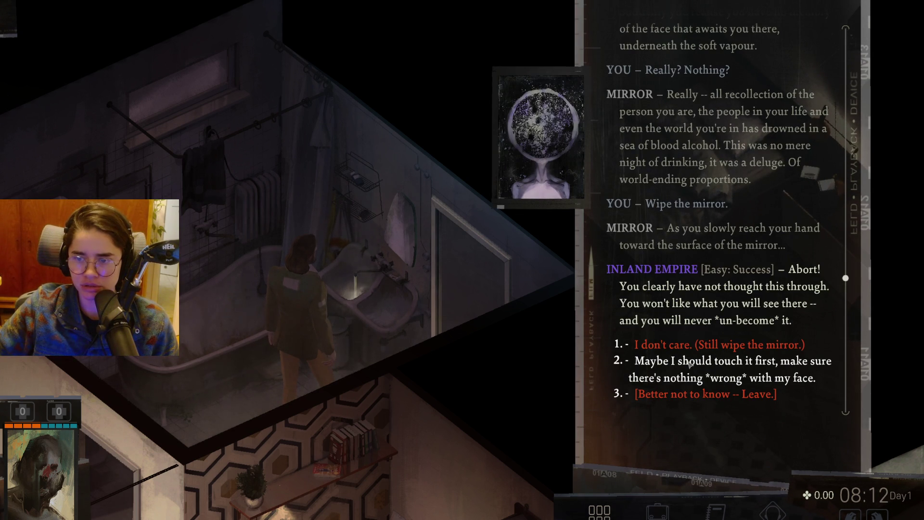
- Answer 'I don't care' and wipe the mirror anyway, revealing the reflection
{"action": "mouse_move", "coordinate": [709, 310]}
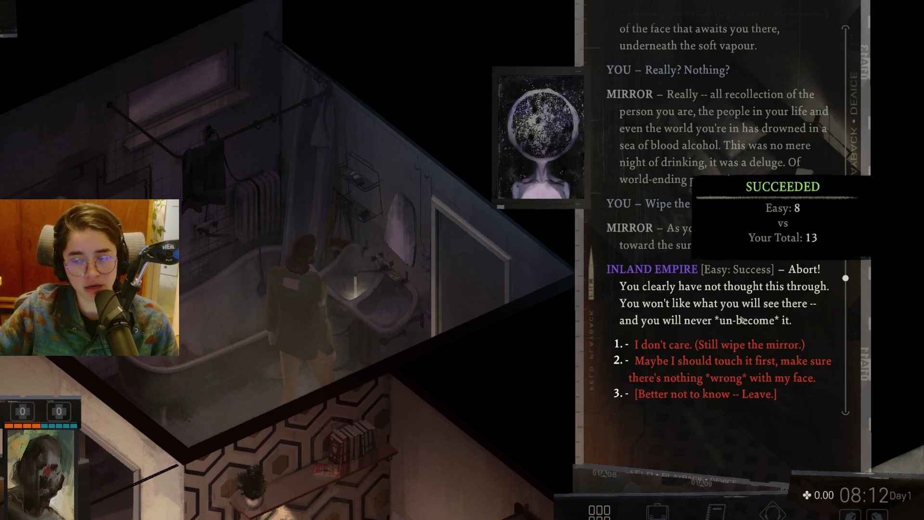
{"action": "left_click", "coordinate": [725, 345]}
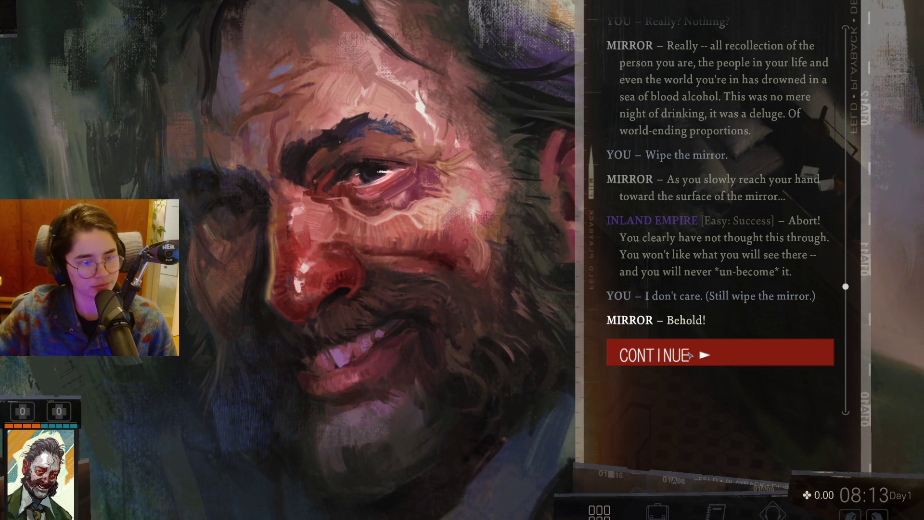
{"action": "left_click", "coordinate": [690, 355]}
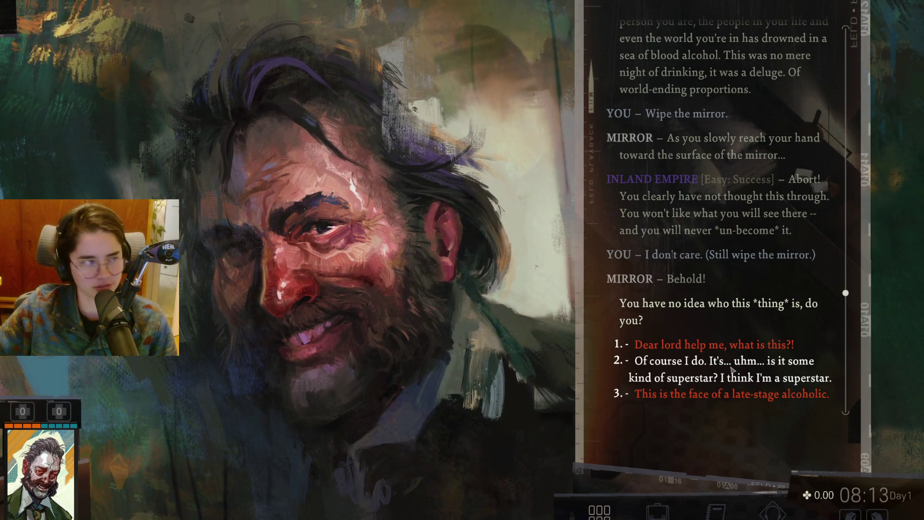
- Claim the superstar face, say the face makes itself, keep making it, and call it an expression of pain
{"action": "left_click", "coordinate": [731, 369]}
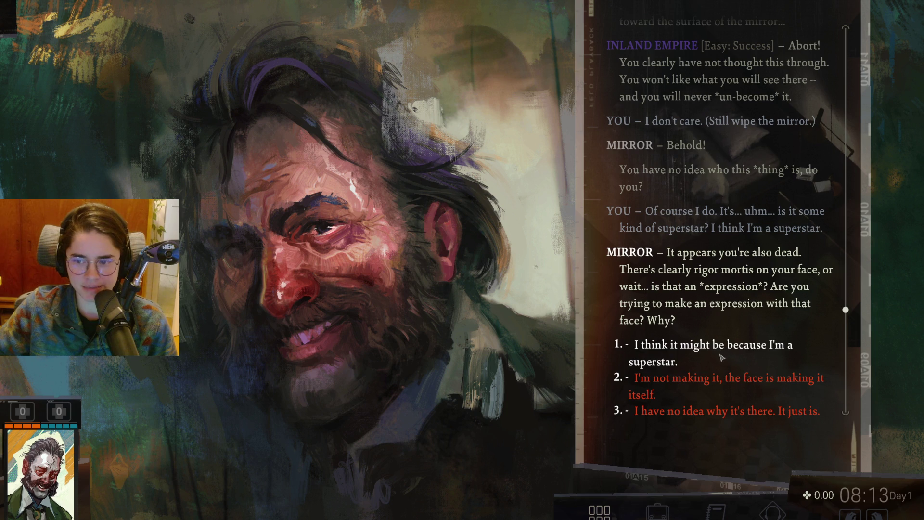
{"action": "left_click", "coordinate": [714, 383]}
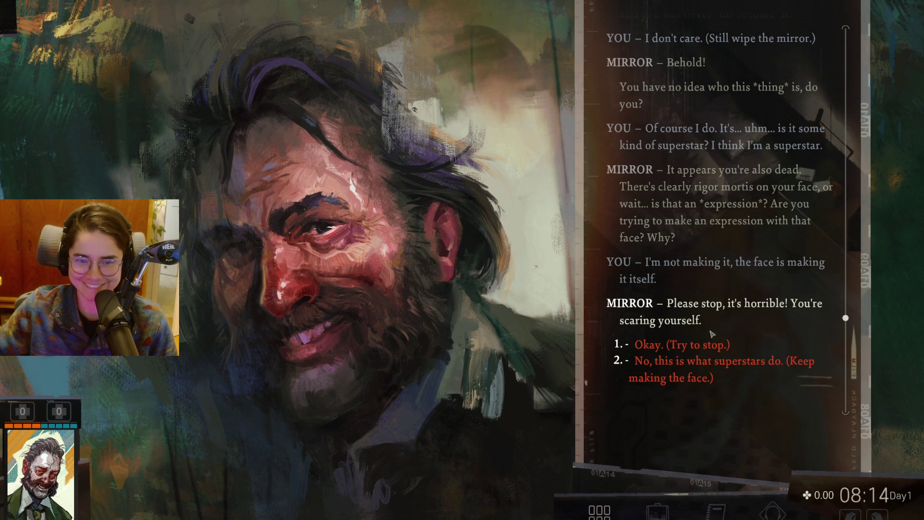
{"action": "left_click", "coordinate": [701, 367]}
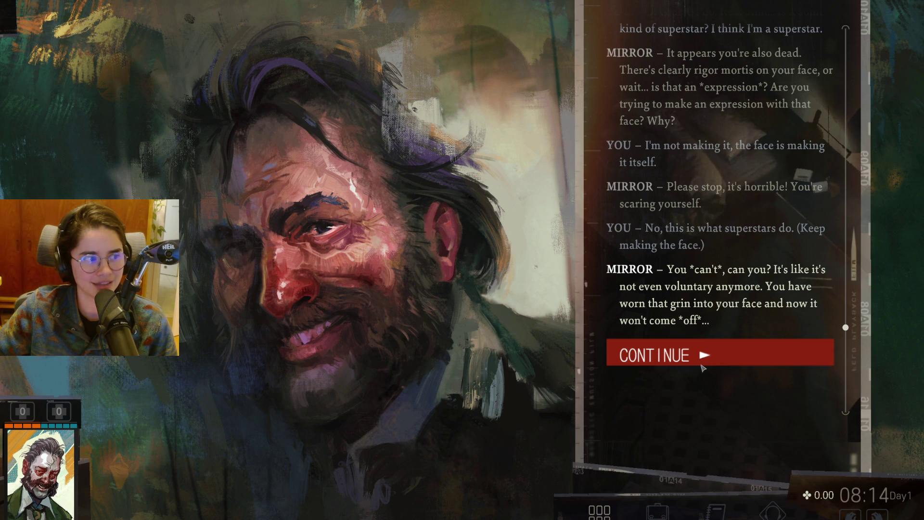
{"action": "left_click", "coordinate": [702, 364]}
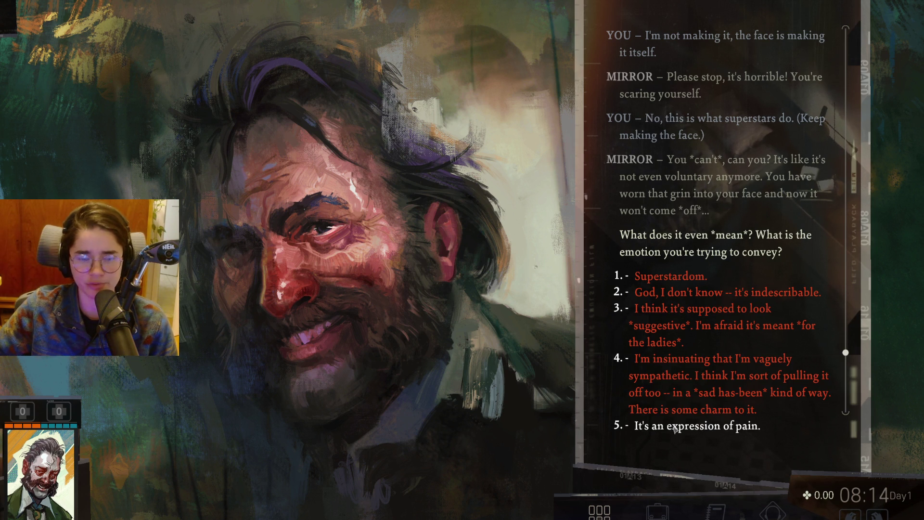
{"action": "left_click", "coordinate": [674, 427]}
- Choose '[Let the mirror be for now.]' to end the mirror talk and walk out of the bathroom
{"action": "mouse_move", "coordinate": [621, 357]}
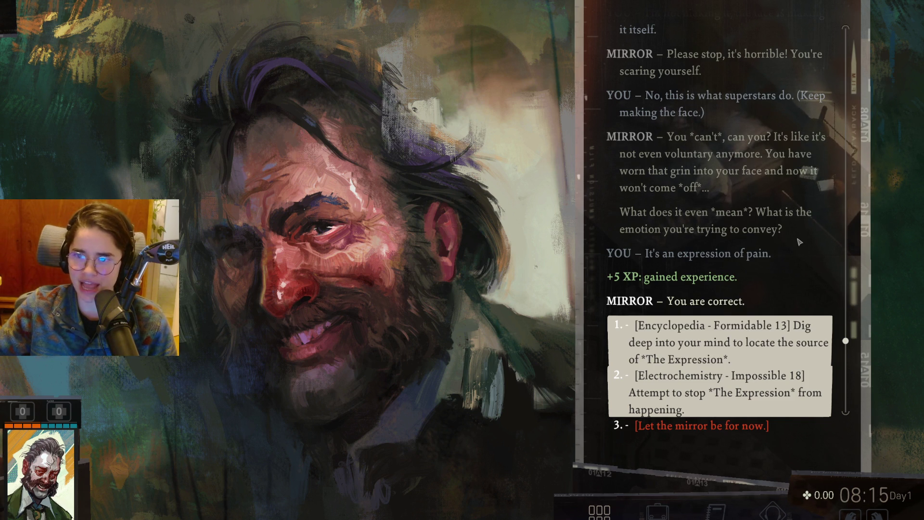
{"action": "mouse_move", "coordinate": [730, 343]}
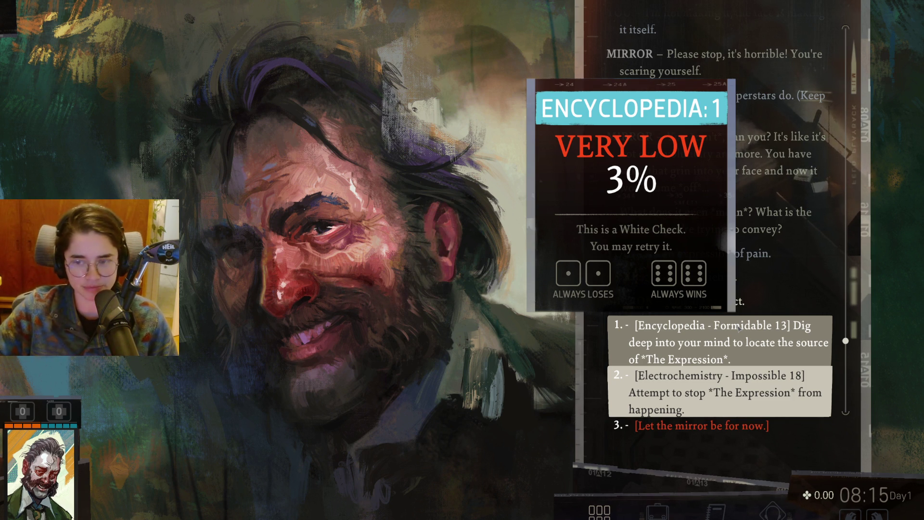
{"action": "mouse_move", "coordinate": [744, 396]}
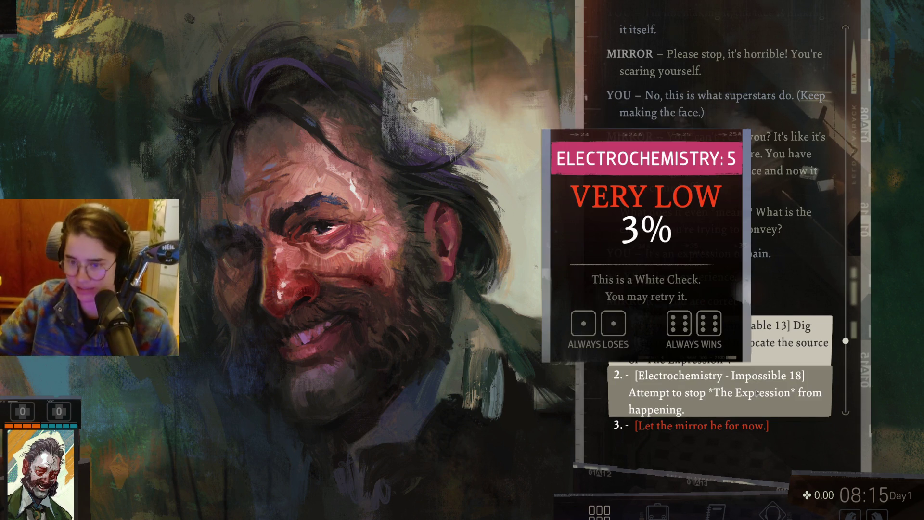
{"action": "left_click", "coordinate": [747, 427]}
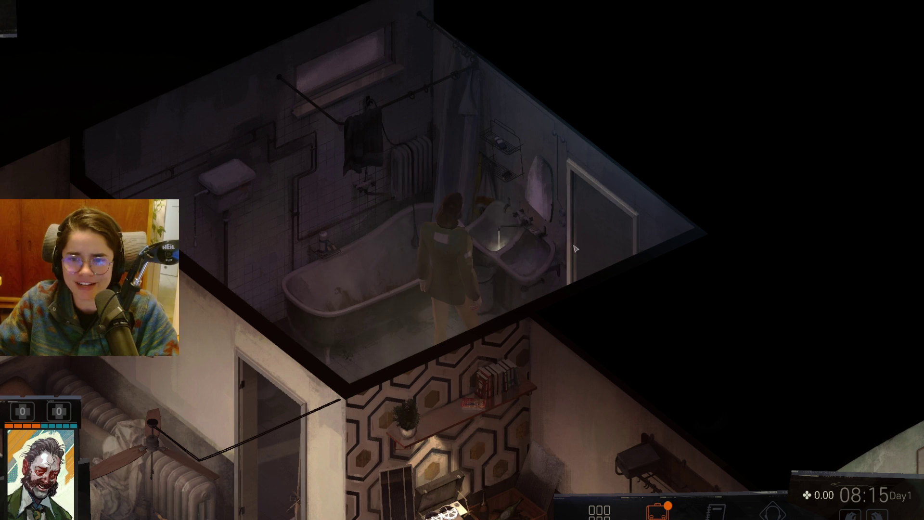
{"action": "left_click", "coordinate": [608, 252]}
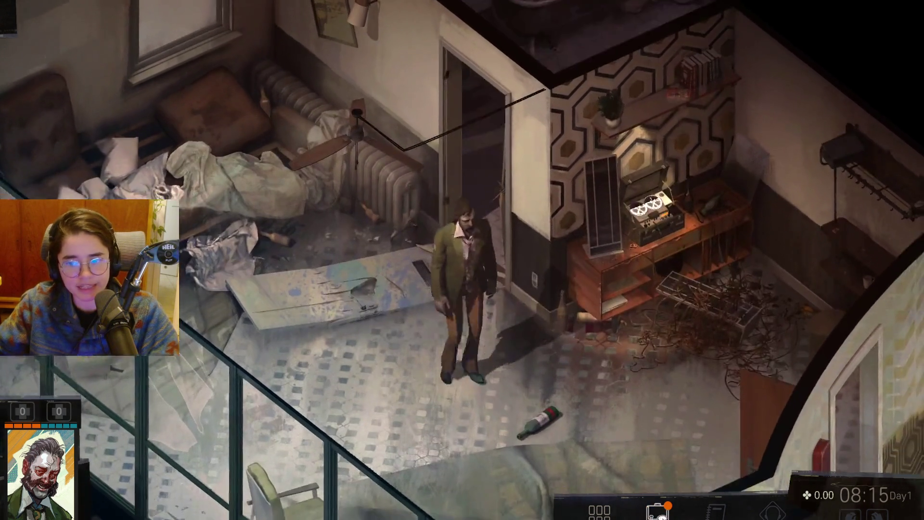
- Check the inventory with the i key, close it, and walk the detective out into the hallway
{"action": "key", "text": "i"}
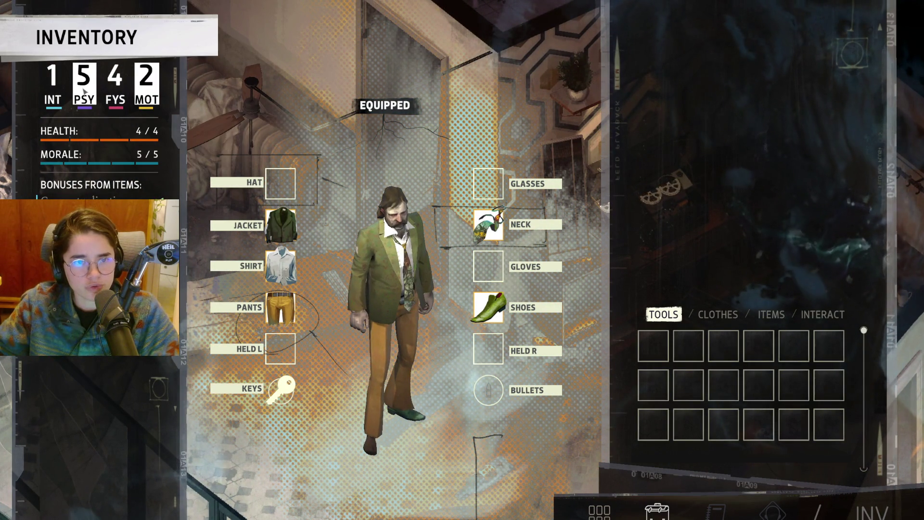
{"action": "mouse_move", "coordinate": [87, 101]}
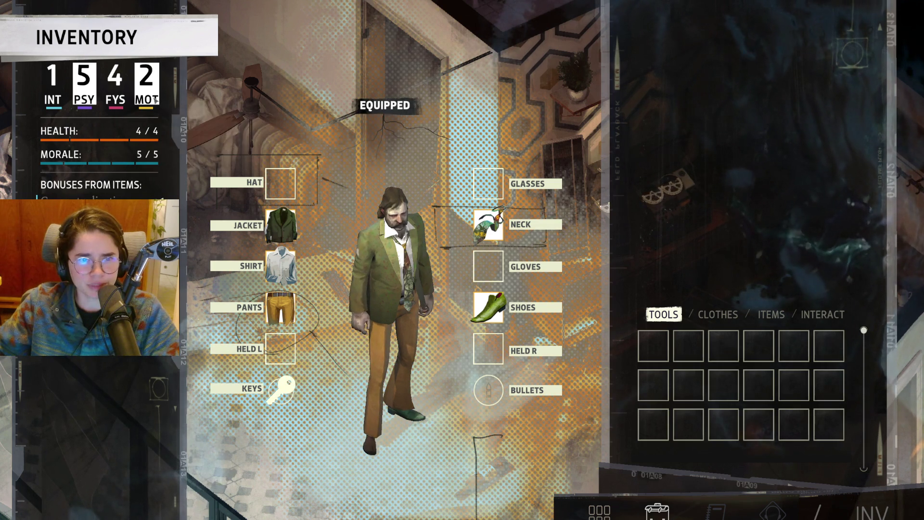
{"action": "mouse_move", "coordinate": [155, 99]}
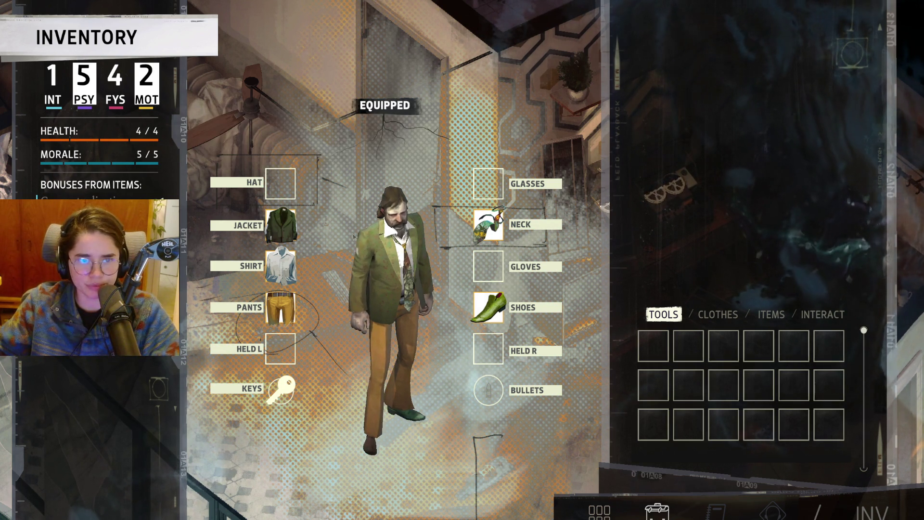
{"action": "key", "text": "i"}
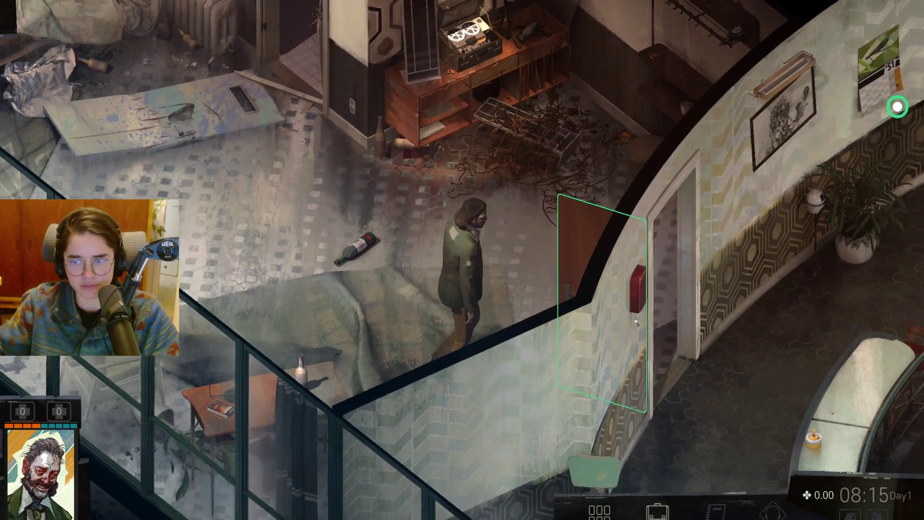
{"action": "left_click", "coordinate": [637, 323]}
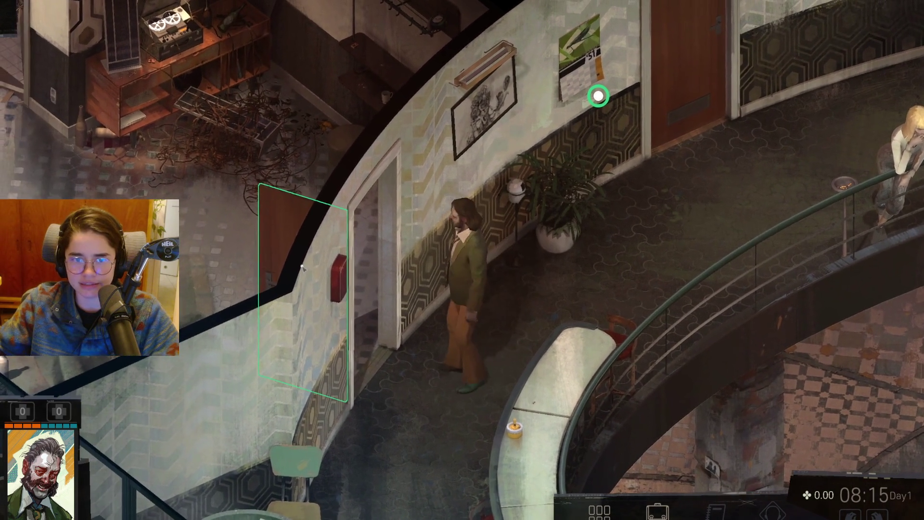
- Walk up the corridor past the March '51 calendar and start talking with Klaasje at the railing
{"action": "left_click", "coordinate": [302, 267]}
{"action": "left_click", "coordinate": [553, 233]}
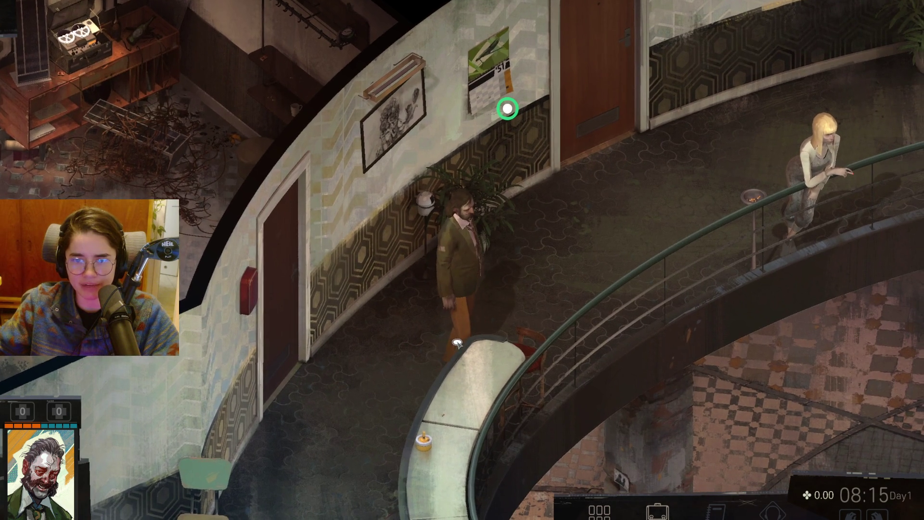
{"action": "left_click", "coordinate": [482, 176]}
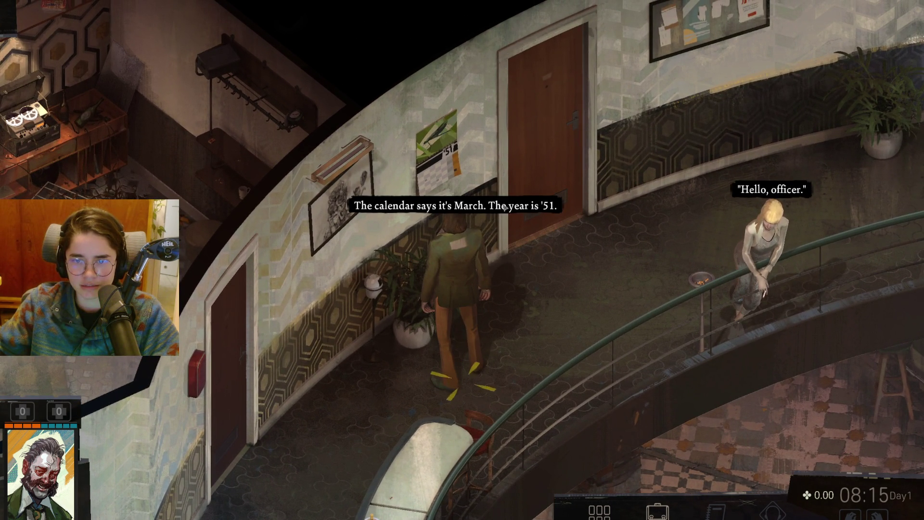
{"action": "left_click", "coordinate": [588, 212]}
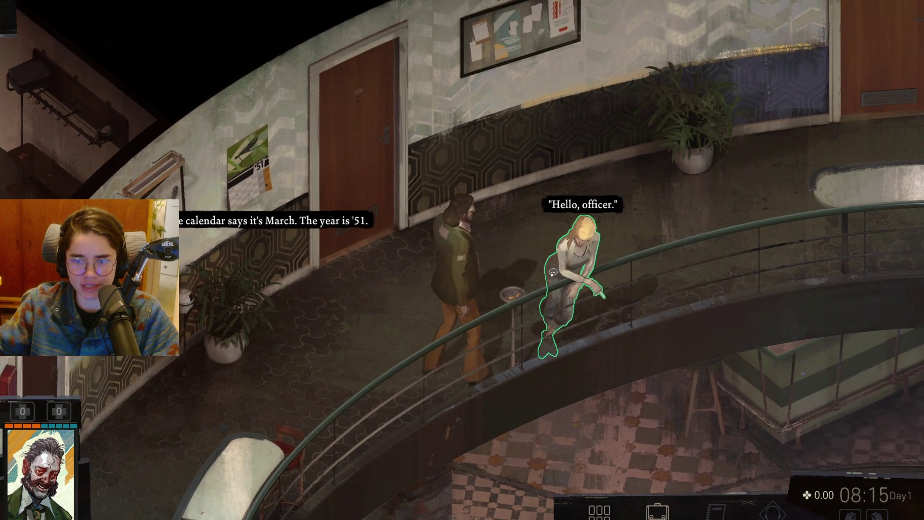
{"action": "left_click", "coordinate": [566, 277]}
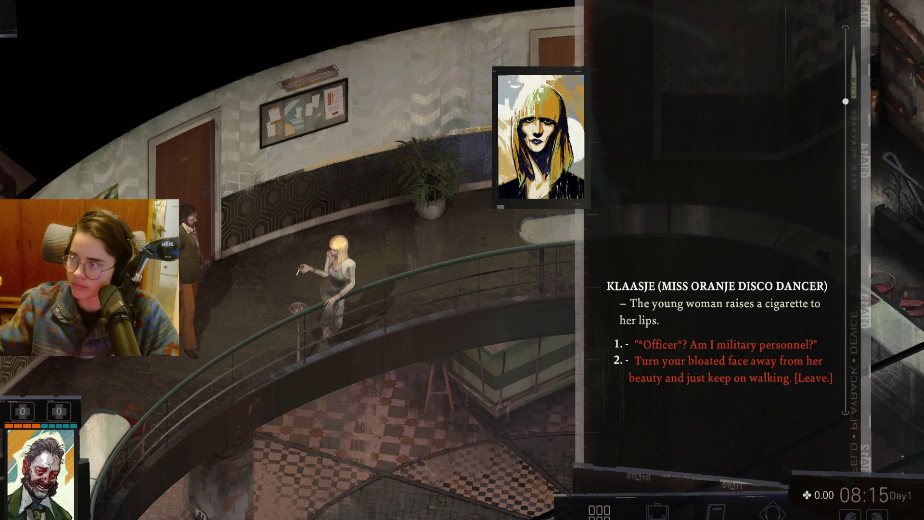
- Switch to Google Translate, set English to Estonian, and enter 'physique'
{"action": "key", "text": "alt+Tab"}
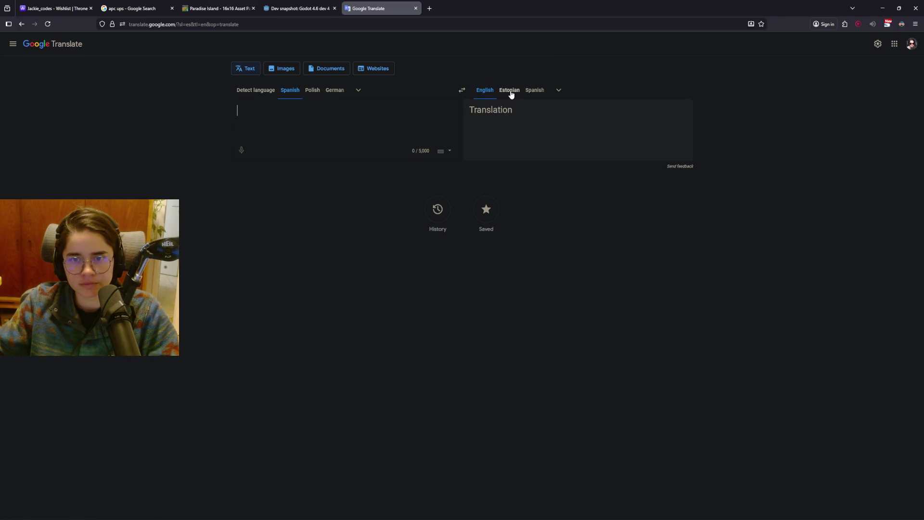
{"action": "left_click", "coordinate": [511, 94]}
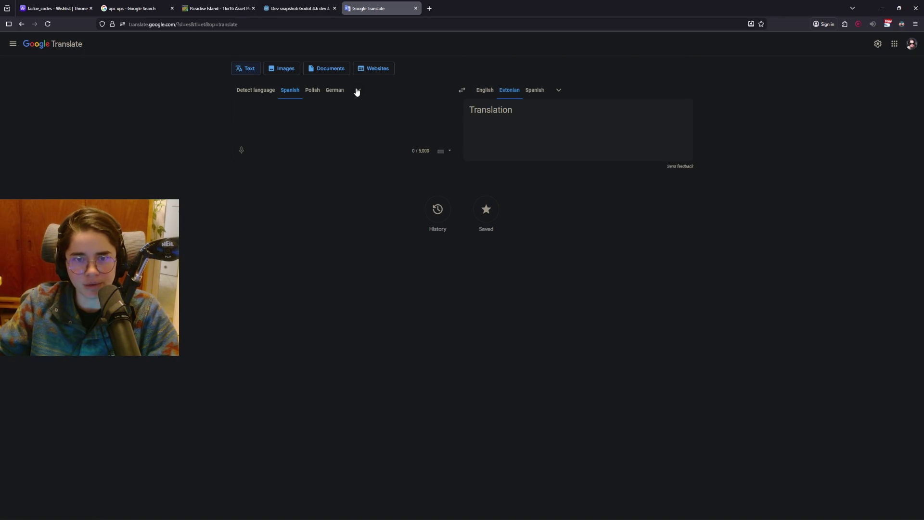
{"action": "left_click", "coordinate": [356, 91]}
{"action": "type", "text": "eng"}
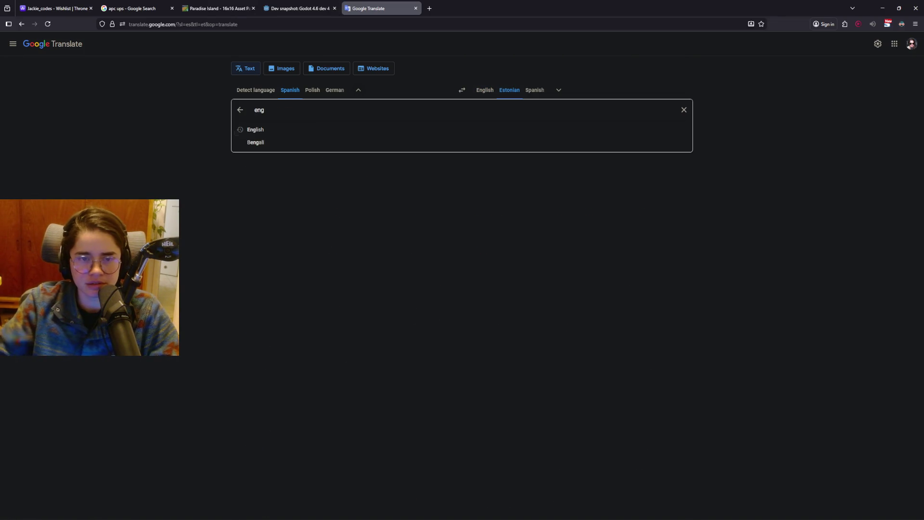
{"action": "left_click", "coordinate": [303, 128]}
{"action": "type", "text": "phy"}
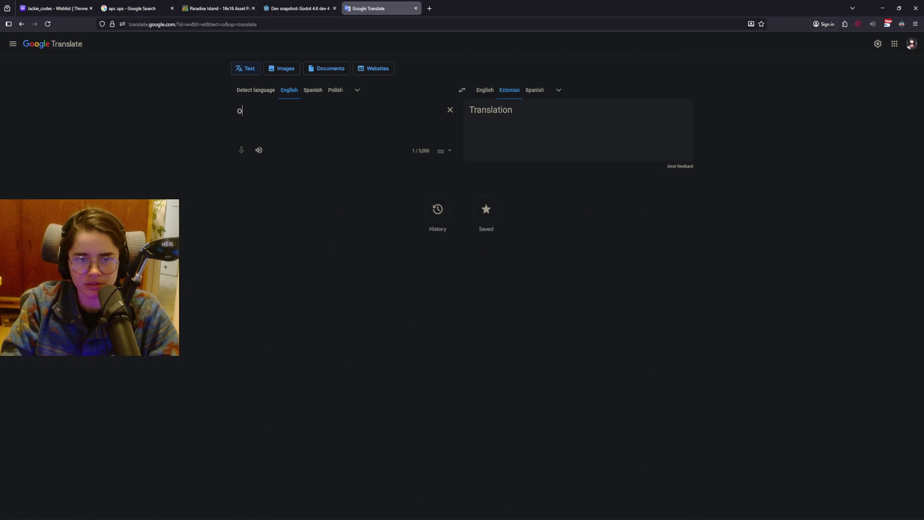
{"action": "type", "text": "s"}
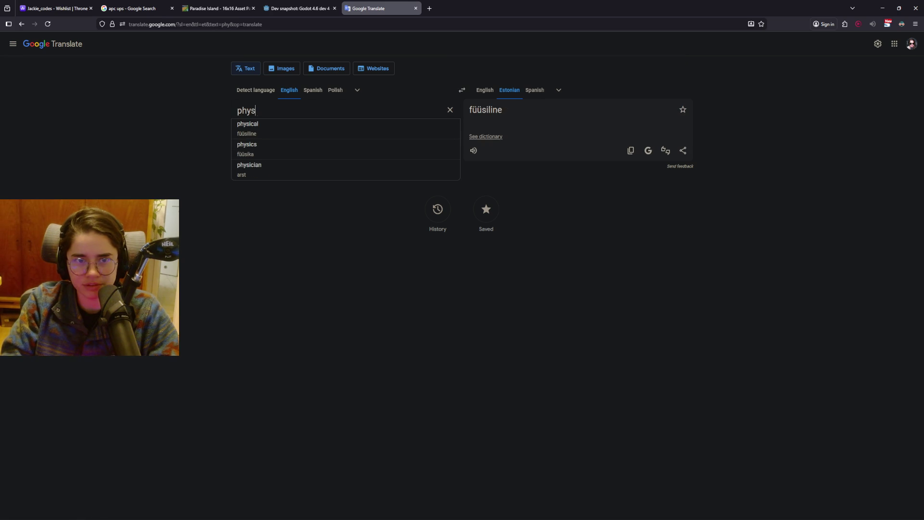
{"action": "type", "text": "ique"}
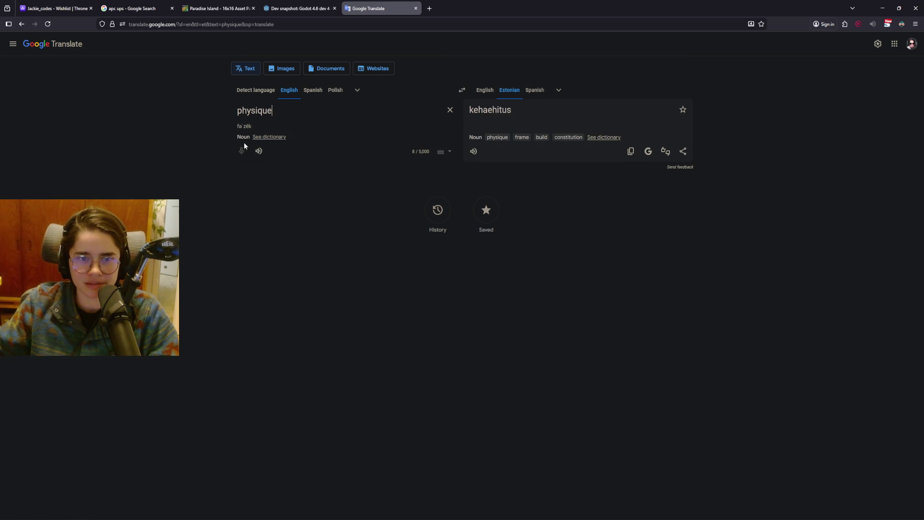
- Recheck the dialogue, retype the source word as 'Physique' to get 'Kehaehitus', then return to the game
{"action": "key", "text": "alt+Tab"}
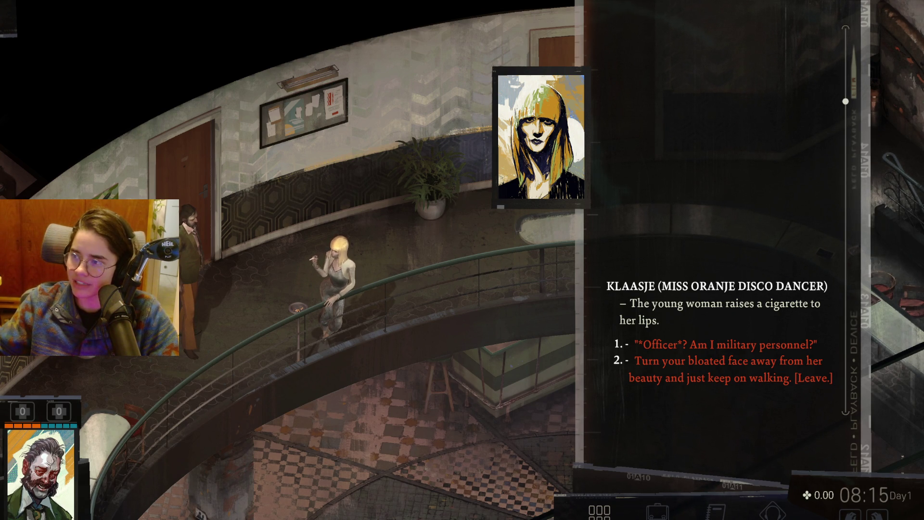
{"action": "key", "text": "alt+Tab"}
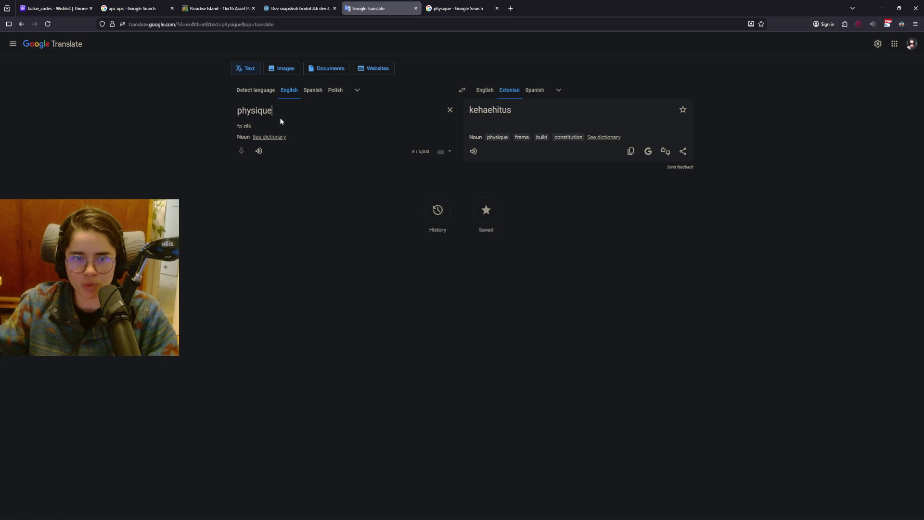
{"action": "double_click", "coordinate": [263, 110]}
{"action": "type", "text": "Physique"}
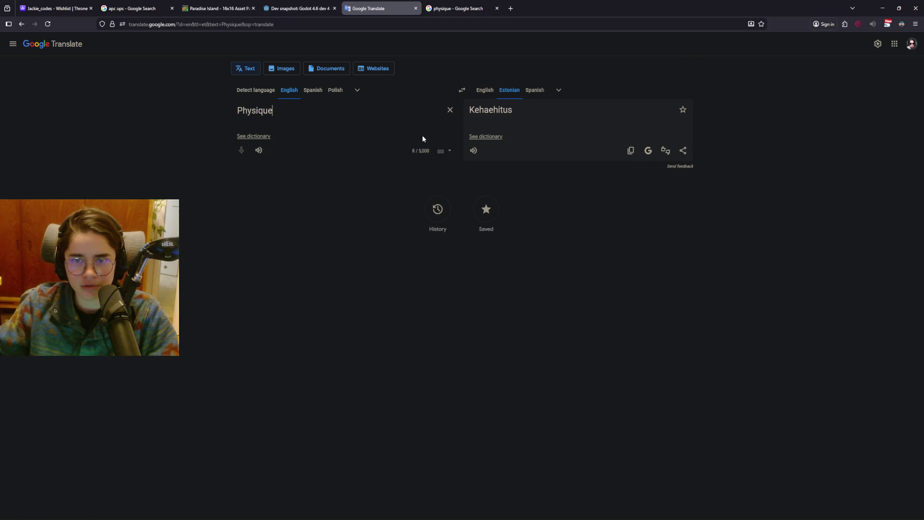
{"action": "left_click", "coordinate": [476, 263]}
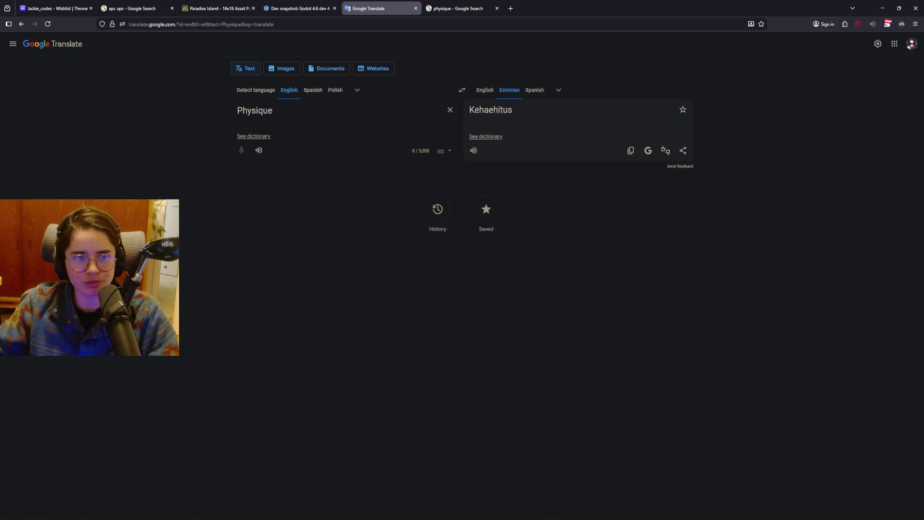
{"action": "key", "text": "alt+Tab"}
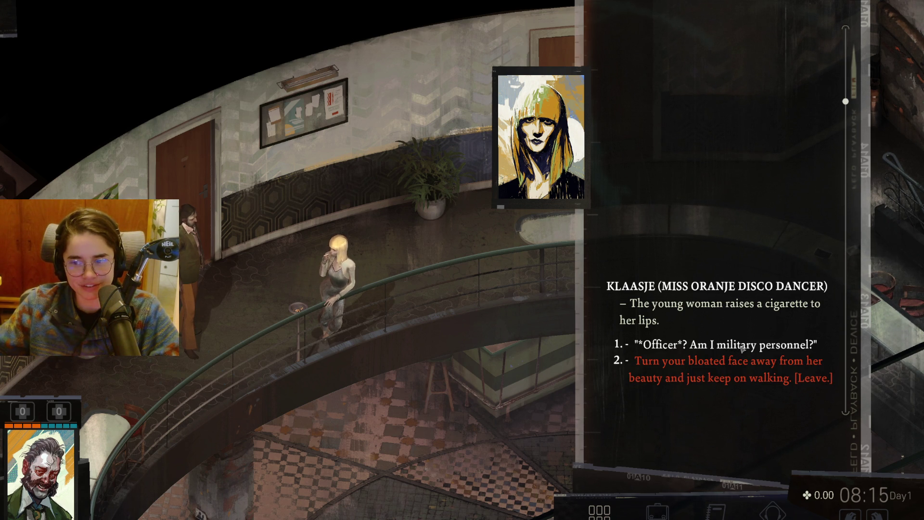
- Ask Klaasje if he is military personnel and why she called him officer, insisting he's a policeman
{"action": "left_click", "coordinate": [758, 346]}
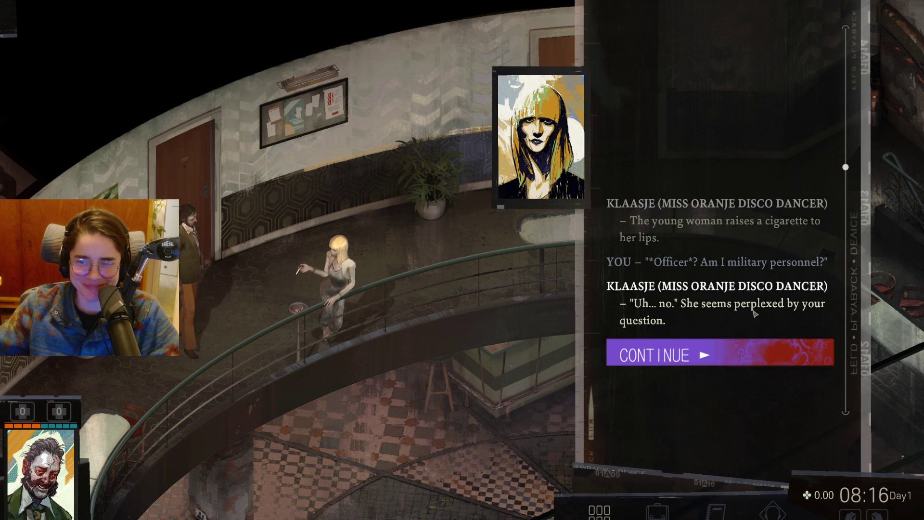
{"action": "key", "text": "1"}
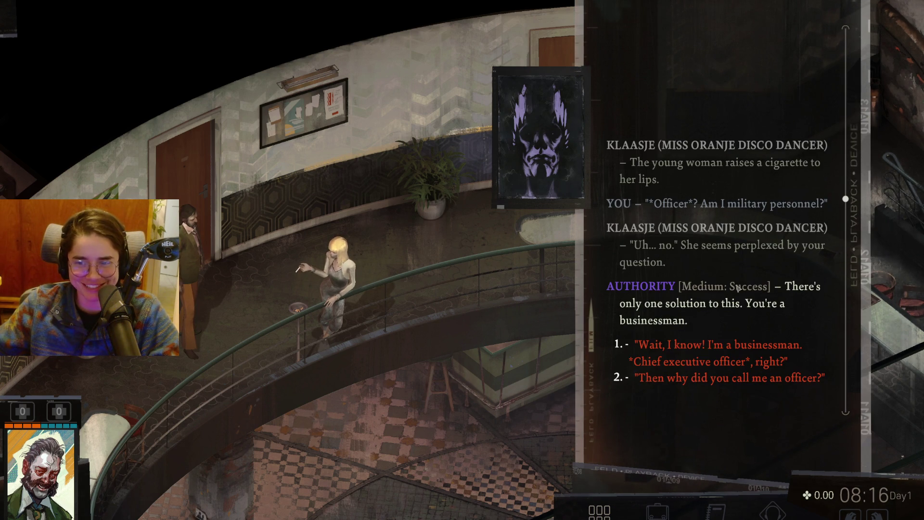
{"action": "mouse_move", "coordinate": [663, 289]}
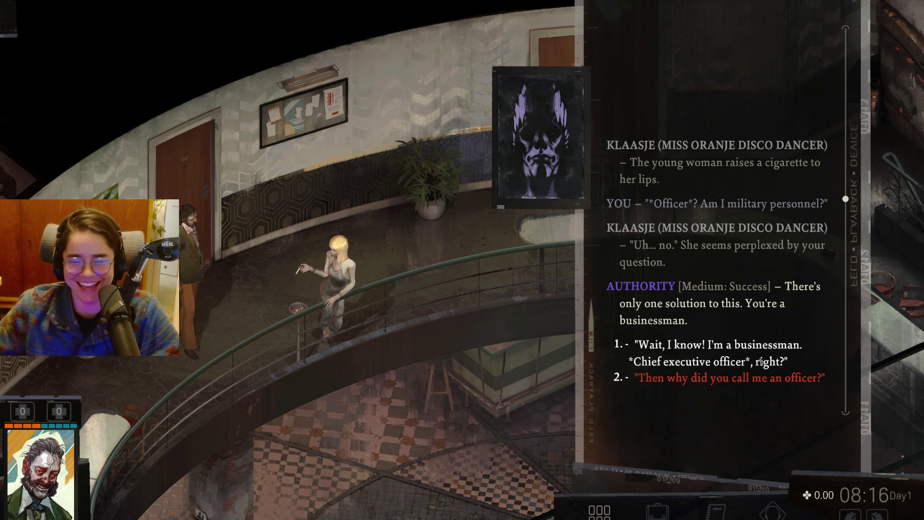
{"action": "left_click", "coordinate": [714, 380]}
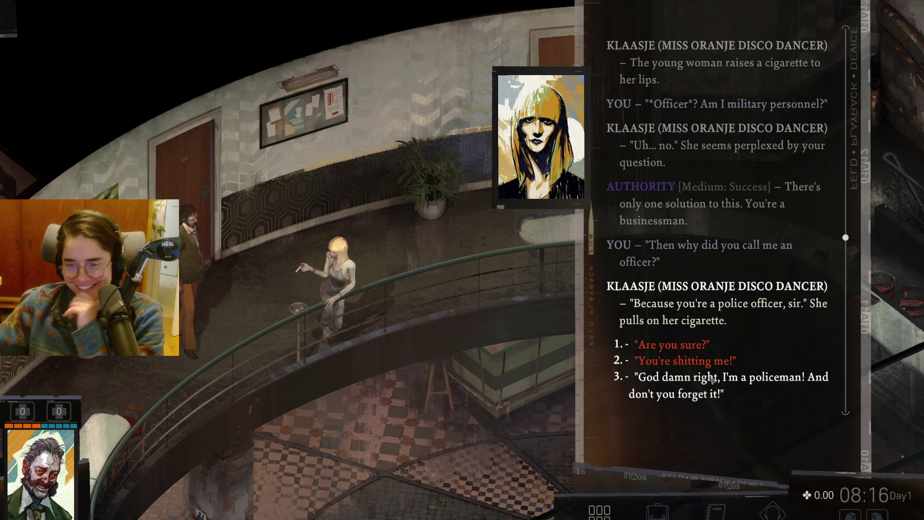
{"action": "left_click", "coordinate": [711, 380]}
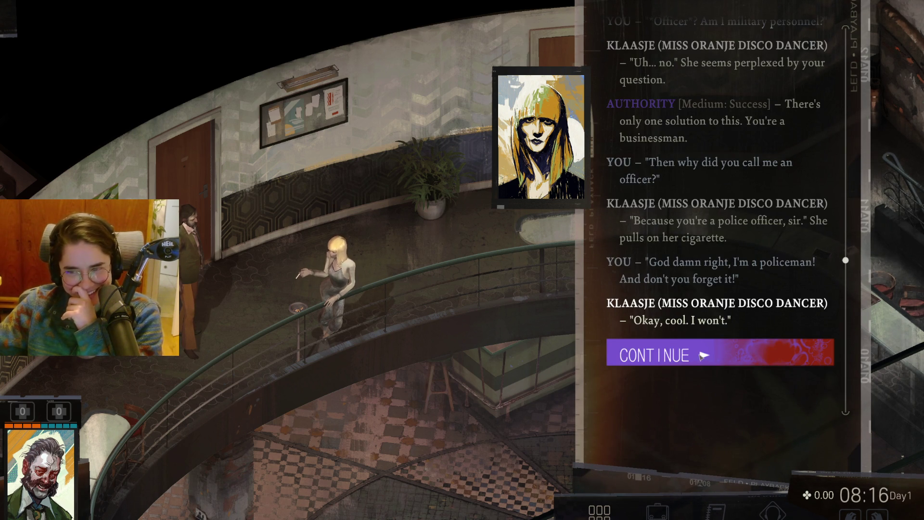
{"action": "left_click", "coordinate": [709, 361]}
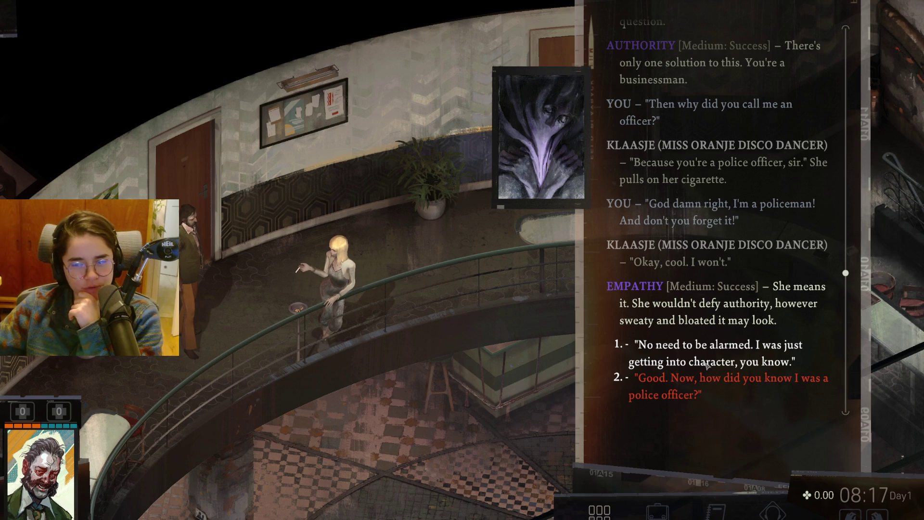
- Claim he was just getting into character, then ask how she knew he's a police officer
{"action": "left_click", "coordinate": [707, 366]}
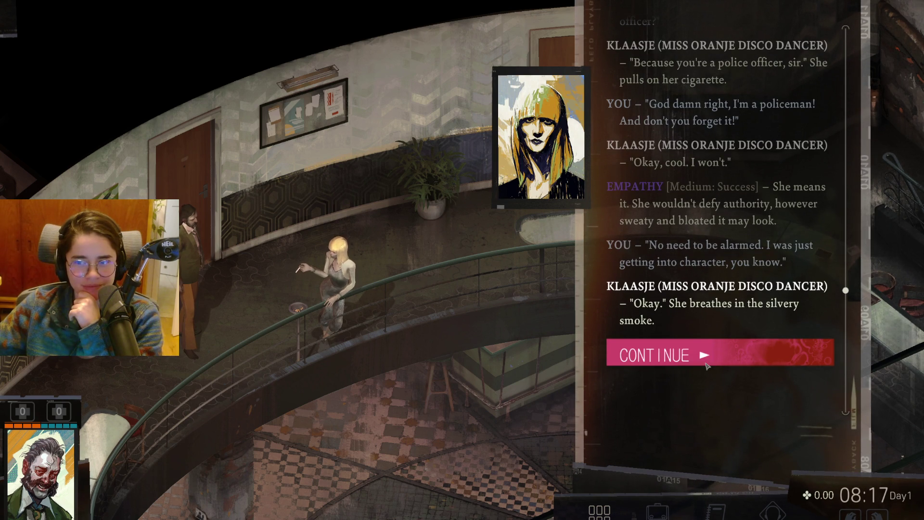
{"action": "left_click", "coordinate": [702, 359]}
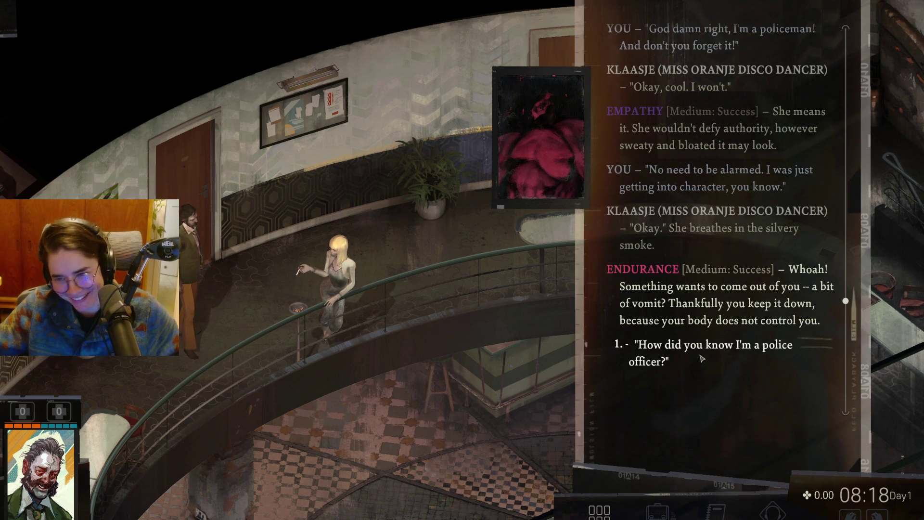
{"action": "mouse_move", "coordinate": [698, 285]}
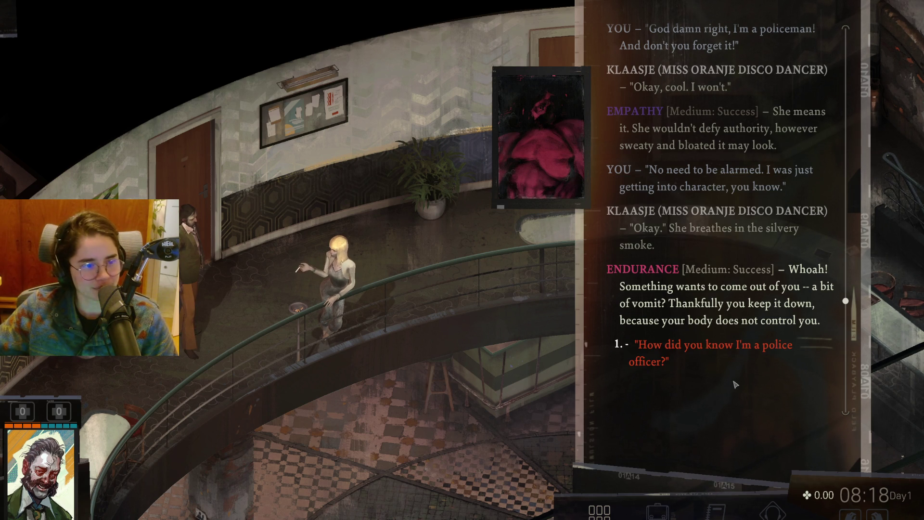
{"action": "left_click", "coordinate": [705, 351]}
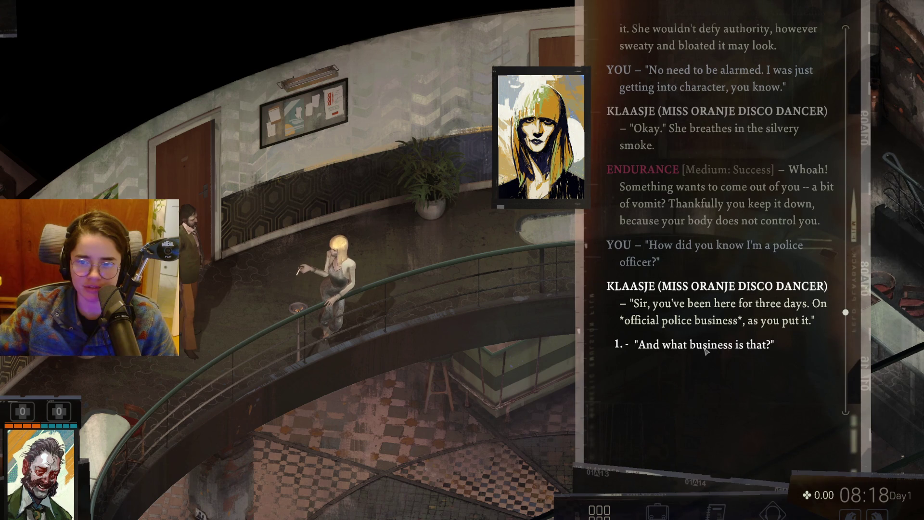